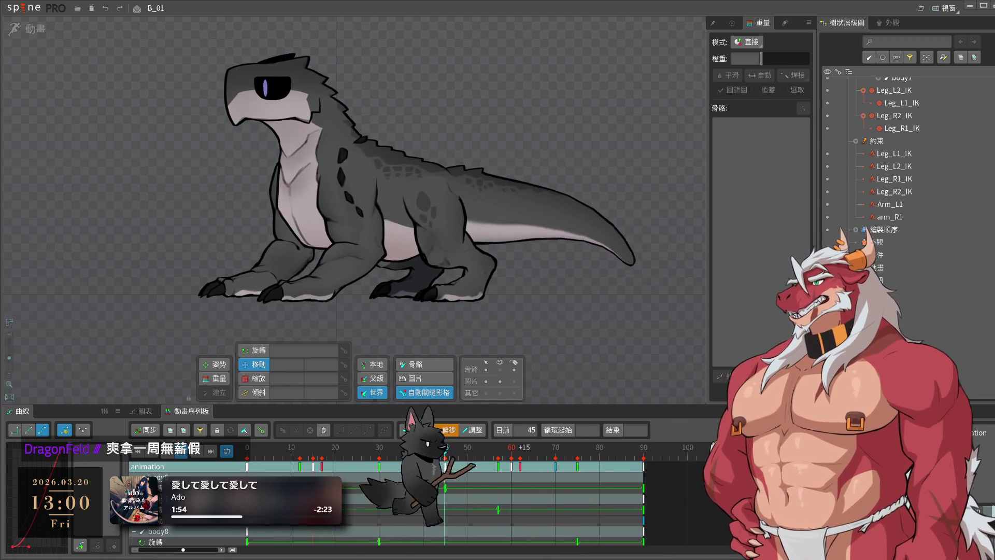
- Select a hind leg bone and the body bone, then switch the lizard rig to Setup mode
left_click_drag(571, 312, 642, 291)
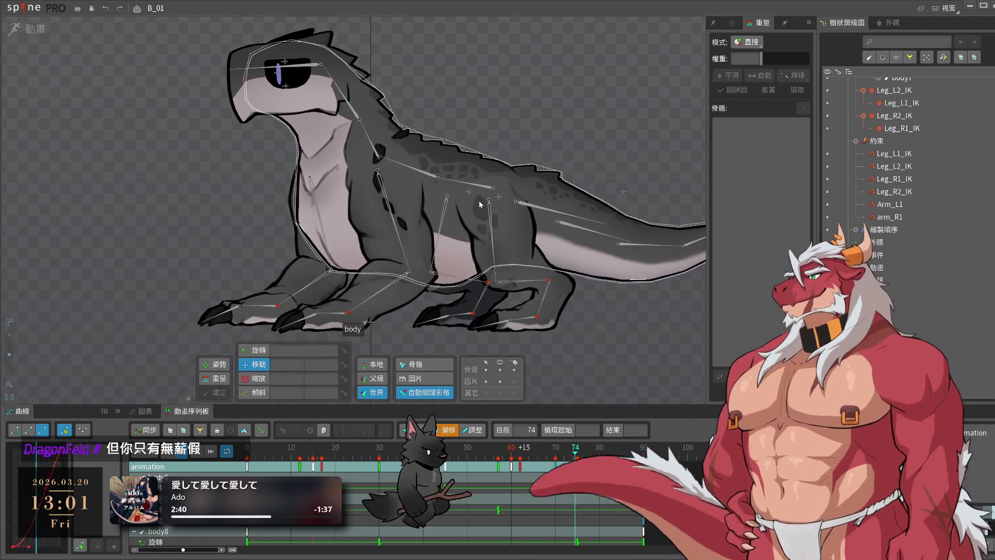
left_click(472, 190)
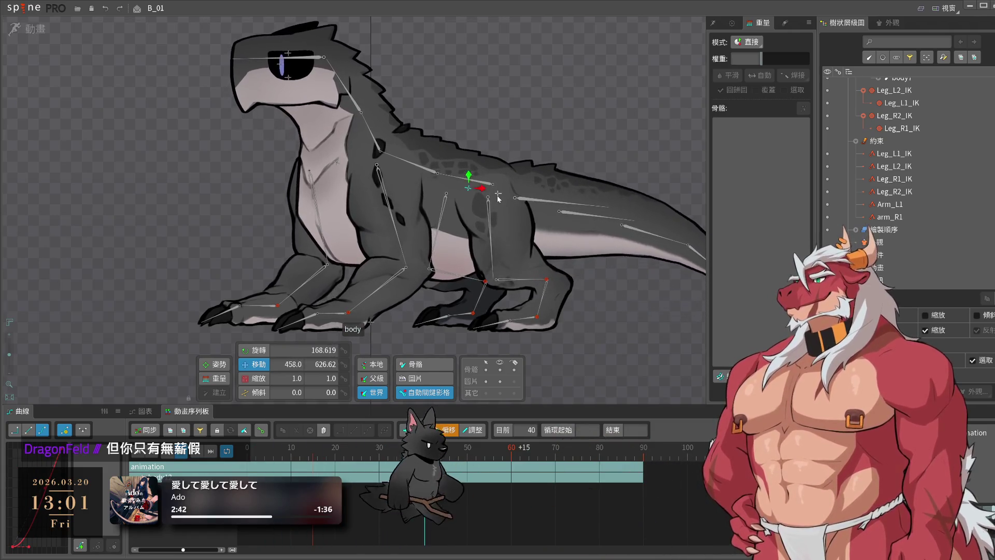
left_click(431, 153)
left_click(36, 29)
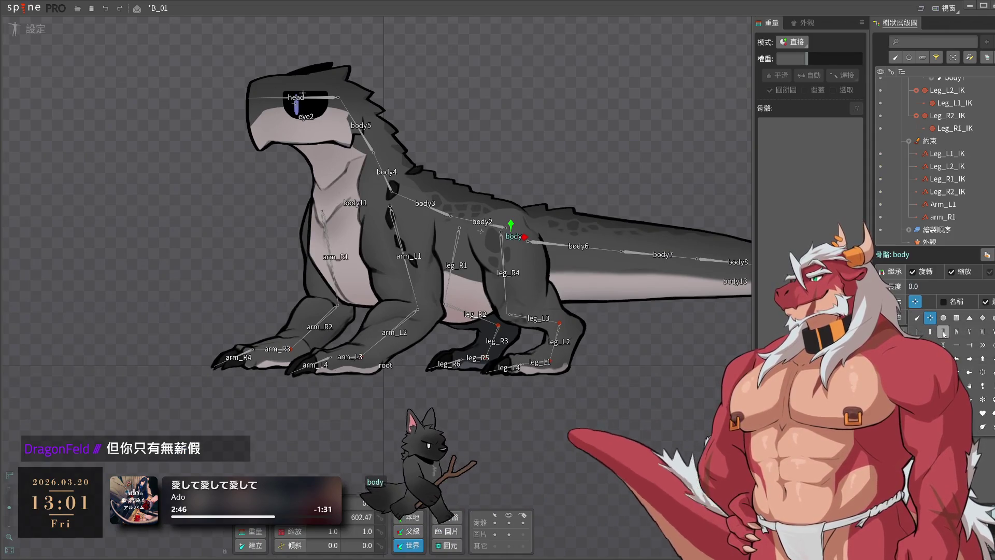
left_click(925, 316)
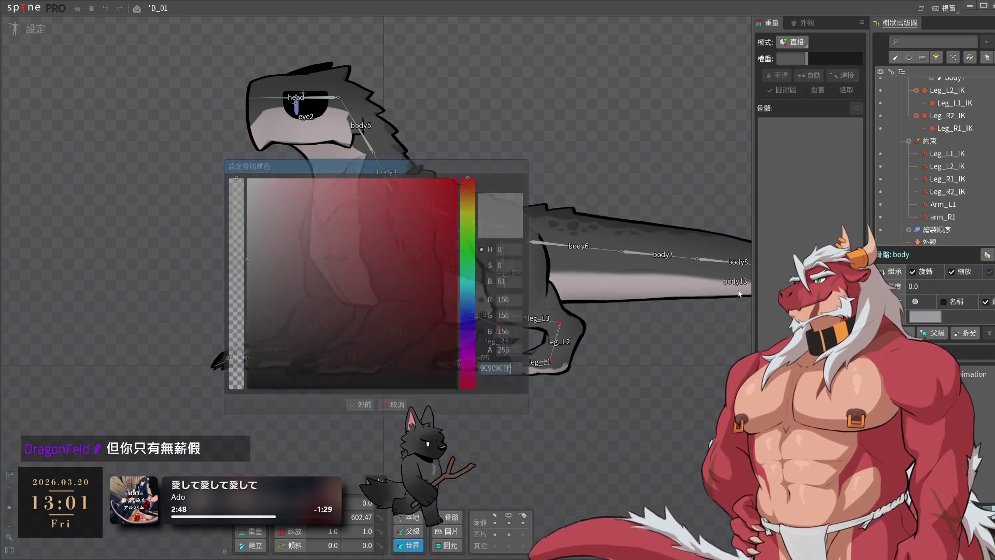
left_click(368, 403)
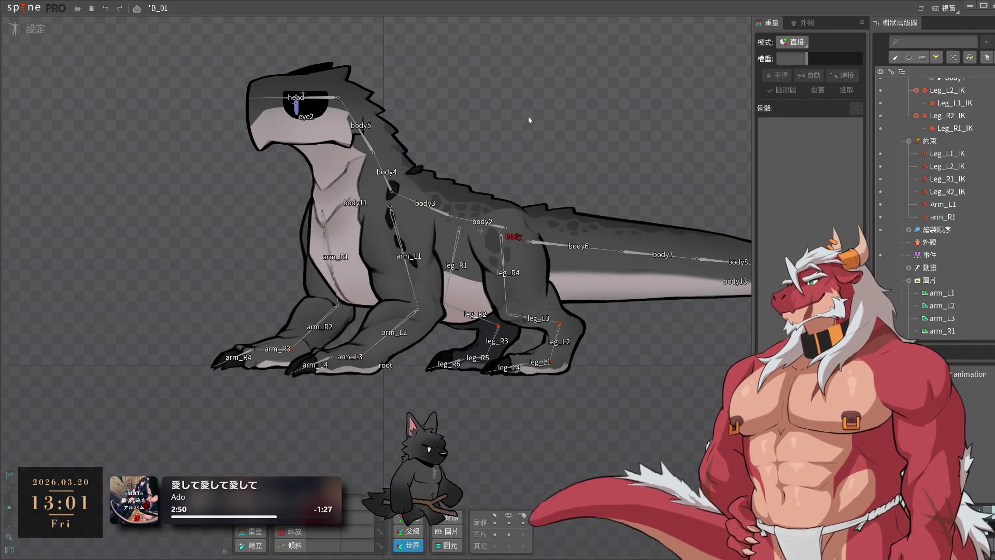
scroll(524, 104, "up", 3)
scroll(534, 158, "down", 2)
scroll(536, 169, "up", 2)
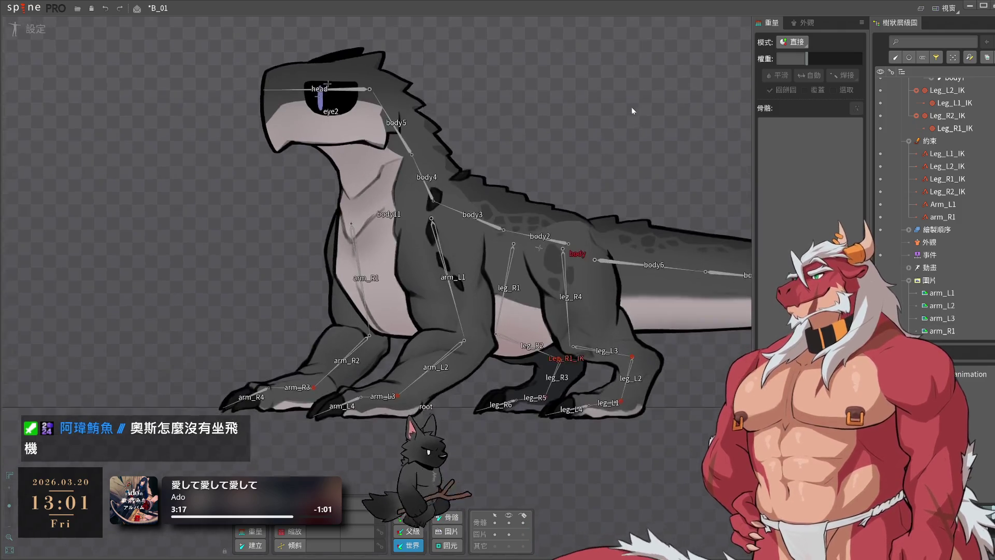
mouse_move(571, 143)
left_mouse_down()
mouse_move(682, 129)
mouse_move(620, 164)
left_mouse_up()
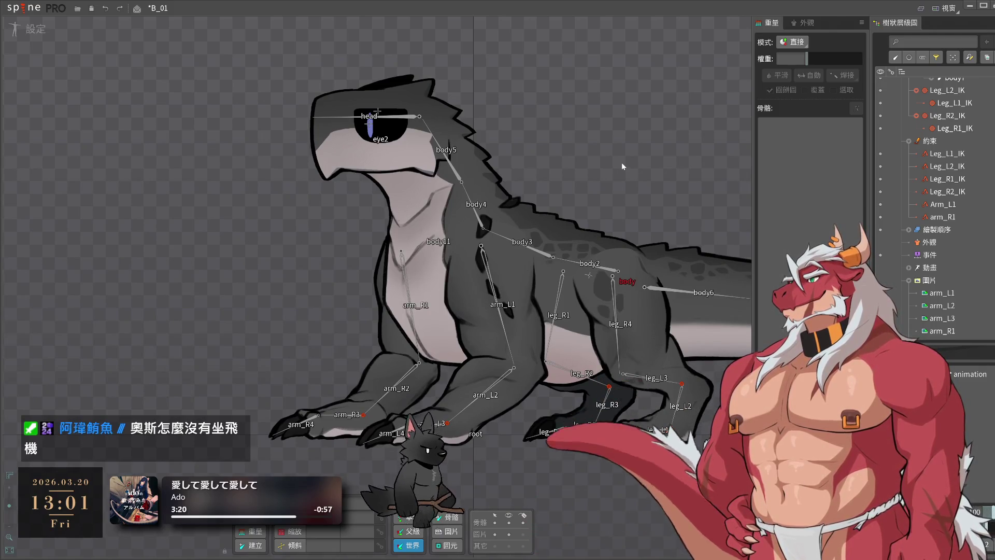
- Bind the arm_L1 mesh to bones arm_L1 and arm_L2 via Weights Bind, then deselect it
left_click_drag(713, 391, 666, 357)
left_click(666, 358)
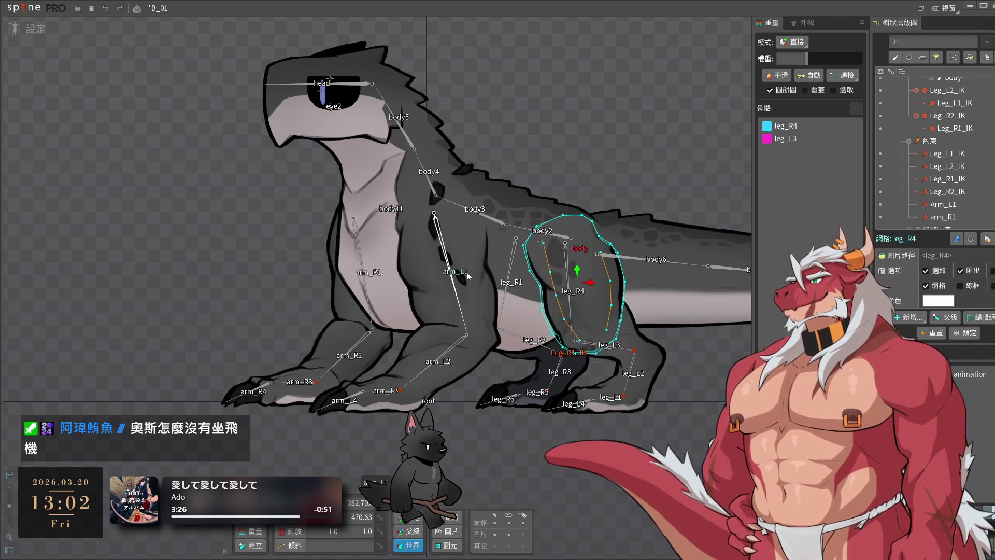
left_click(476, 325)
left_click(418, 306)
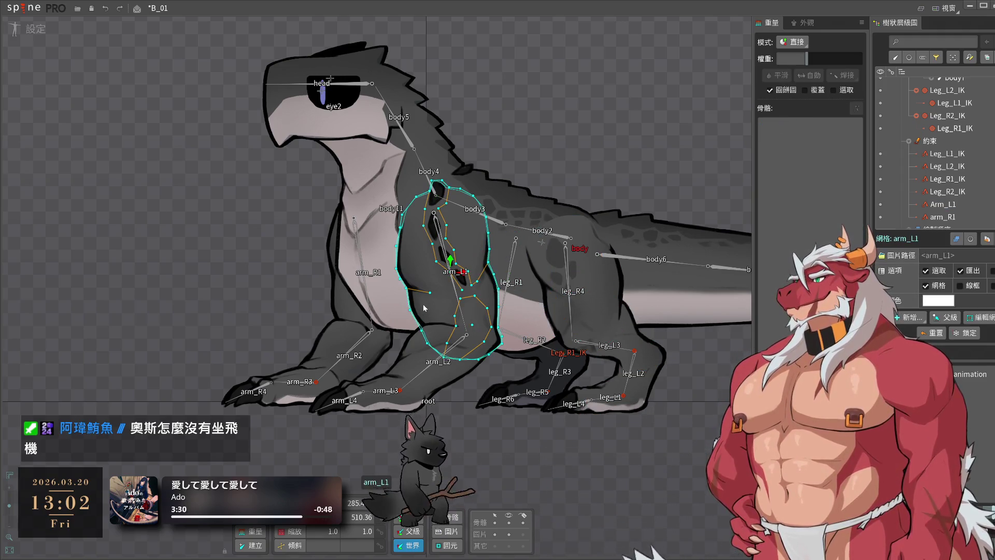
left_click(855, 108)
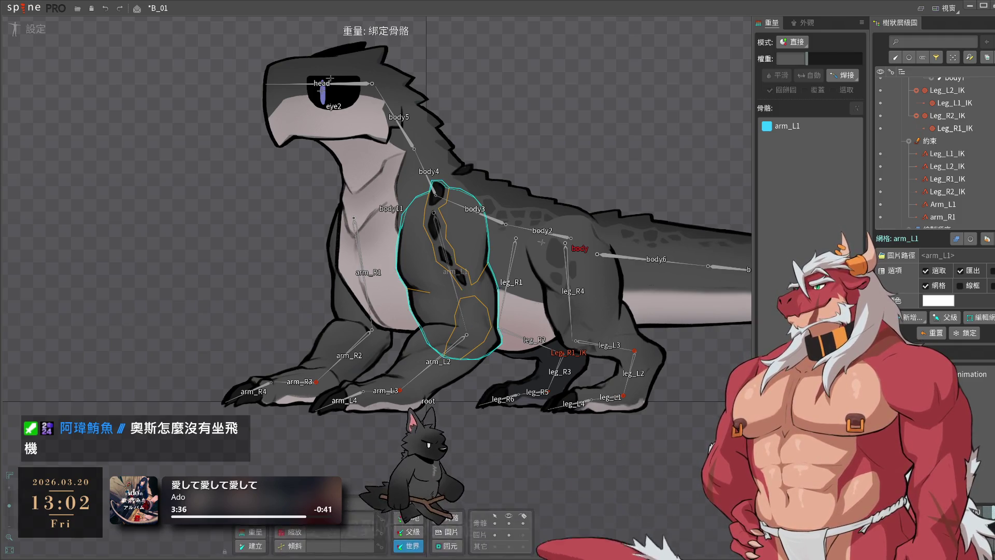
left_click(455, 349)
key("Return")
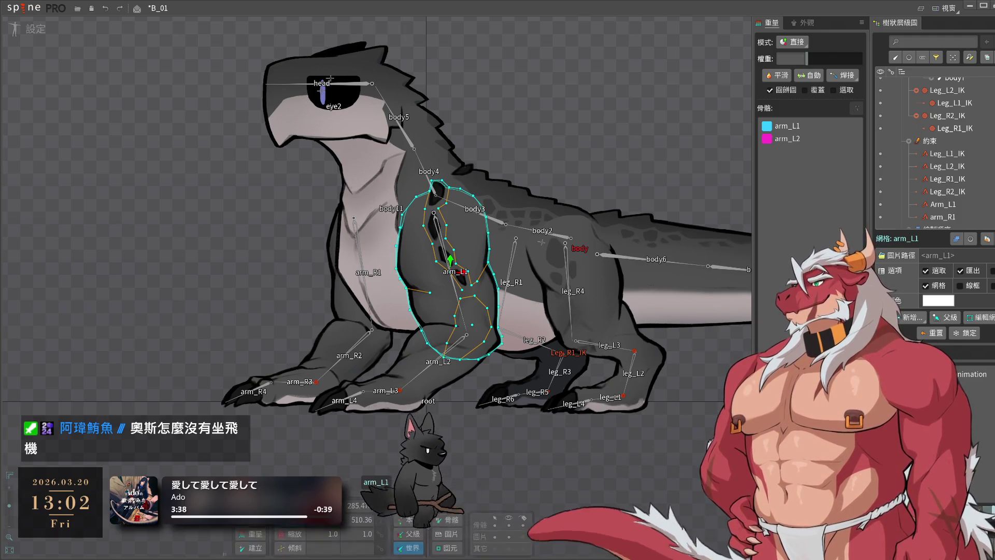
left_click(481, 450)
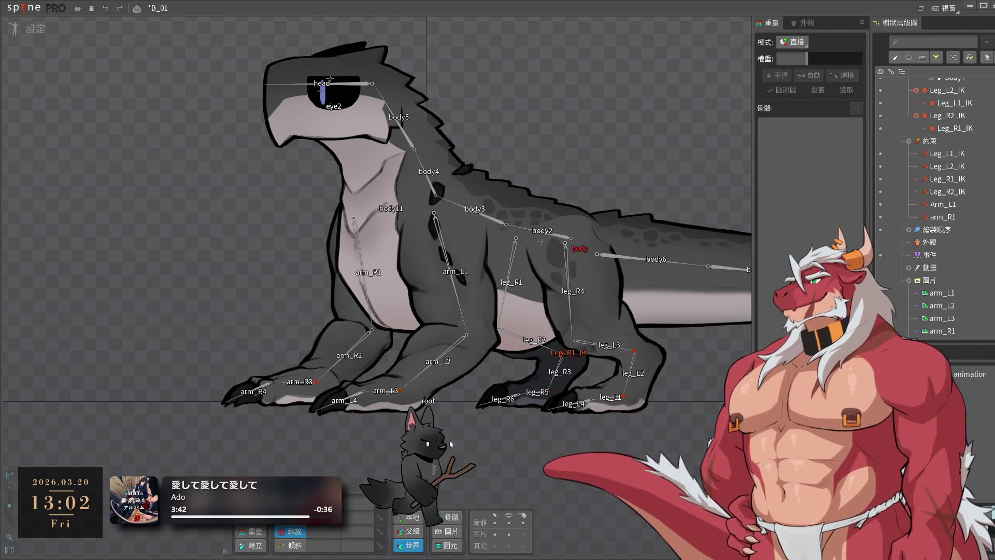
left_click(391, 398)
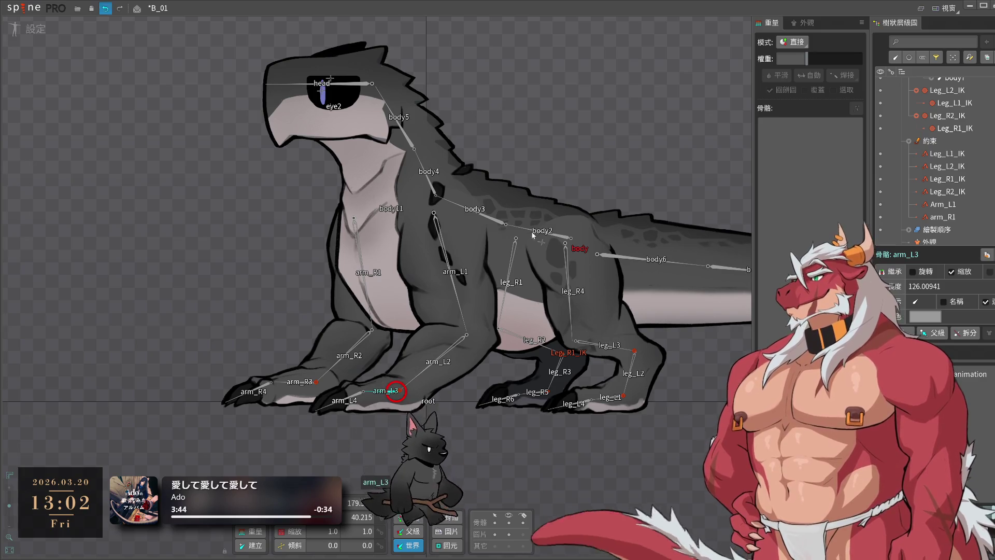
mouse_move(463, 449)
left_mouse_down()
mouse_move(380, 418)
mouse_move(406, 375)
mouse_move(528, 422)
mouse_move(507, 422)
left_mouse_up()
key("ctrl+z")
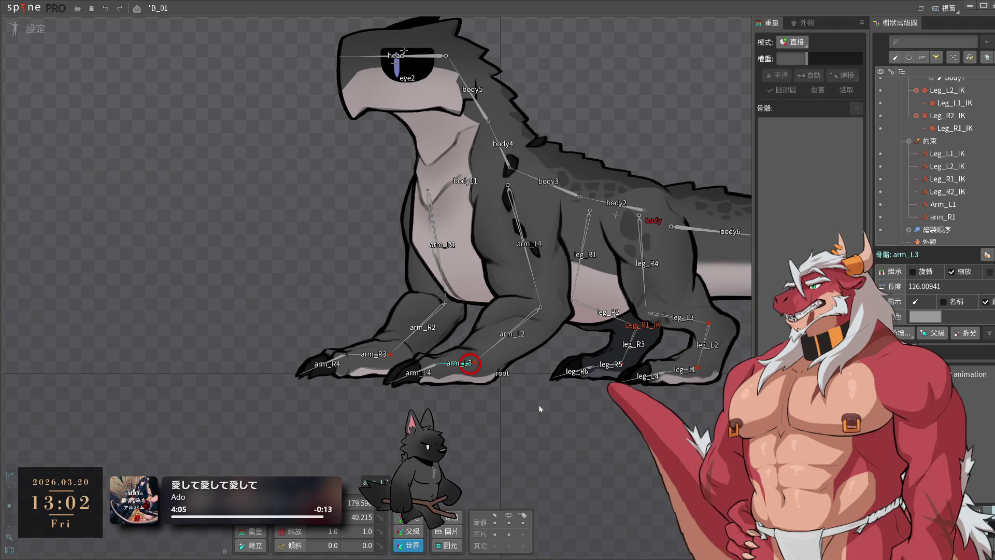
left_click_drag(521, 405, 453, 430)
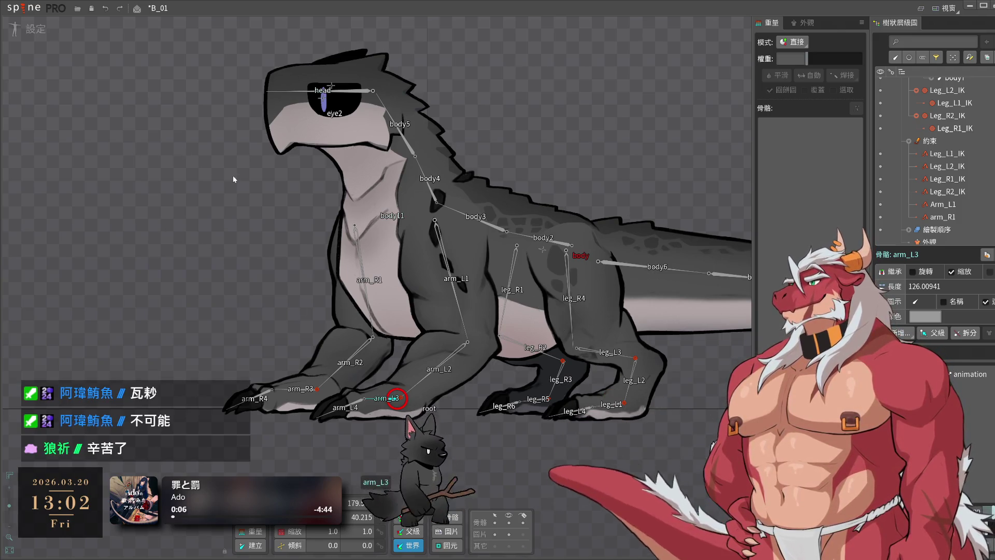
left_click_drag(231, 176, 269, 154)
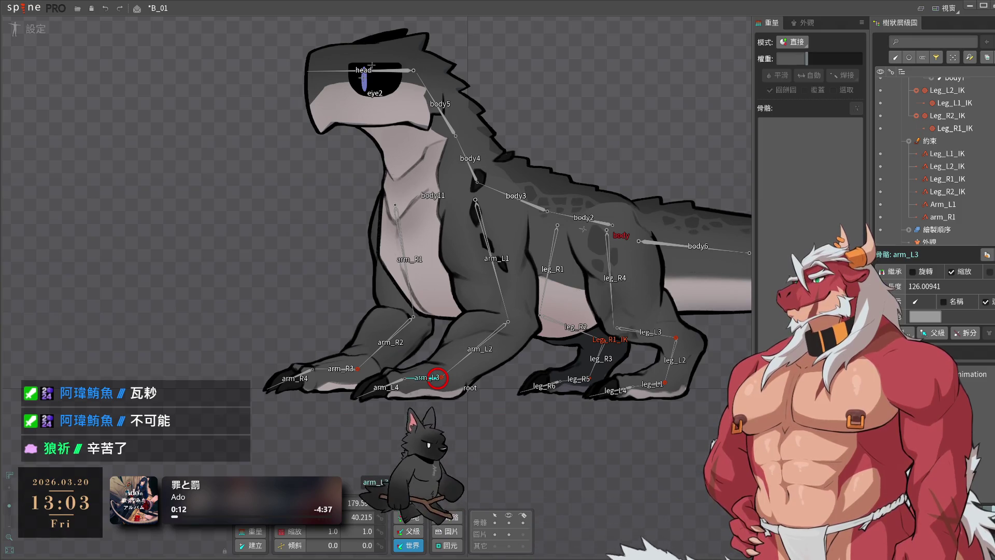
left_click_drag(526, 415, 552, 440)
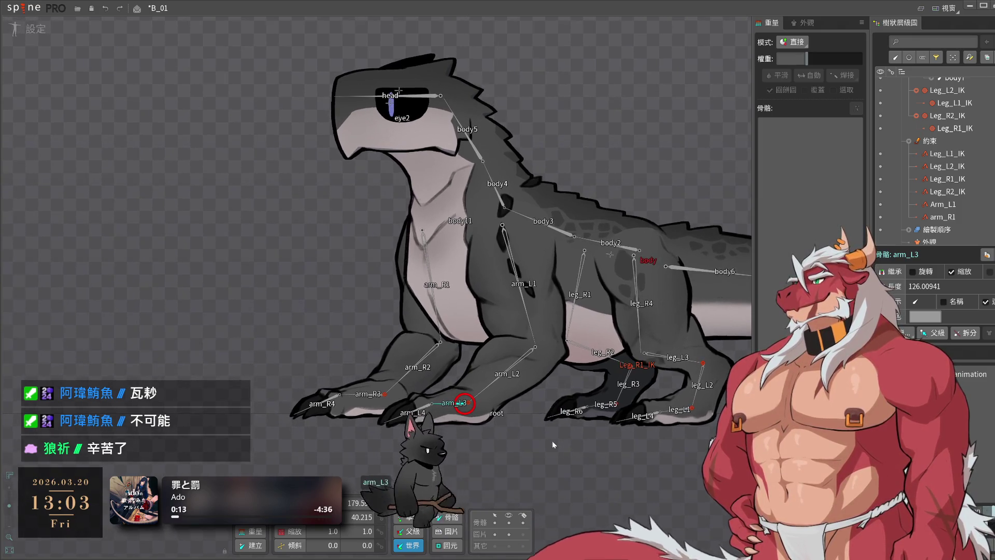
left_click(550, 426)
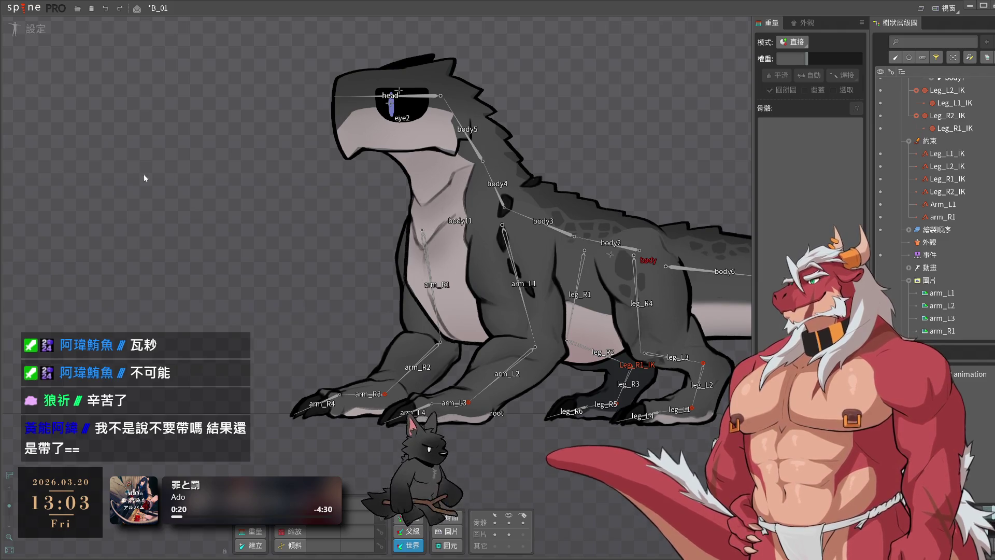
left_click_drag(190, 165, 153, 158)
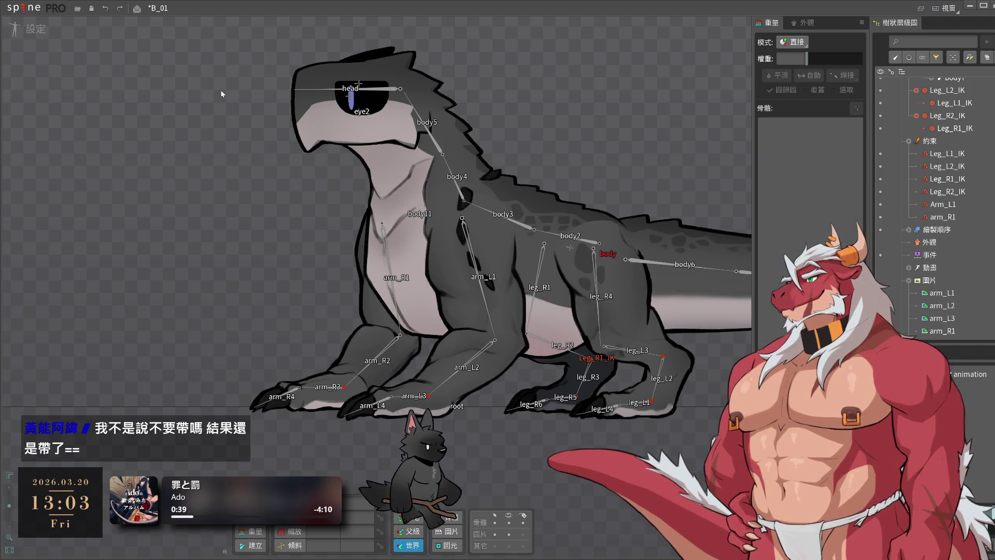
- Toggle between Animate and Setup modes and inspect the arm_R1 mesh
left_click(25, 33)
scroll(291, 157, "up", 4)
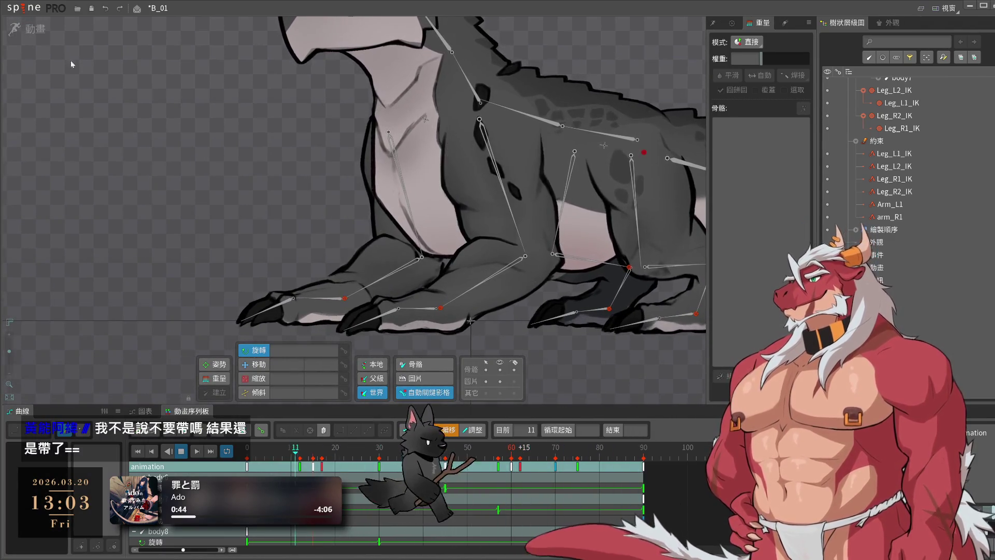
left_click(24, 28)
left_click(403, 238)
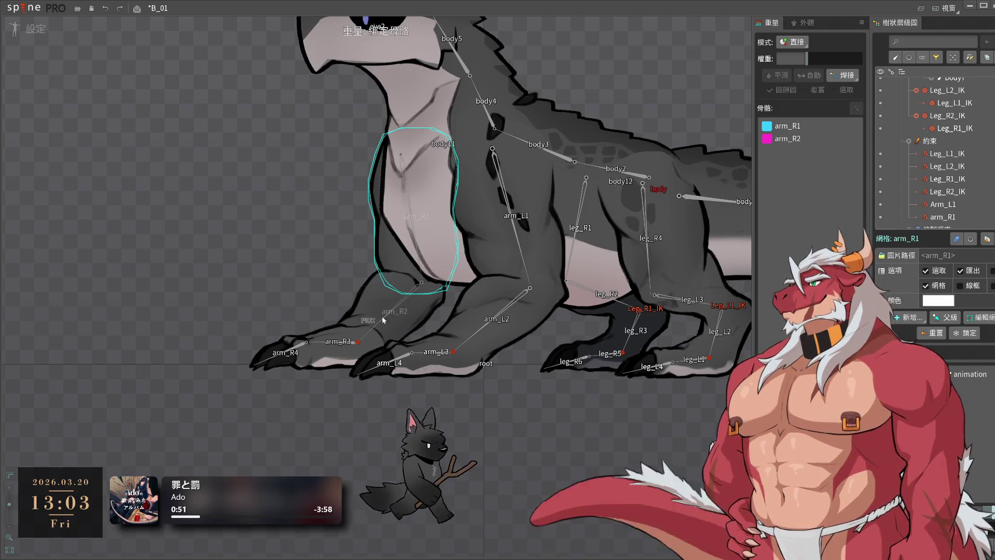
left_click(528, 457)
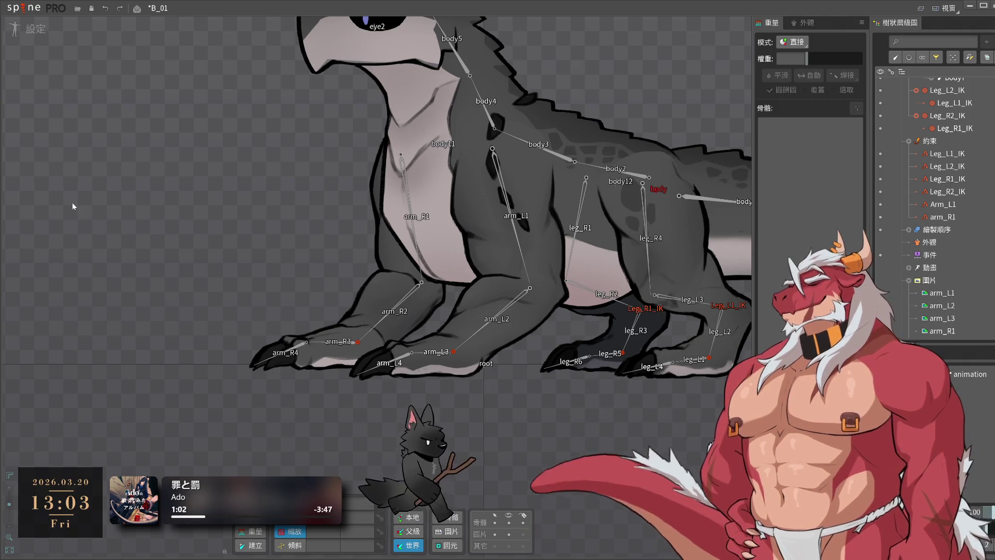
- Switch to Animate mode, check the arm_L3 mesh, and show the Animations list
left_click(19, 31)
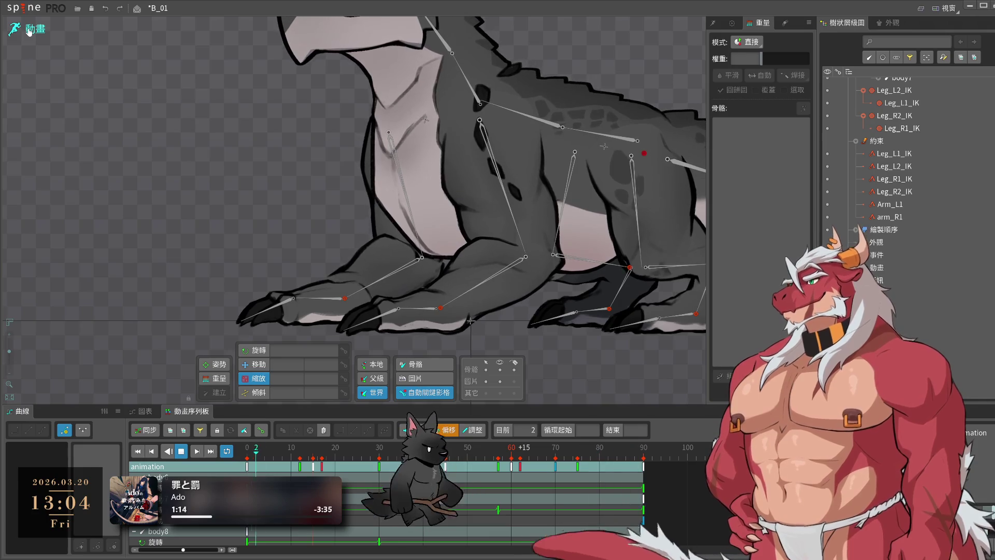
left_click(423, 320)
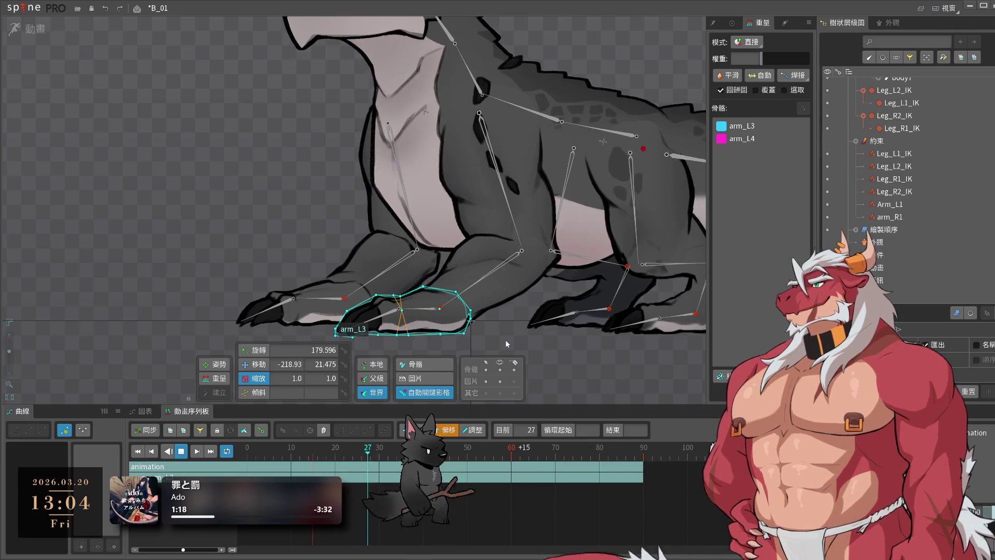
left_click(505, 340)
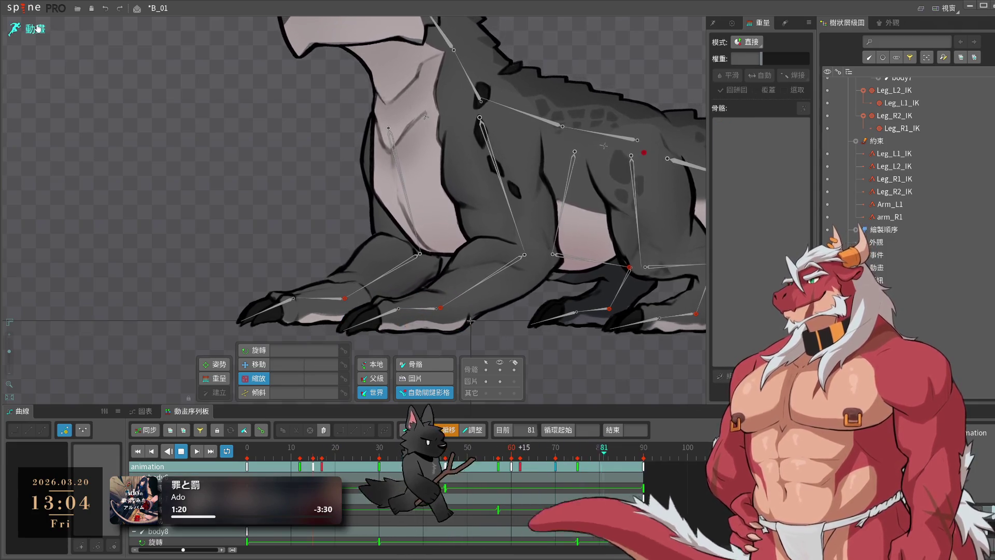
left_click(716, 22)
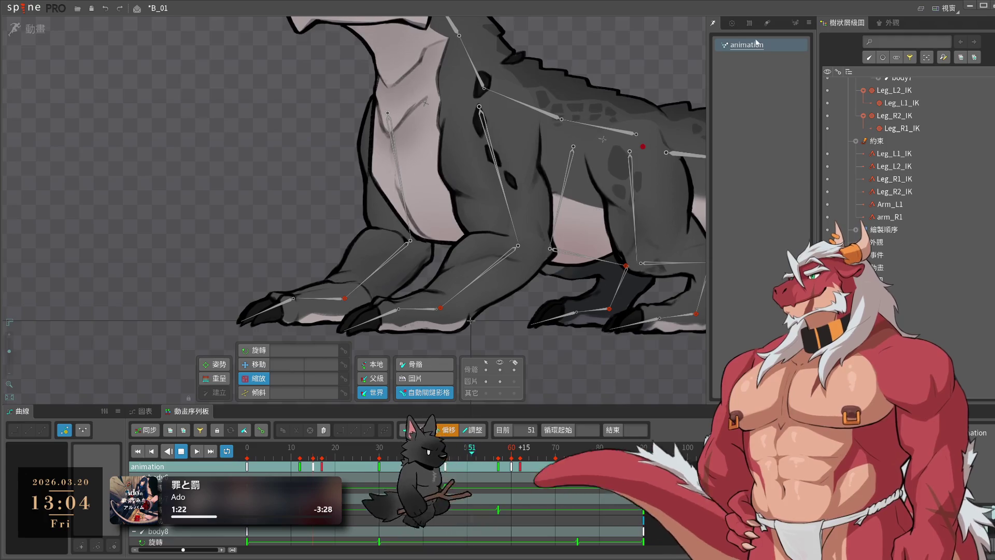
- Duplicate the animation as animation2, then try rotating arm_L3 and undo it
left_click(749, 23)
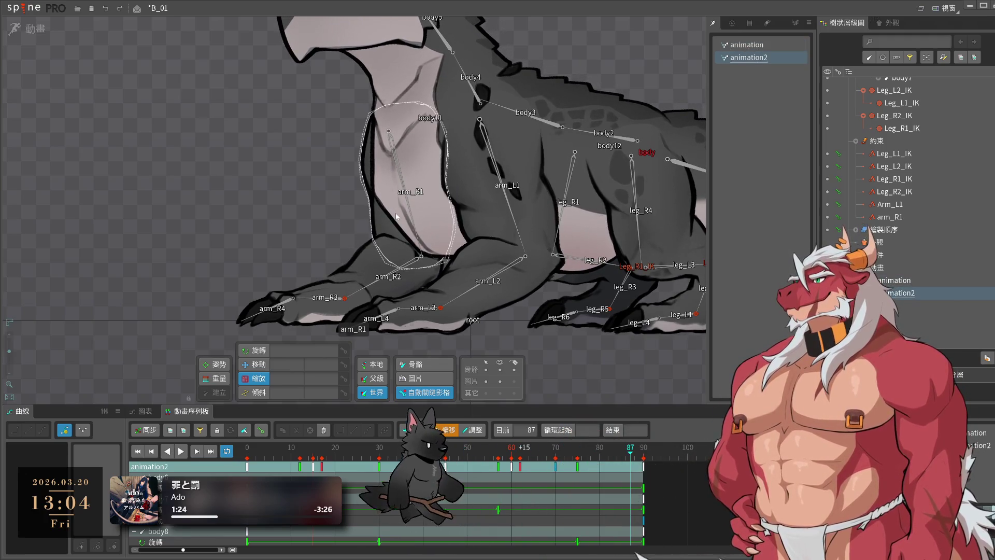
left_click(430, 315)
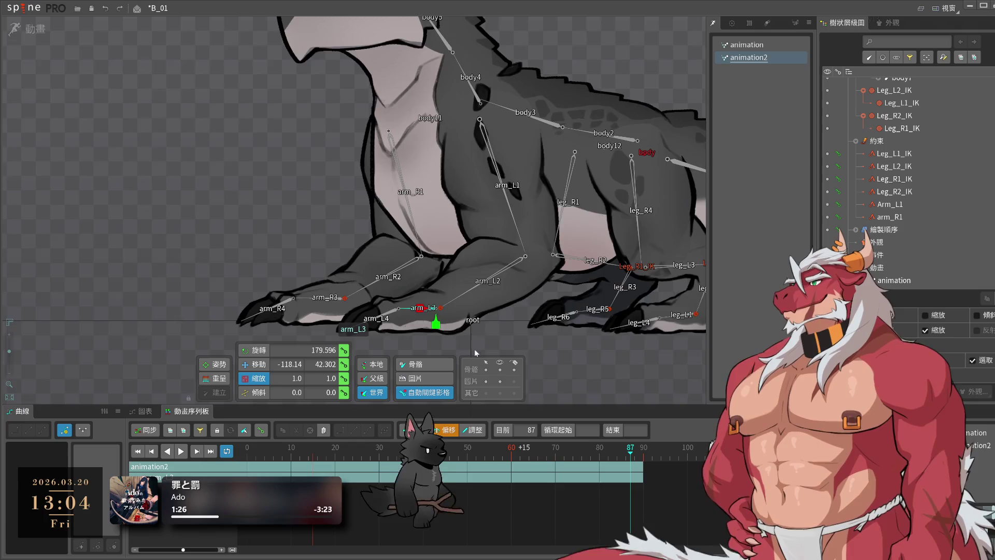
left_click_drag(456, 339, 534, 282)
left_click_drag(550, 115, 552, 310)
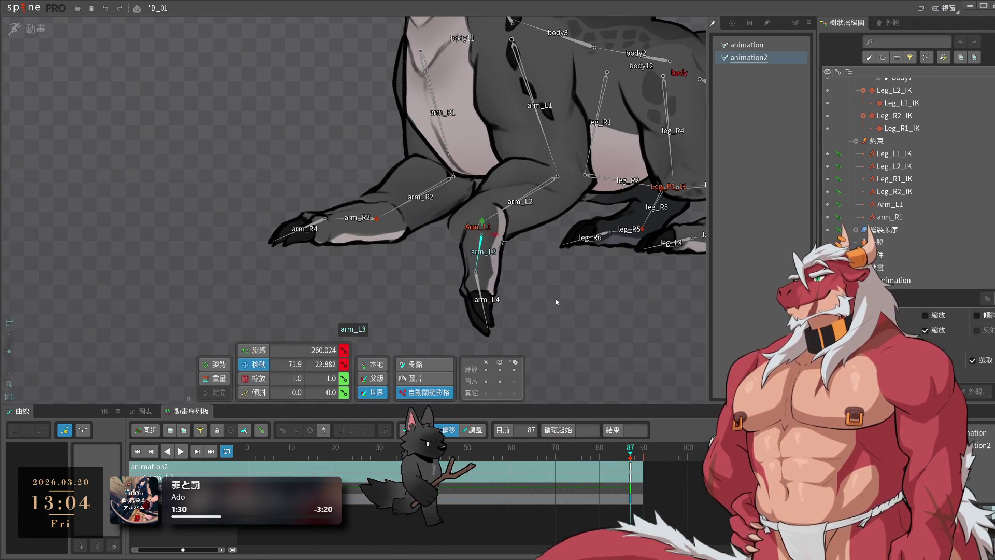
key("ctrl+z")
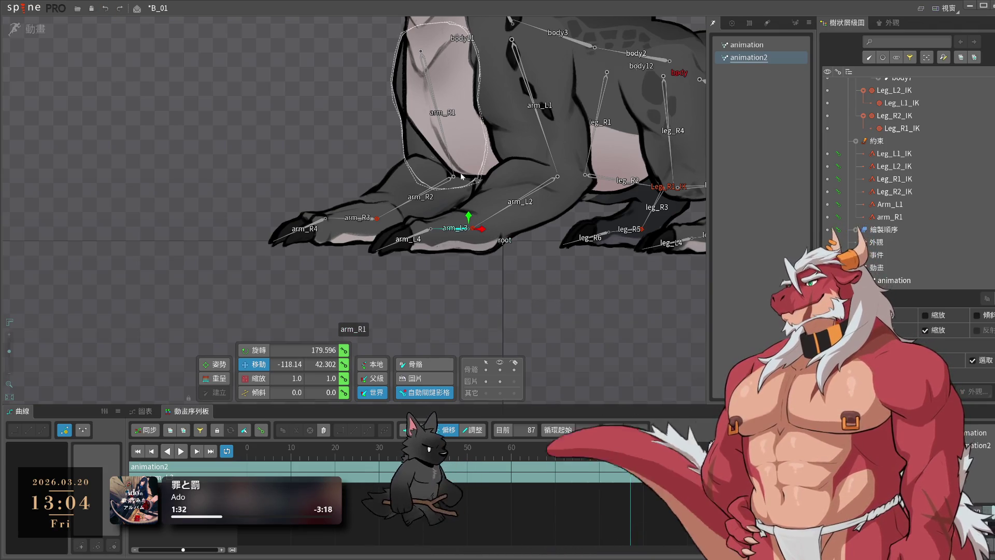
- Play animation2, previewing the artwork with bones hidden and then shown again
left_click_drag(500, 257, 524, 294)
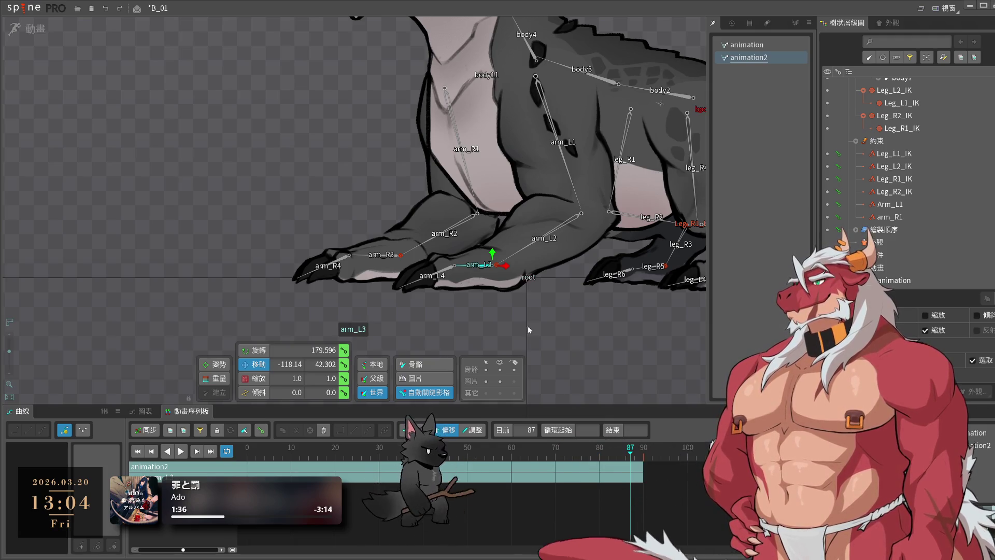
scroll(568, 316, "down", 3)
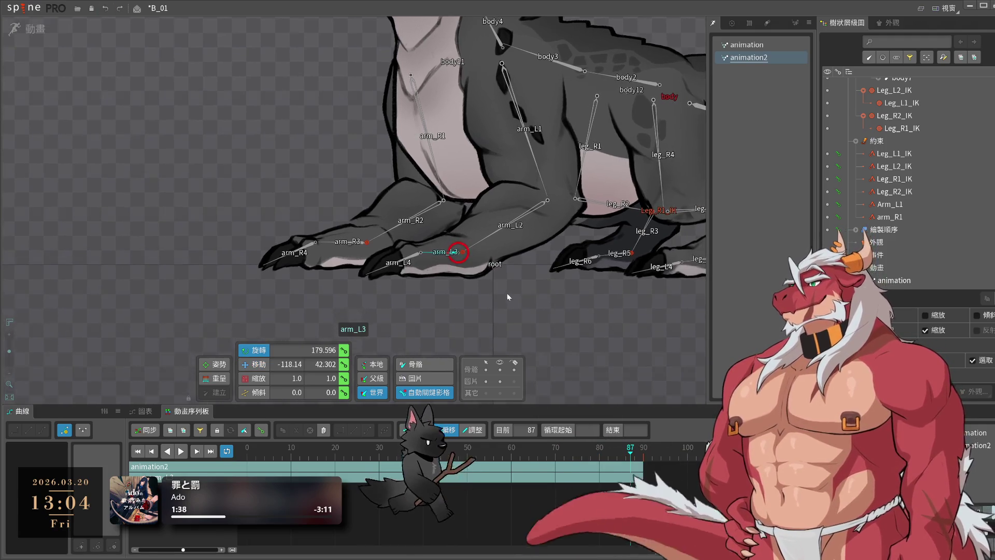
scroll(377, 281, "up", 4)
scroll(409, 344, "down", 2)
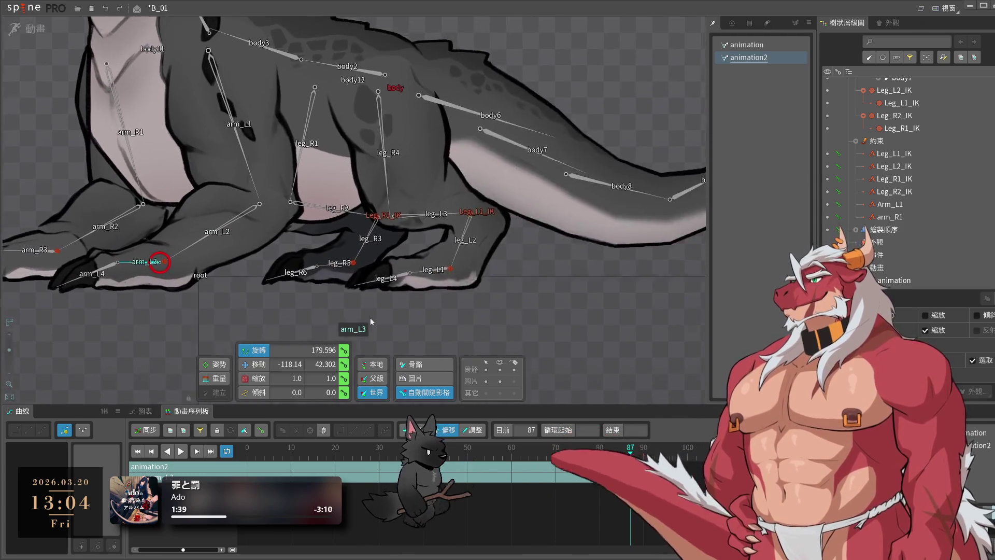
left_click_drag(409, 343, 362, 391)
left_click_drag(386, 278, 585, 293)
key("space")
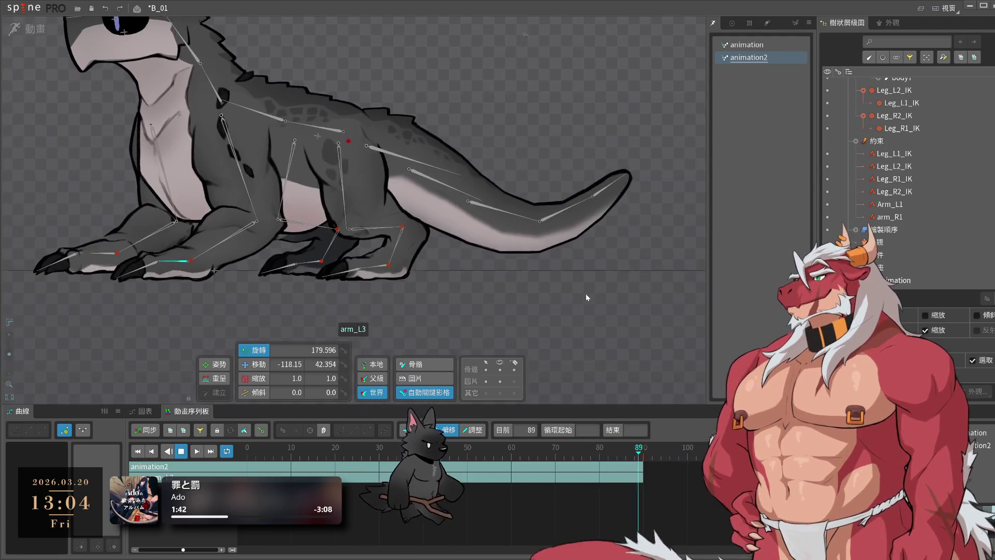
scroll(586, 293, "up", 2)
scroll(623, 320, "up", 3)
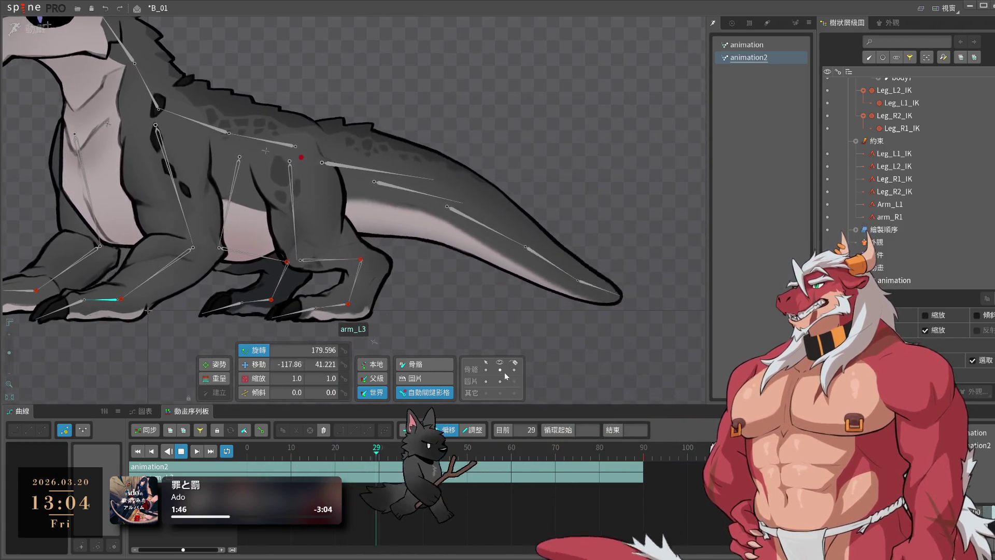
left_click(499, 370)
scroll(573, 298, "up", 3)
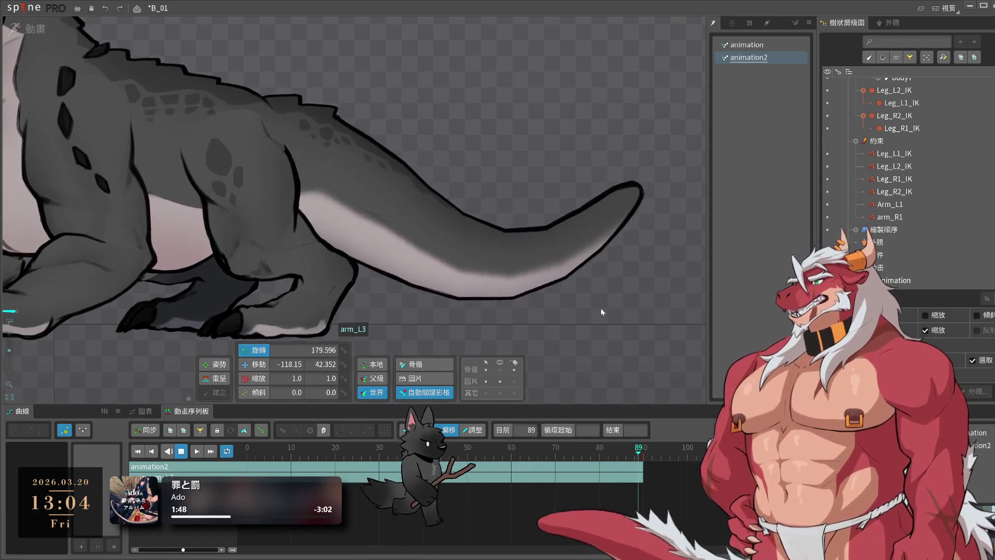
left_click(499, 370)
- Bend tail bone body8 down, delete its frame-60 key, and ease and shift its frame-90 keys 15 frames later
left_click(443, 224)
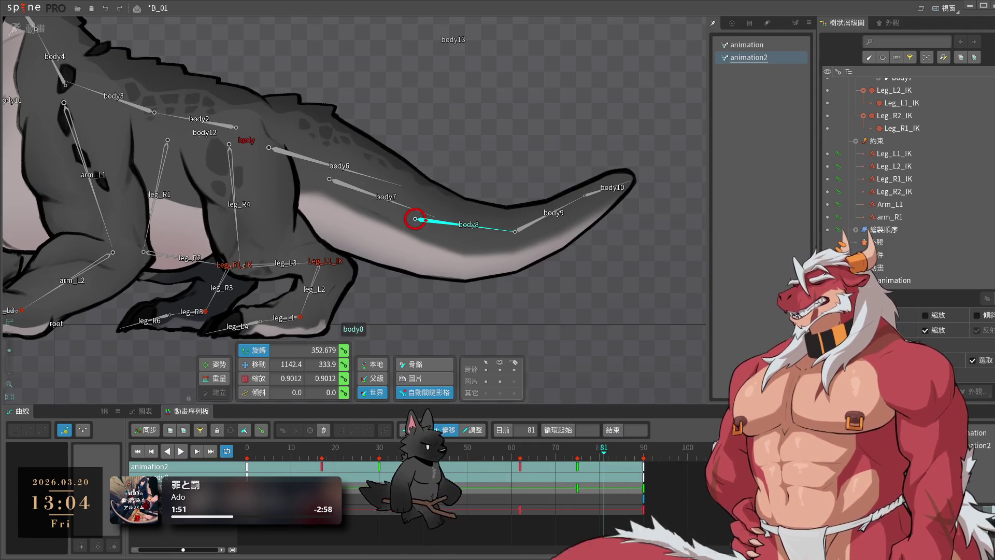
left_click_drag(514, 231, 501, 269)
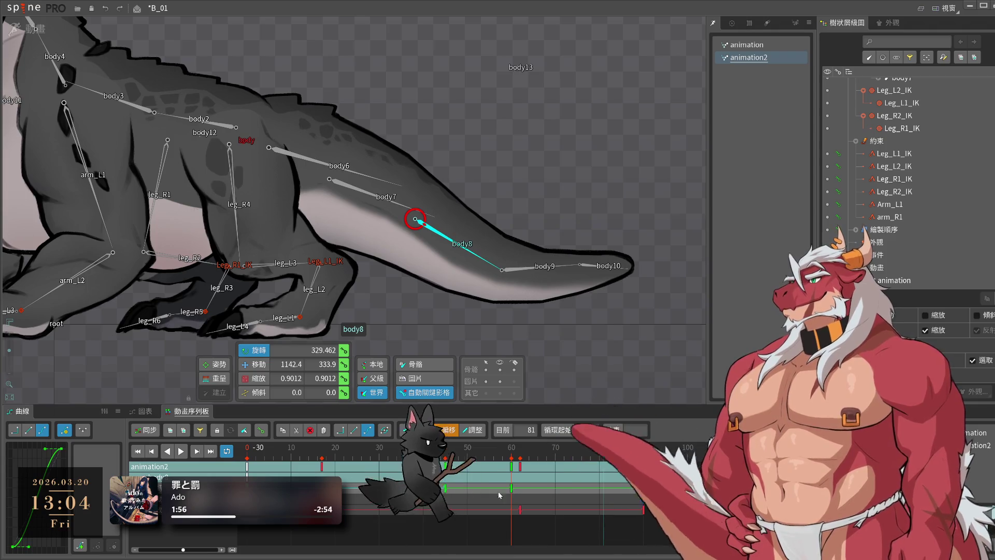
key("Delete")
left_click_drag(665, 482, 643, 504)
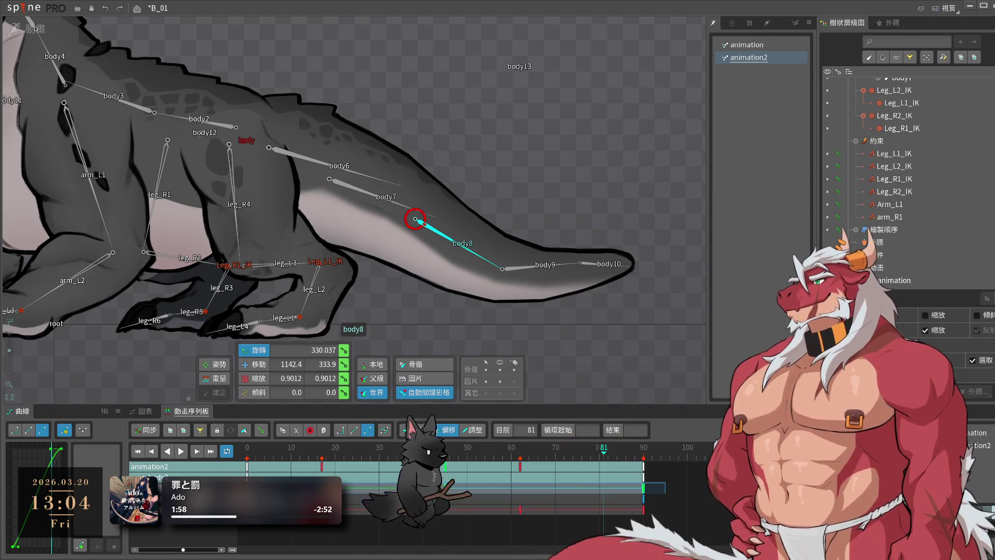
left_click_drag(27, 543, 45, 548)
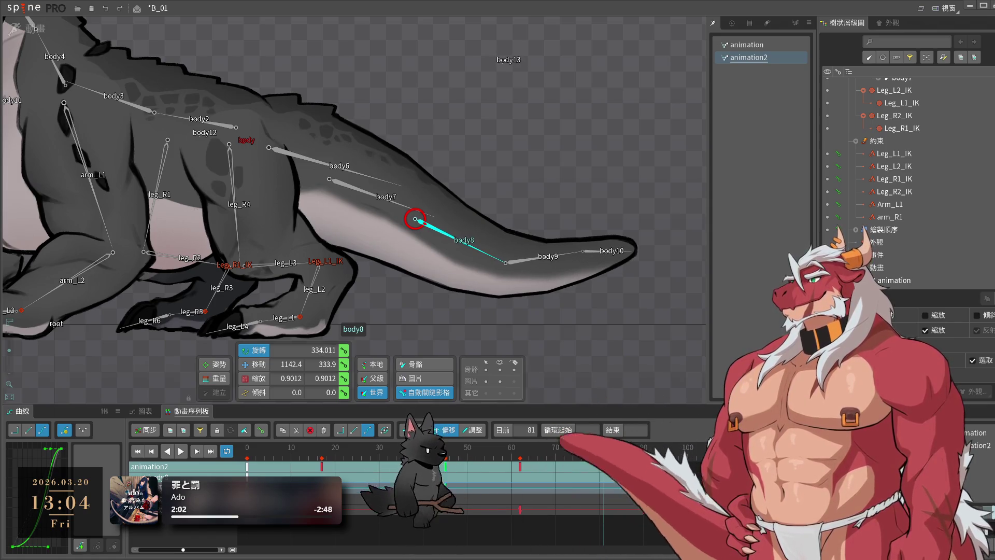
left_click_drag(444, 487, 510, 494)
key("space")
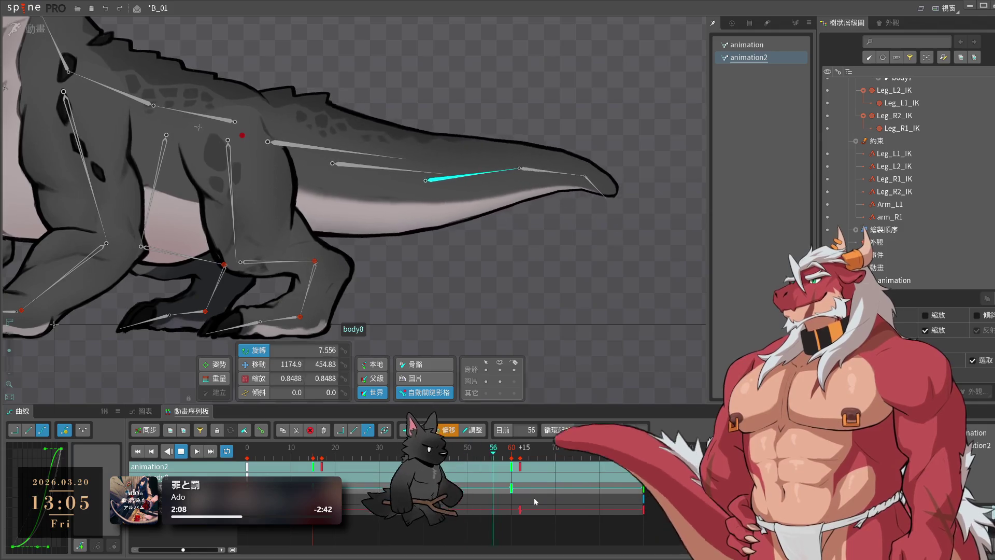
- Move body8's selected keys back to about frame 45 and soften their easing
mouse_move(534, 500)
left_mouse_down()
mouse_move(468, 492)
mouse_move(488, 485)
left_mouse_up()
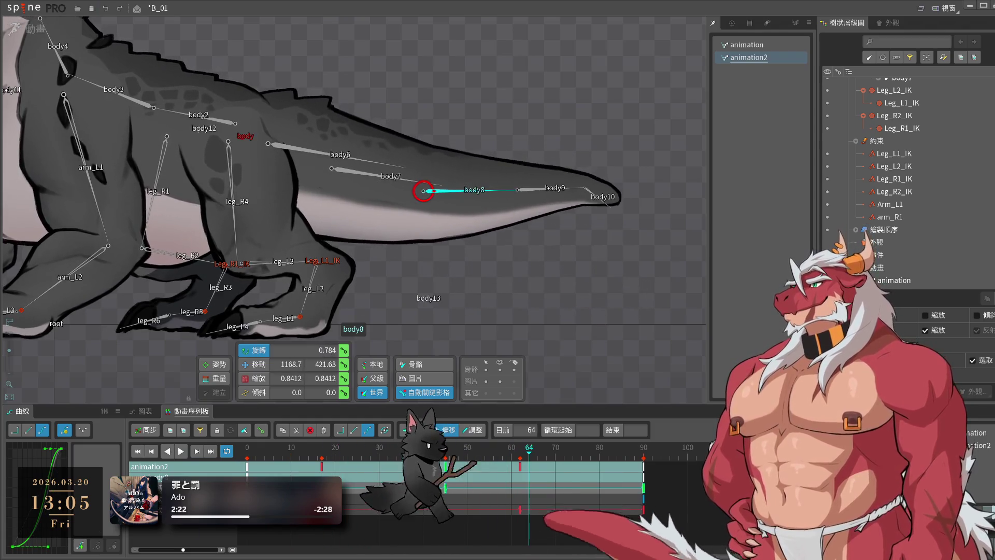
left_click(425, 179)
left_click_drag(48, 546, 36, 546)
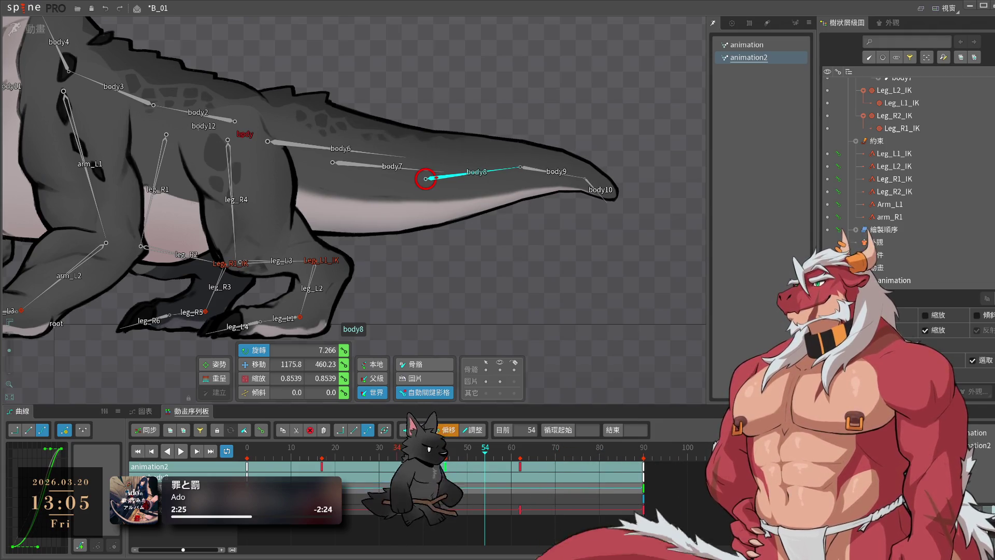
key("space")
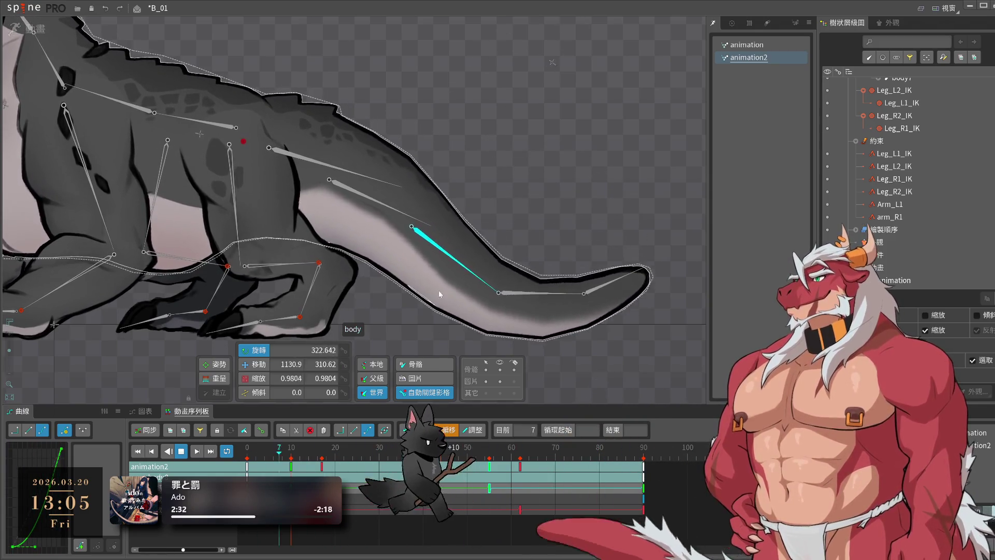
key("space")
- Shift body8's keys later in the timeline and replay animation2 to review the tail
left_click(432, 236)
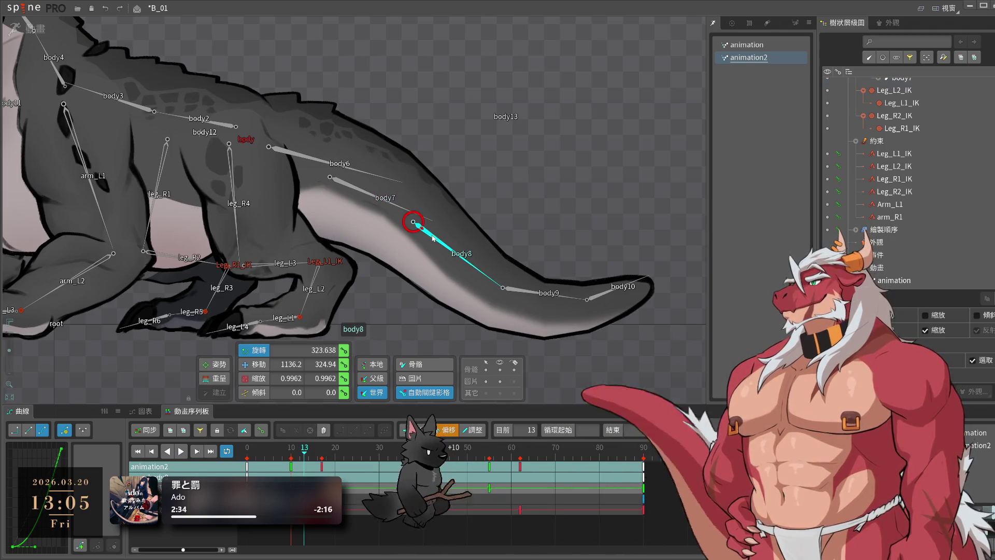
left_click_drag(451, 454, 345, 453)
key("space")
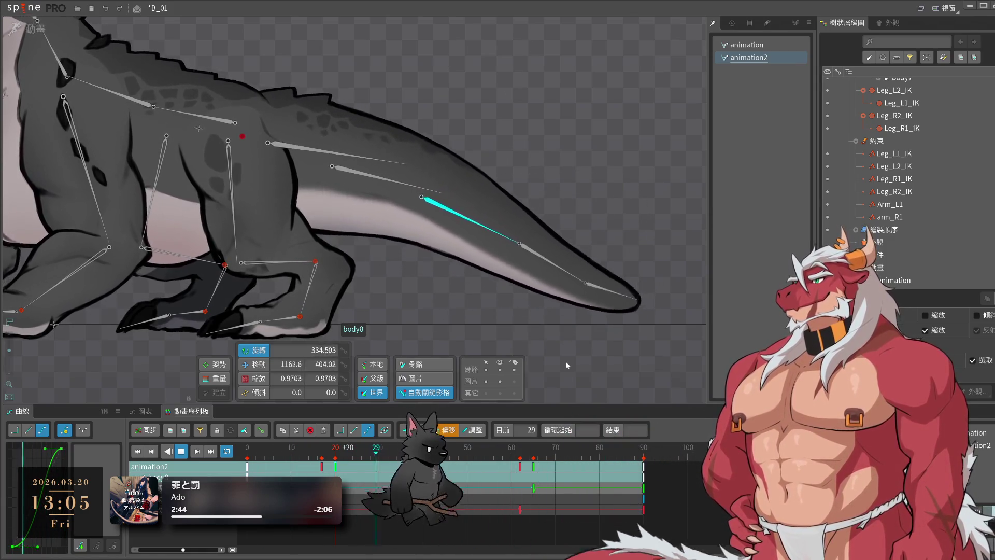
left_click(567, 365)
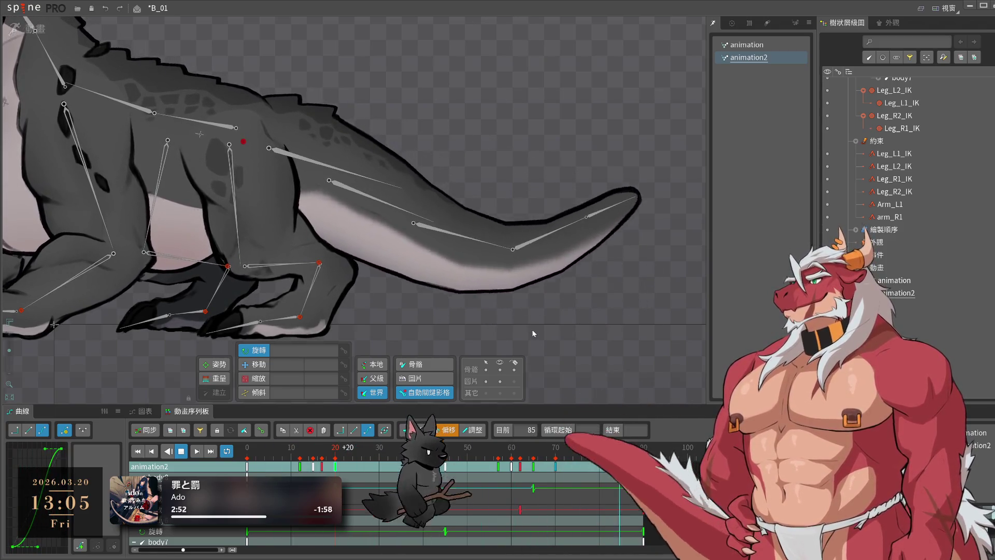
left_click(520, 278)
- Select tail bone body9, reshape its keys' Bezier easing, and play animation2 to review
left_click(519, 279)
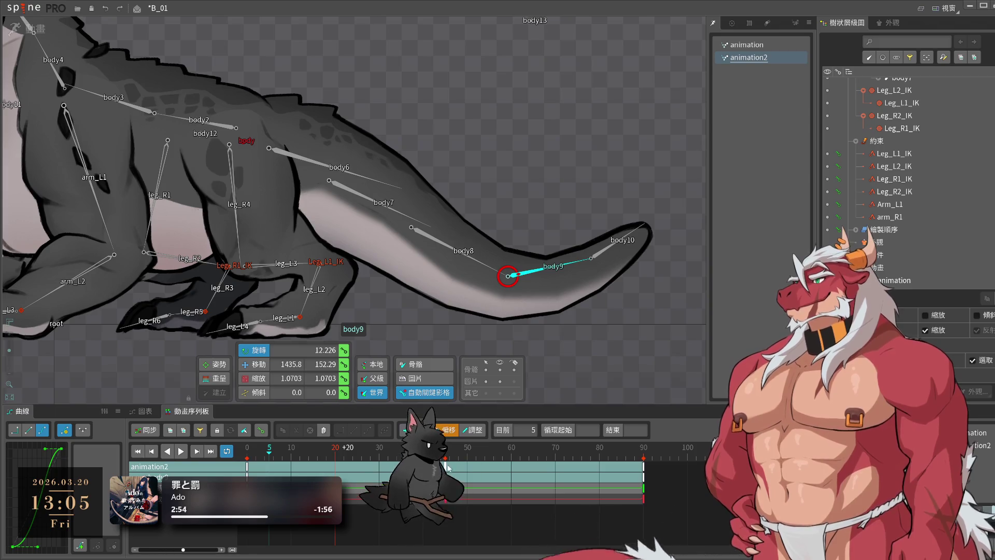
key("space")
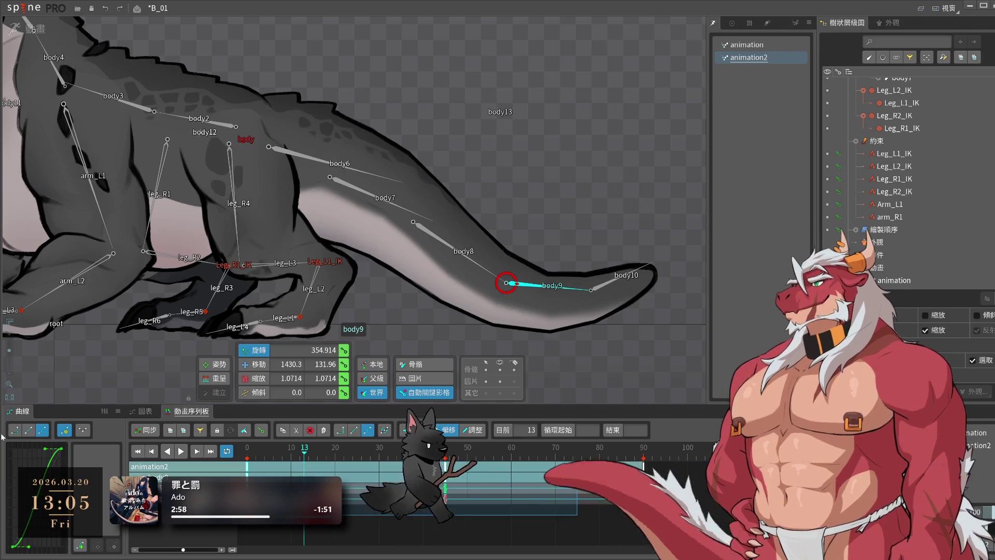
left_click_drag(29, 546, 35, 546)
key("space")
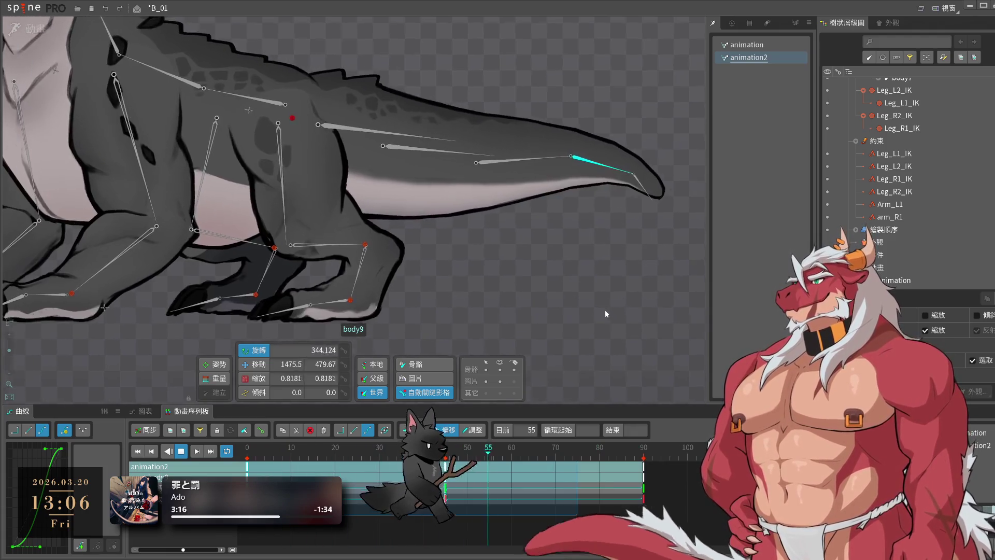
key("space")
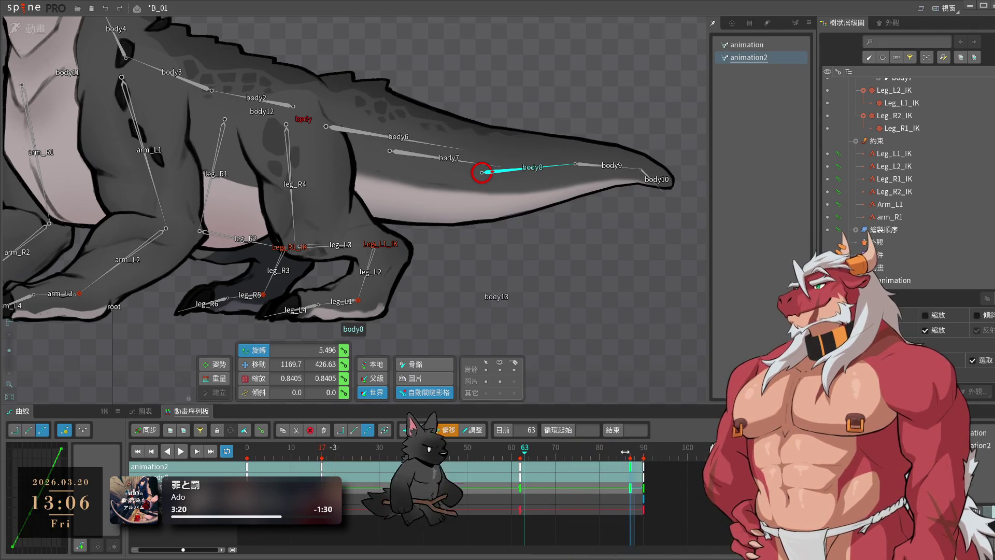
- Try moving the tail keys 18 frames earlier, undo, reshape their easing, and preview from frame 45
left_click_drag(321, 467, 246, 458)
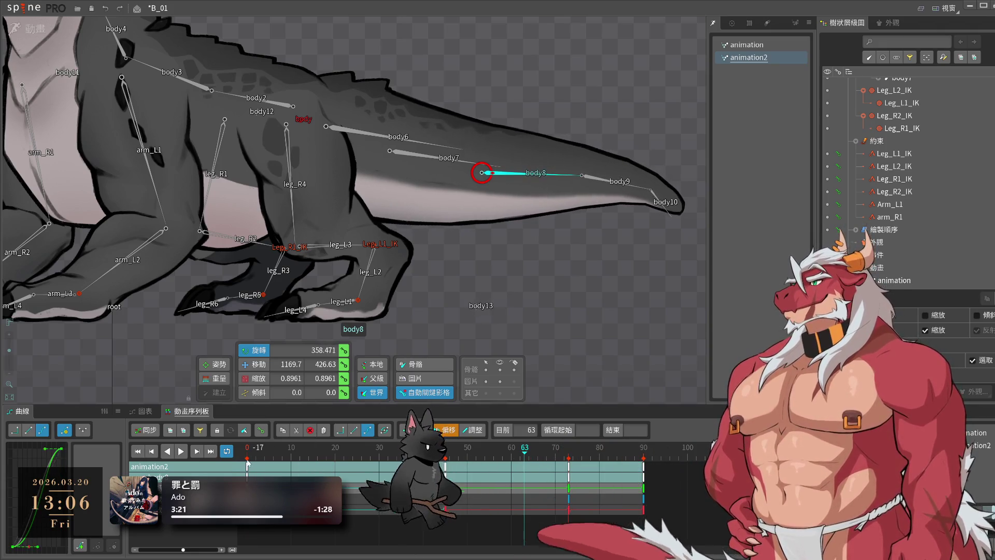
key("ctrl+z")
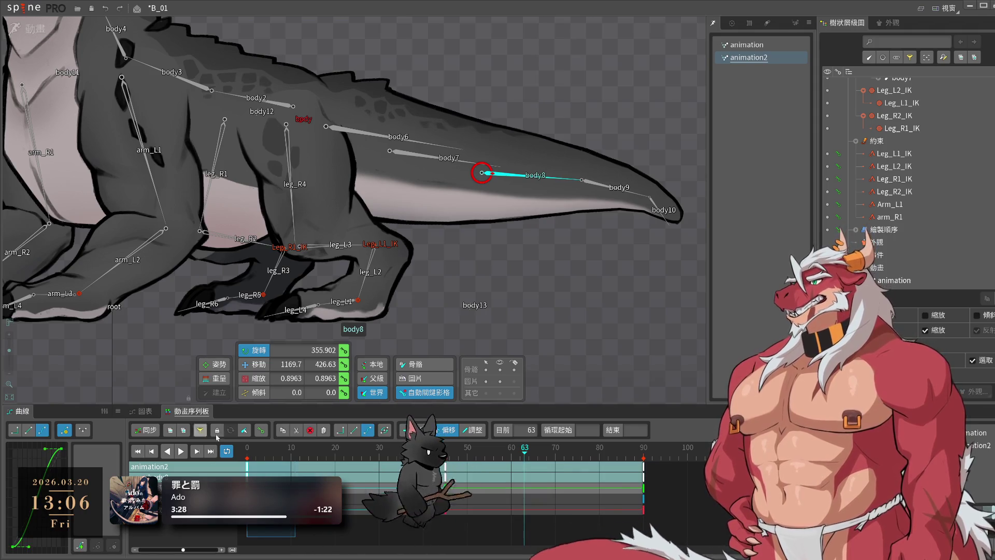
left_click(181, 451)
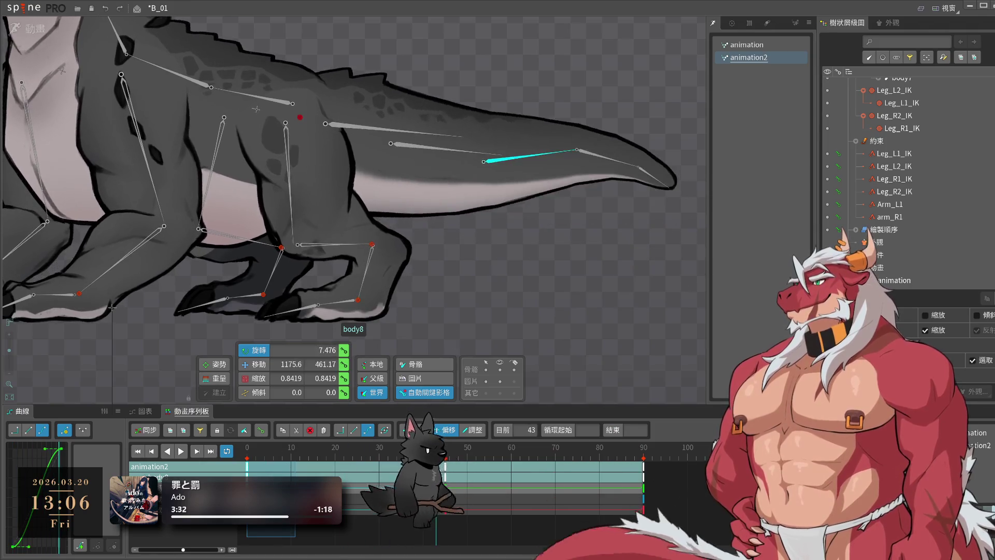
key("space")
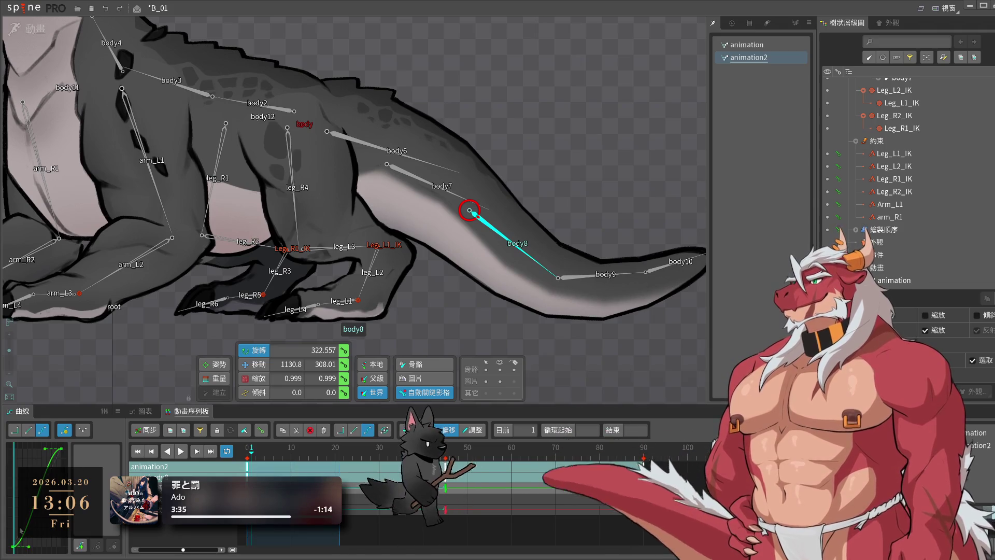
left_click_drag(38, 449, 24, 450)
key("ctrl+Right")
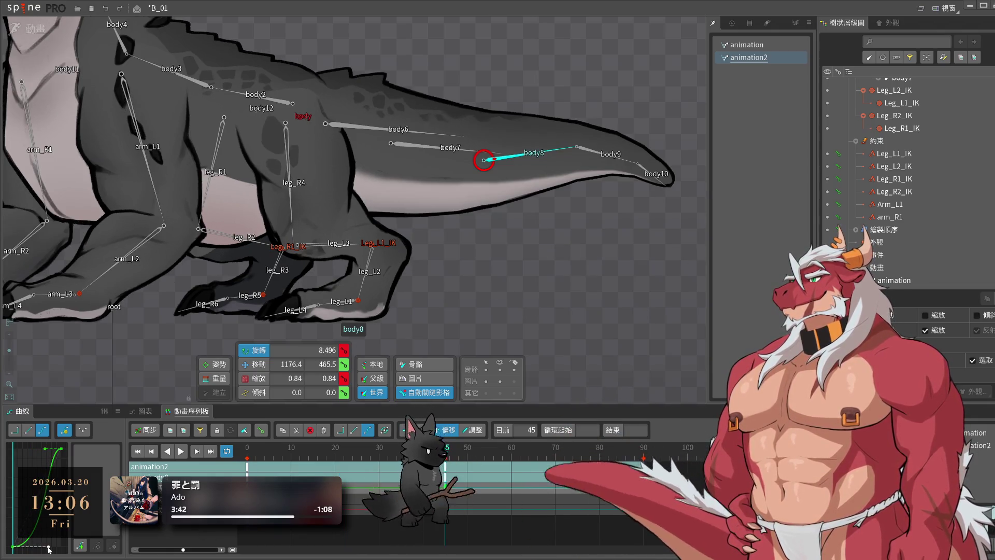
key("space")
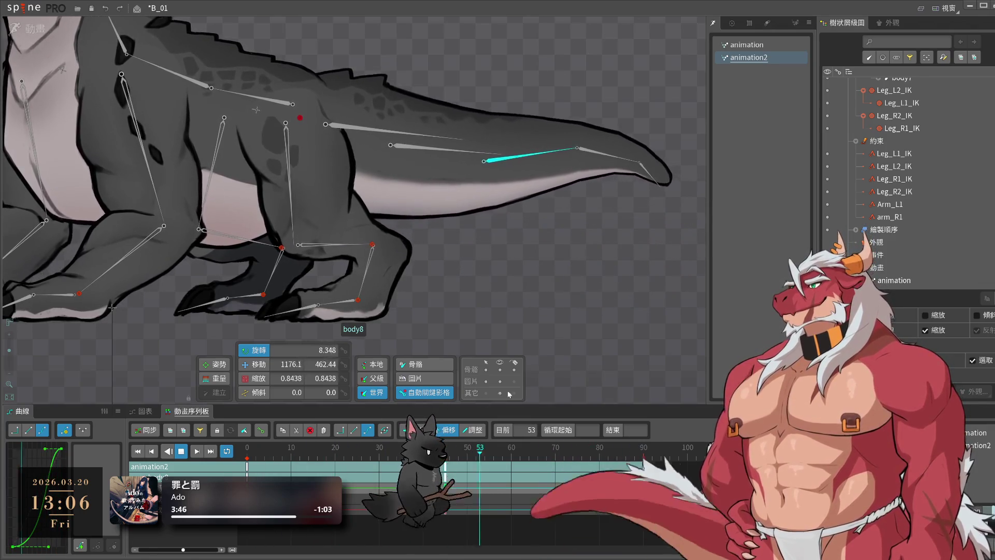
key("space")
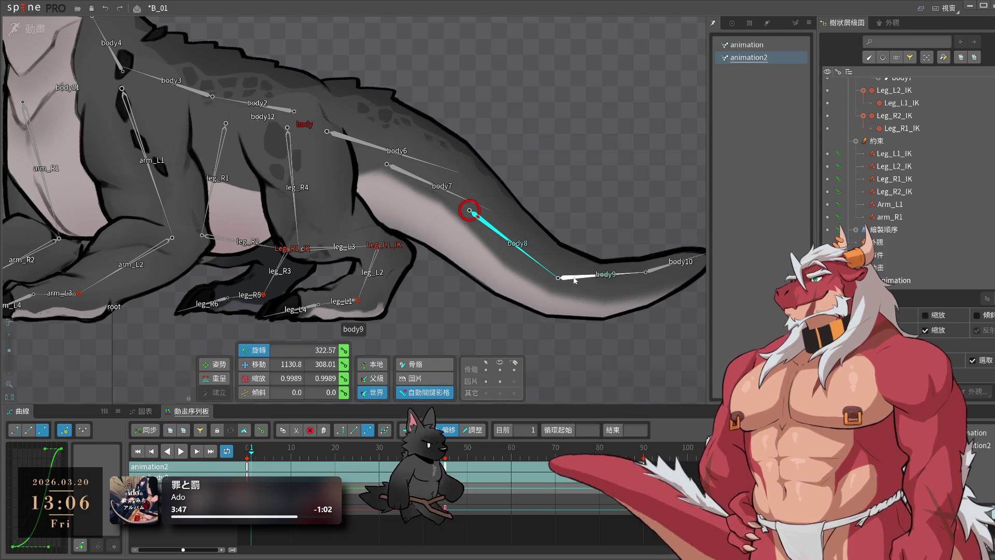
- Retime body8's key from frame 45 to 60 and replay animation2
left_click(533, 257)
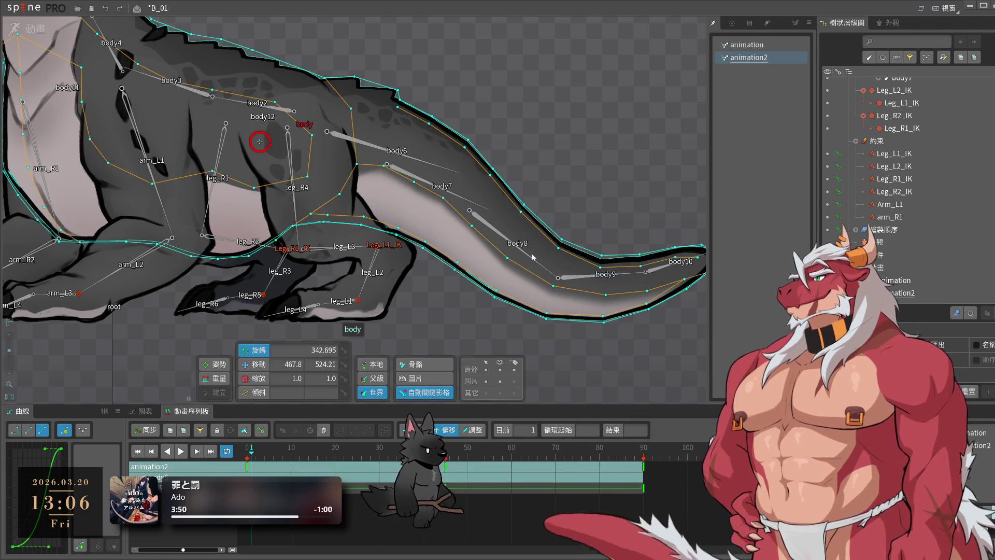
left_click(525, 257)
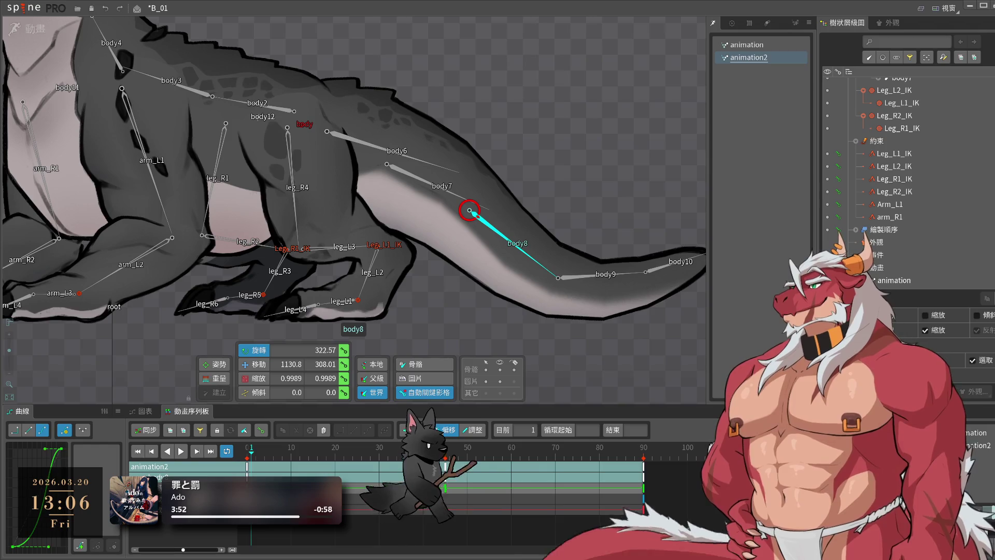
left_click_drag(444, 466, 511, 472)
key("space")
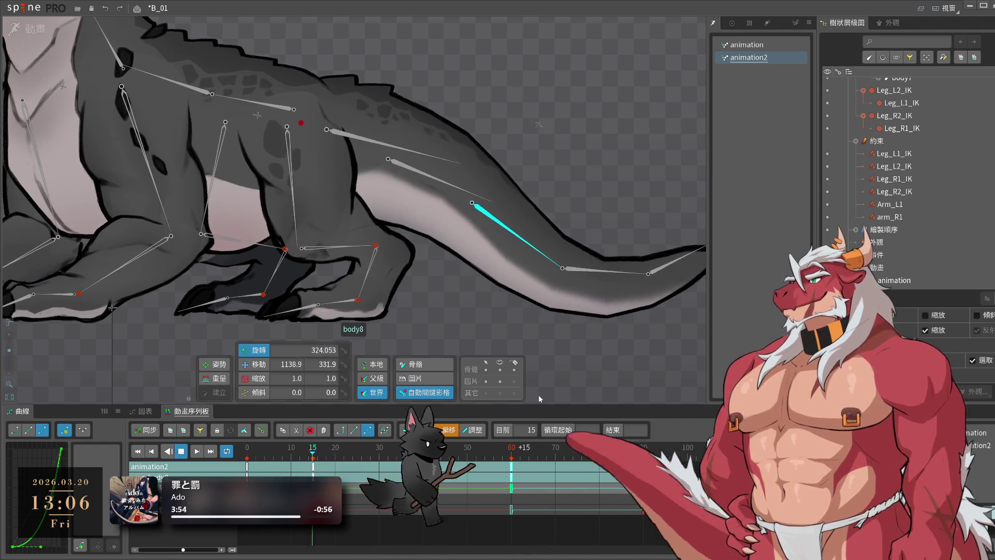
key("space")
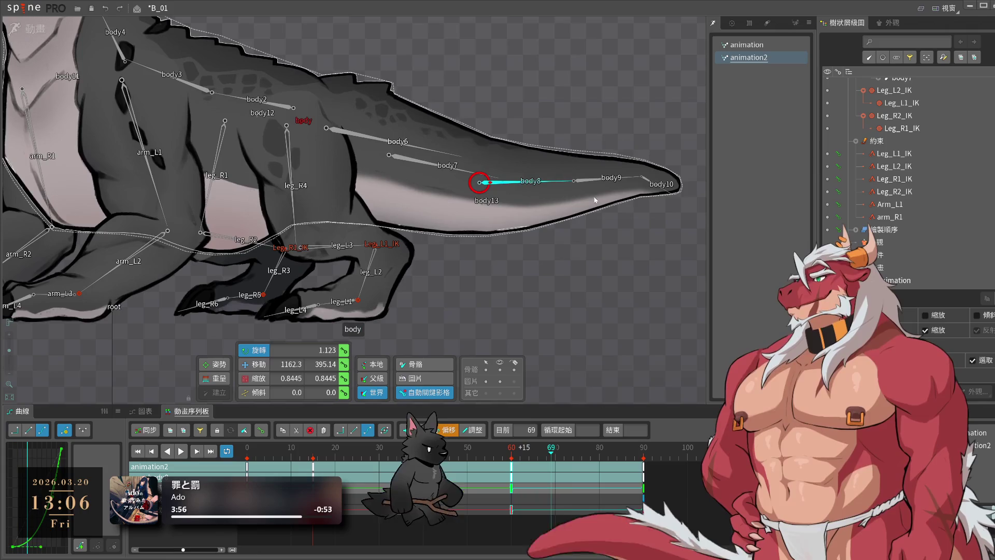
key("space")
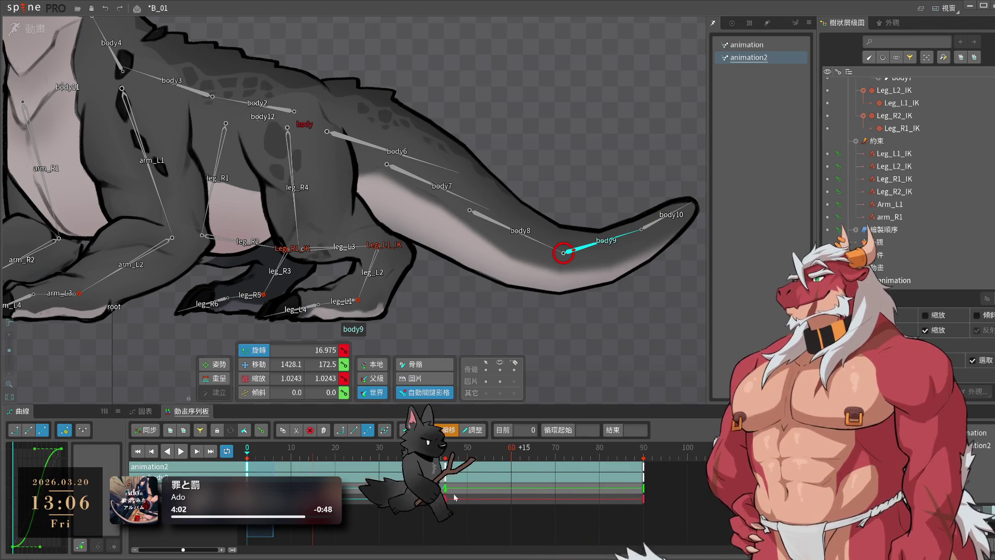
left_click(445, 471)
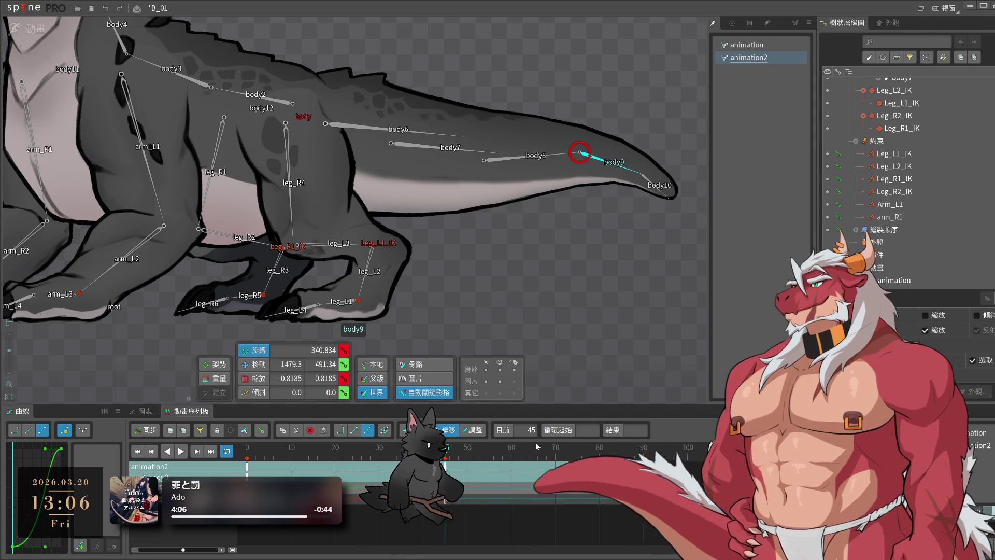
key("space")
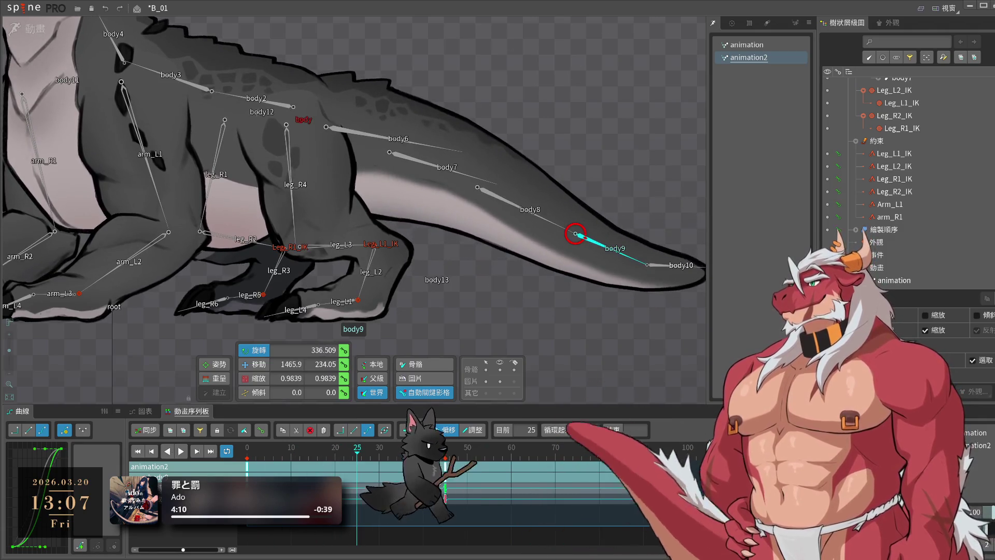
left_click(441, 487)
left_click_drag(441, 487, 591, 513)
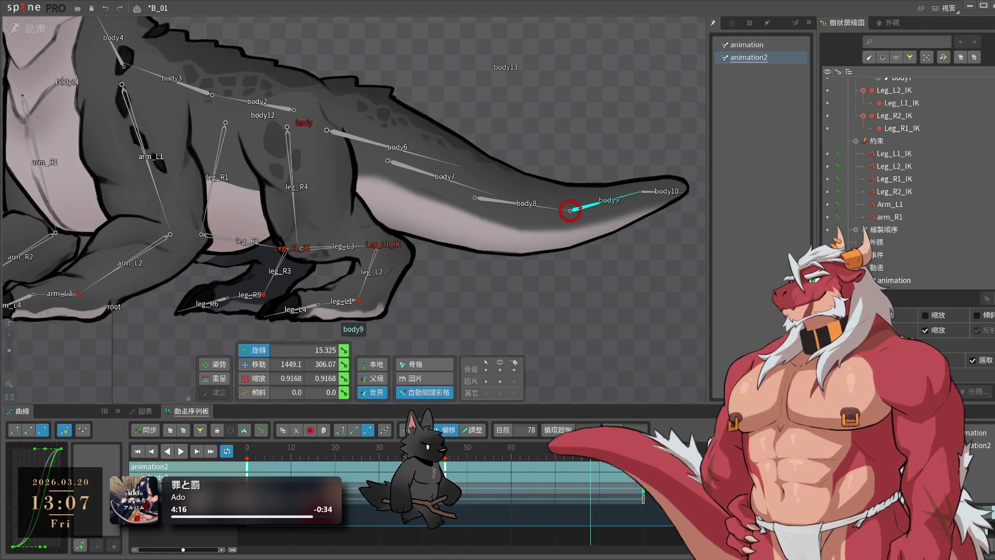
key("space")
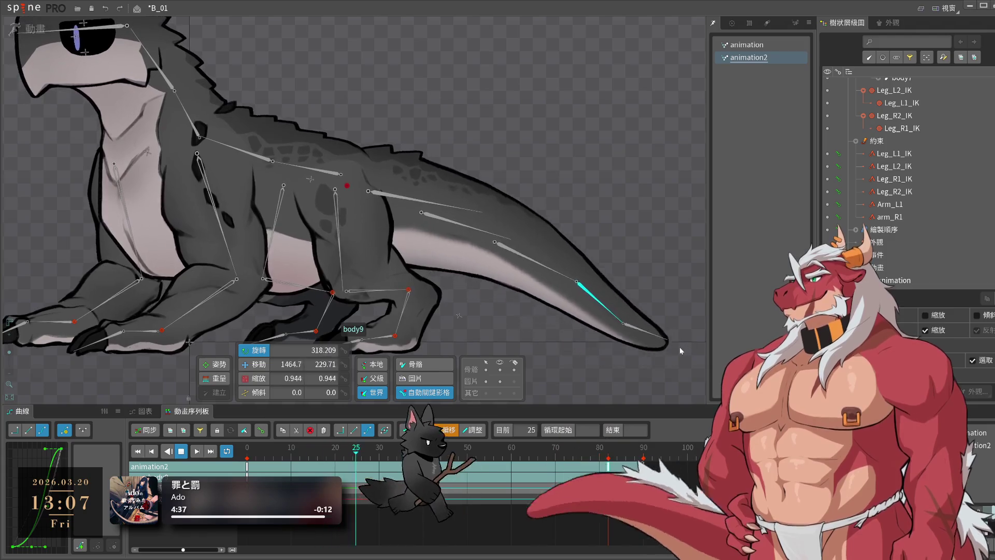
key("space")
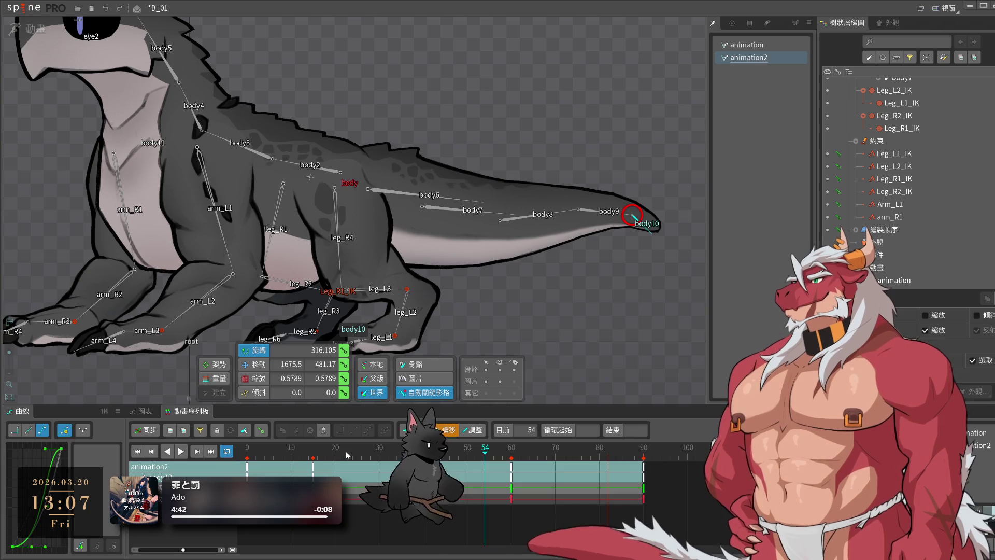
- Scrub animation2 to frame 60 and play it through, pausing at frame 77
left_click_drag(318, 451, 532, 473)
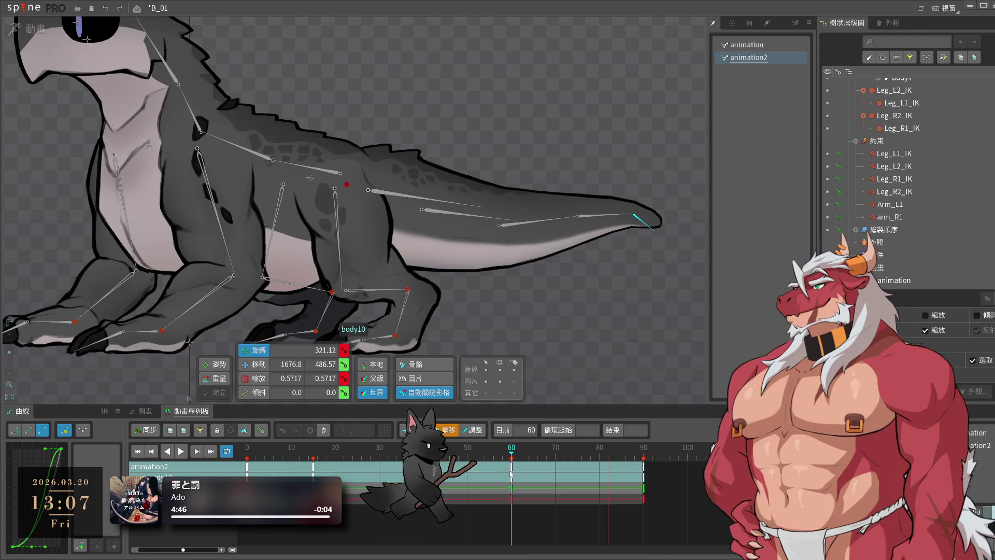
key("space")
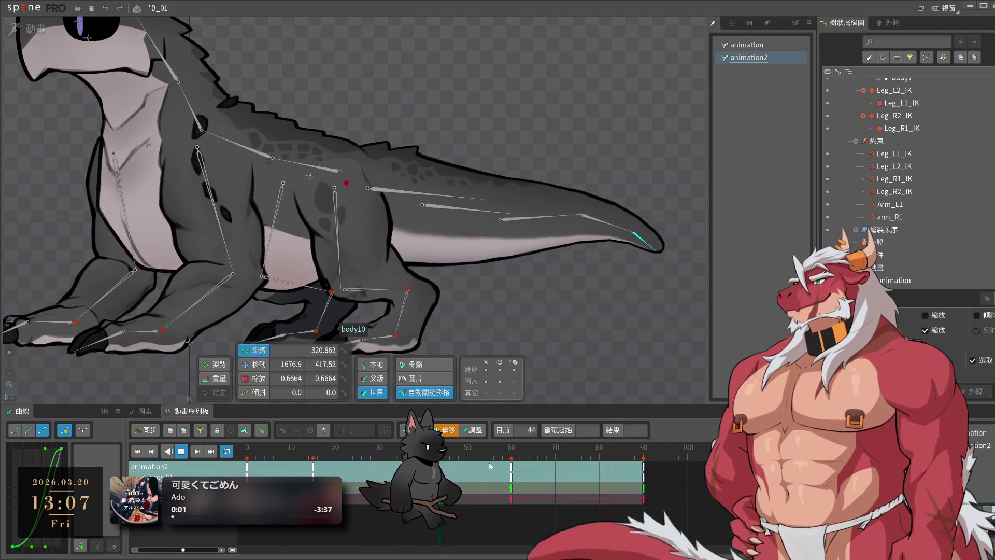
key("space")
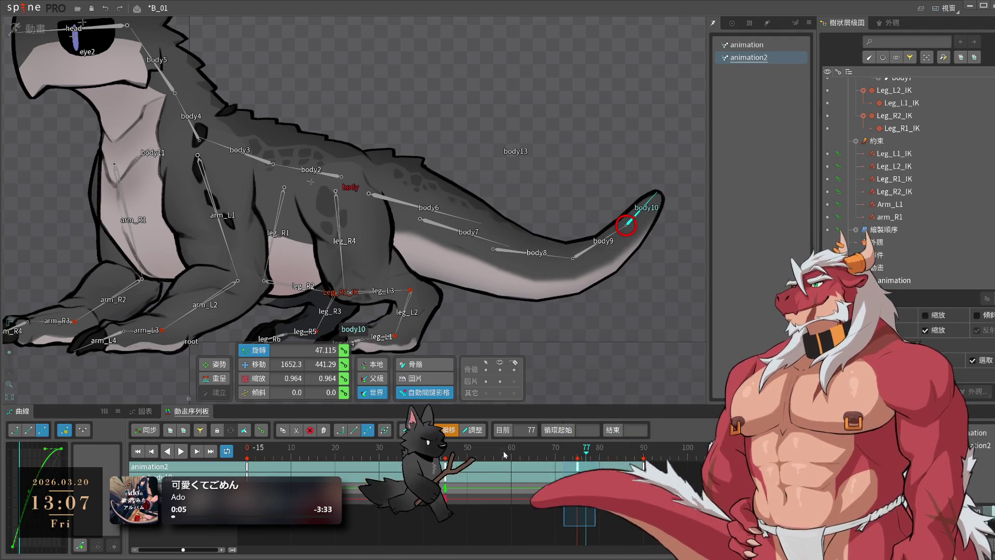
key("space")
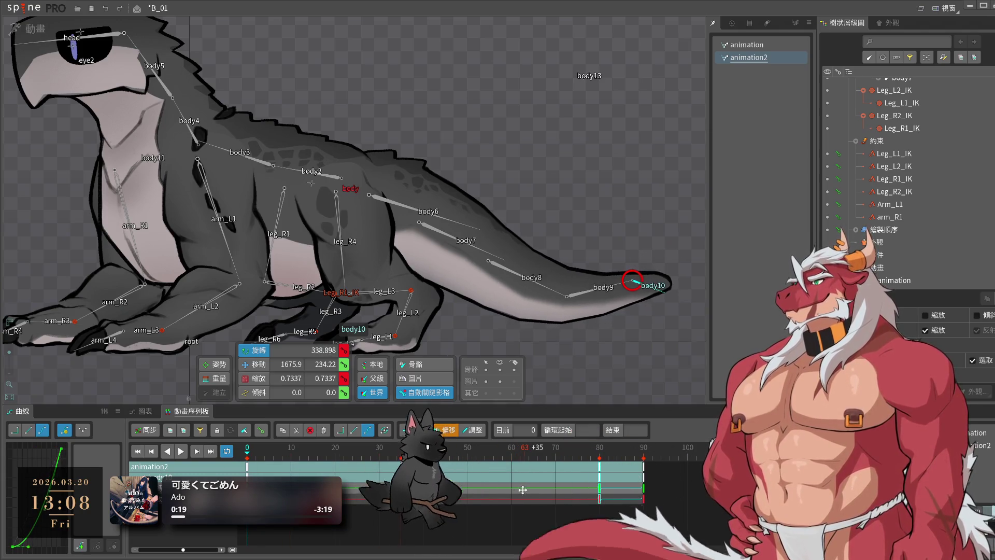
- Shift body10's tail keys later, nudging them two frames, and play to review the timing
left_click_drag(523, 489, 350, 502)
left_click_drag(472, 489, 481, 490)
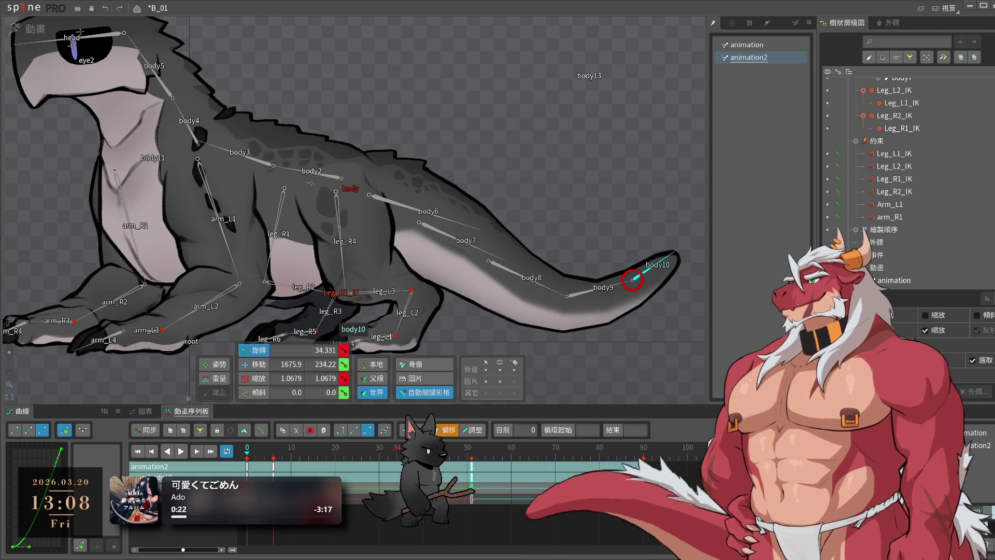
key("space")
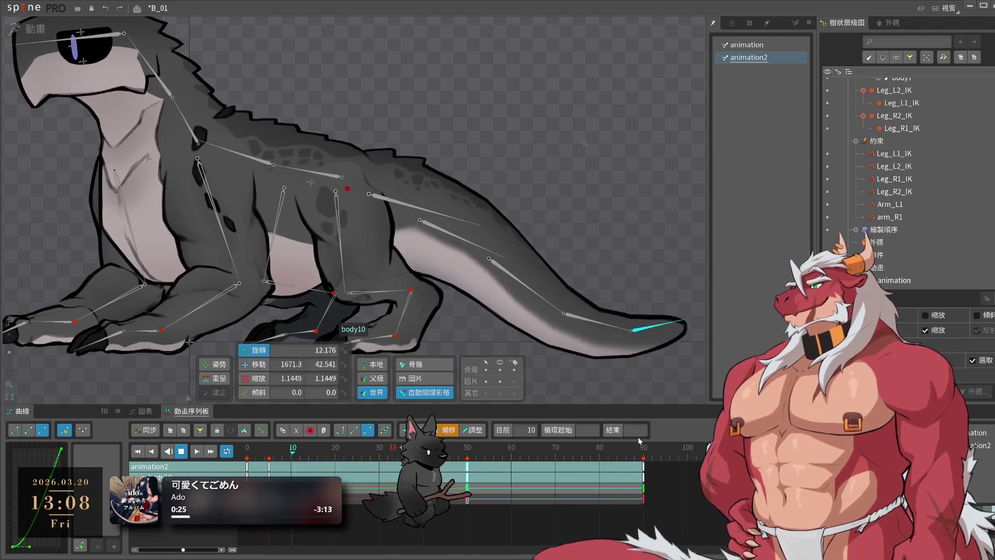
scroll(654, 376, "down", 3)
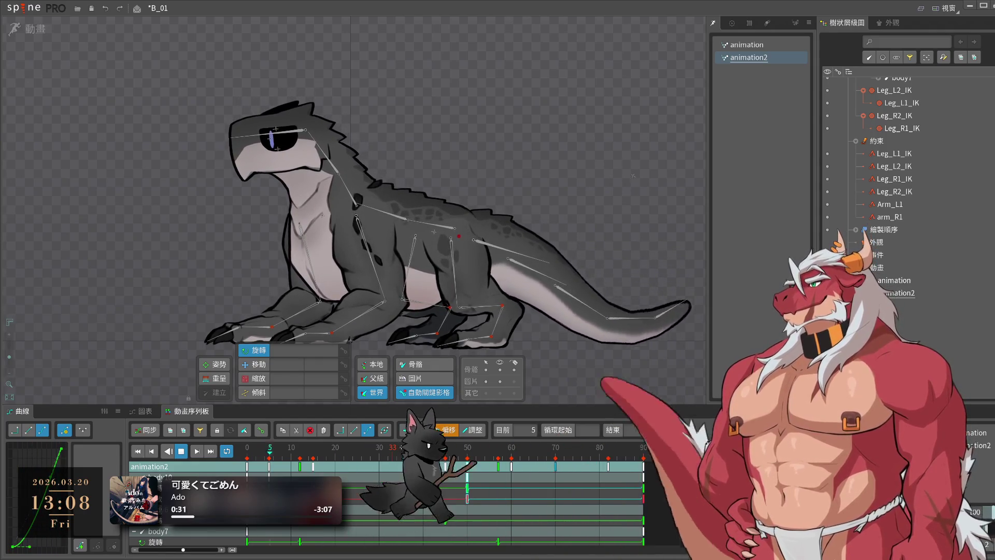
key("space")
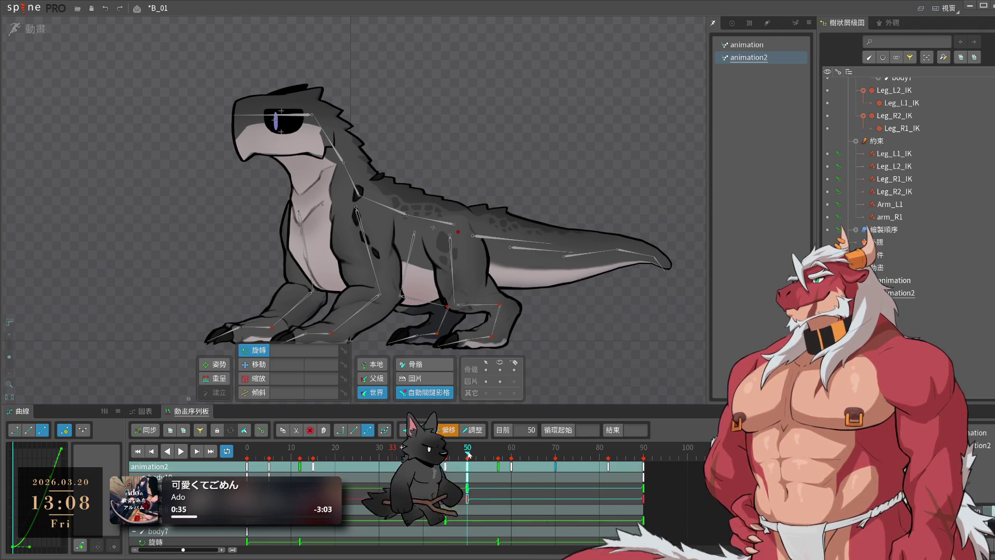
- Shift tail-tip body10's keys 20 frames later and try rotating it upward at frame 46, then undo
left_click(655, 263)
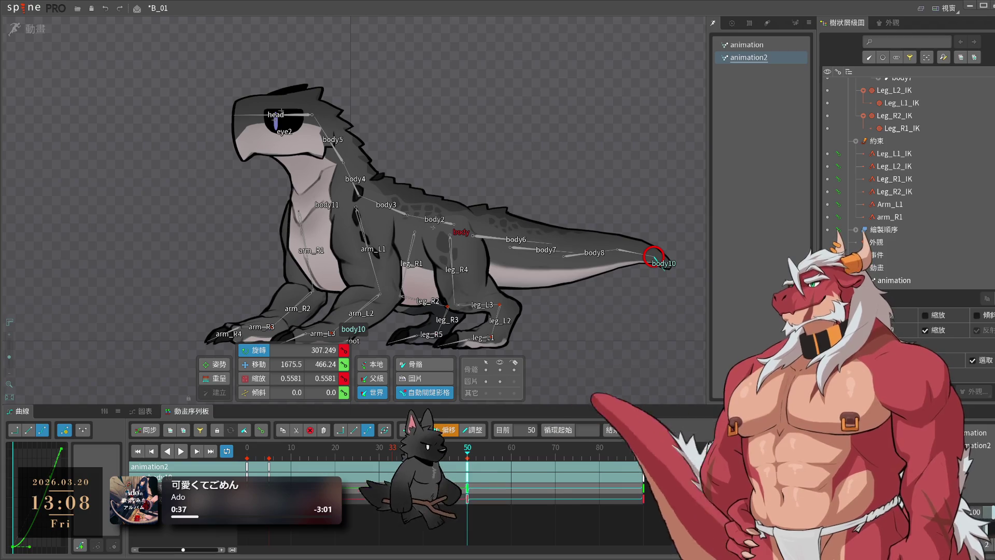
key("space")
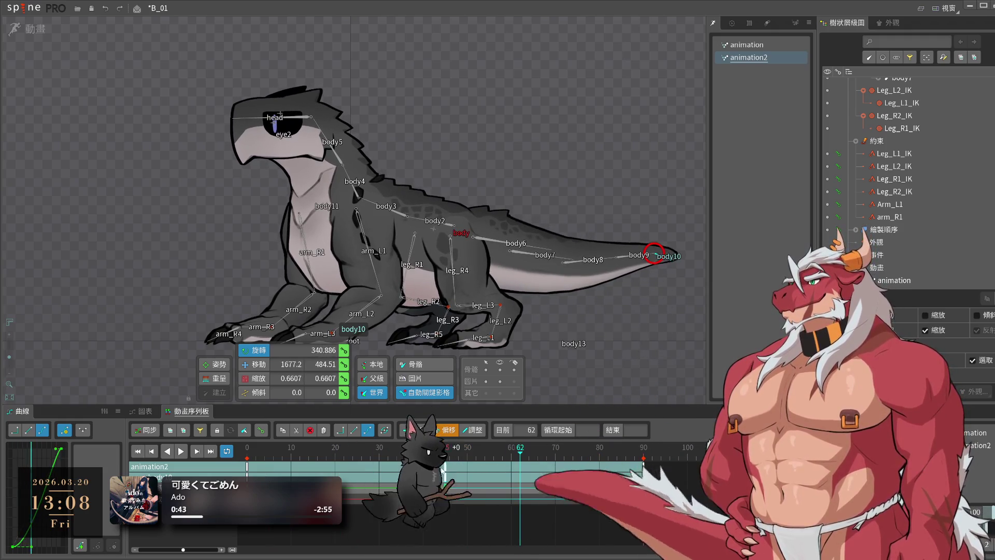
mouse_move(269, 475)
left_mouse_down()
mouse_move(357, 476)
mouse_move(269, 477)
left_mouse_up()
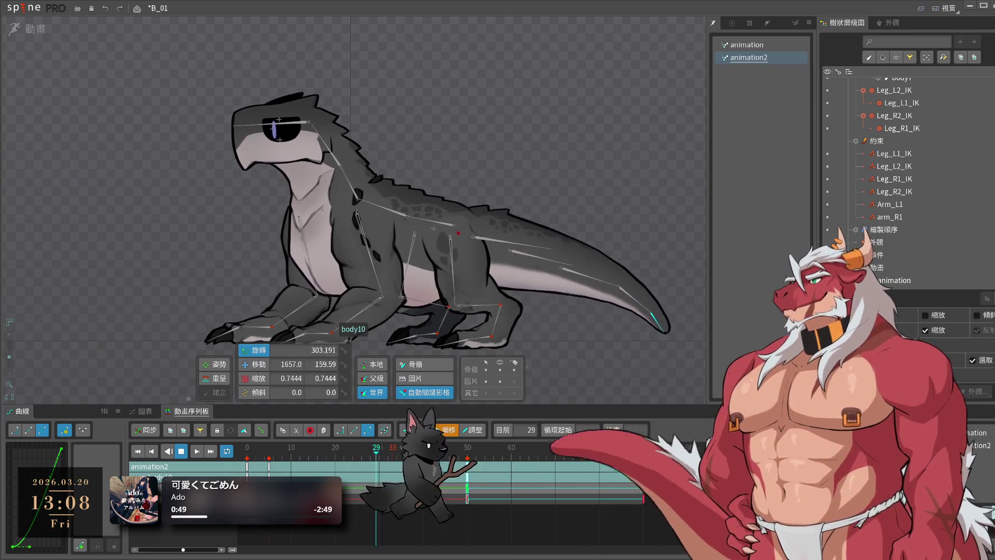
key("space")
left_click(513, 469)
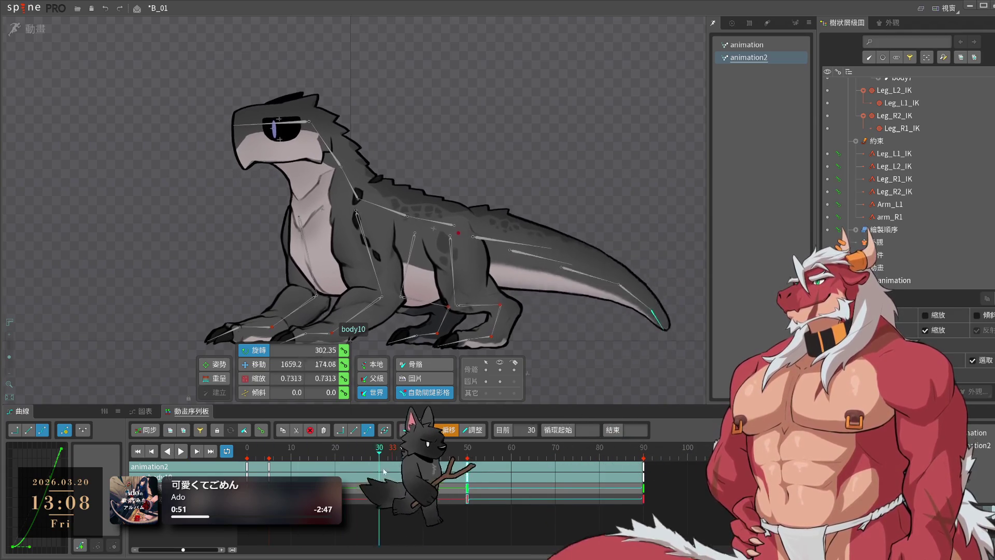
left_click_drag(520, 471, 450, 469)
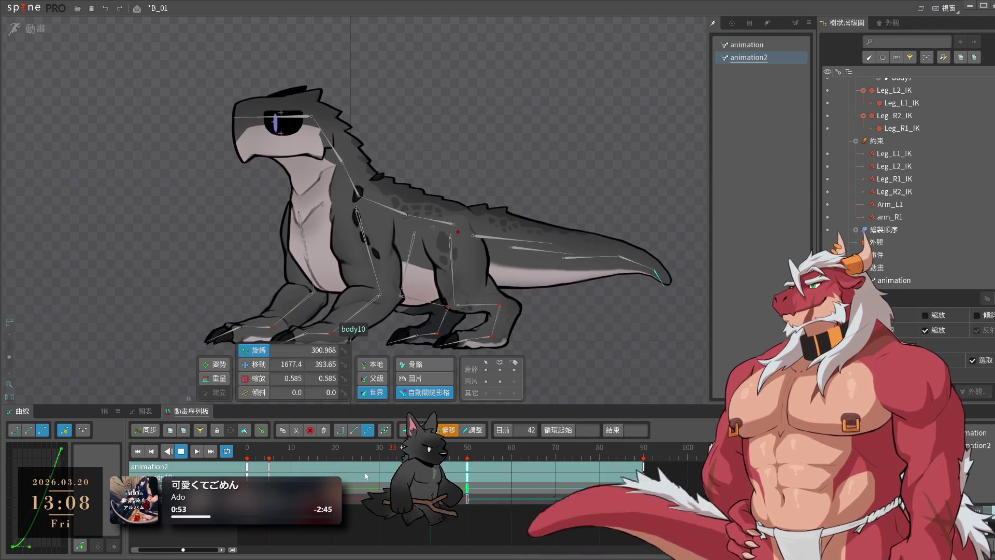
key("Right")
key("Right")
key("Right")
mouse_move(654, 262)
left_mouse_down()
mouse_move(693, 263)
mouse_move(622, 352)
left_mouse_up()
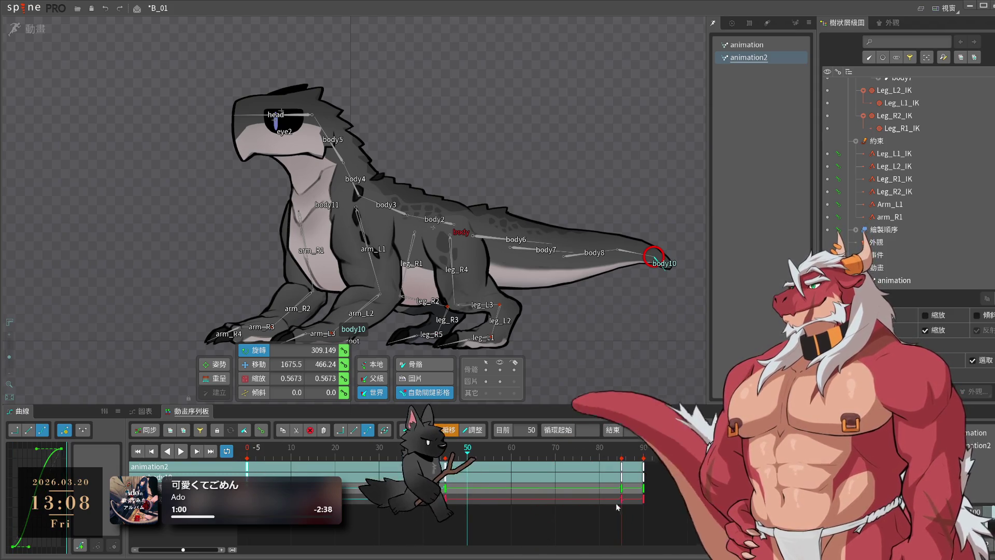
key("ctrl+z")
- Scrub the animation2 timeline from frame 17 through frame 61 and play it
left_click(322, 468)
mouse_move(322, 468)
left_mouse_down()
mouse_move(477, 473)
mouse_move(265, 473)
left_mouse_up()
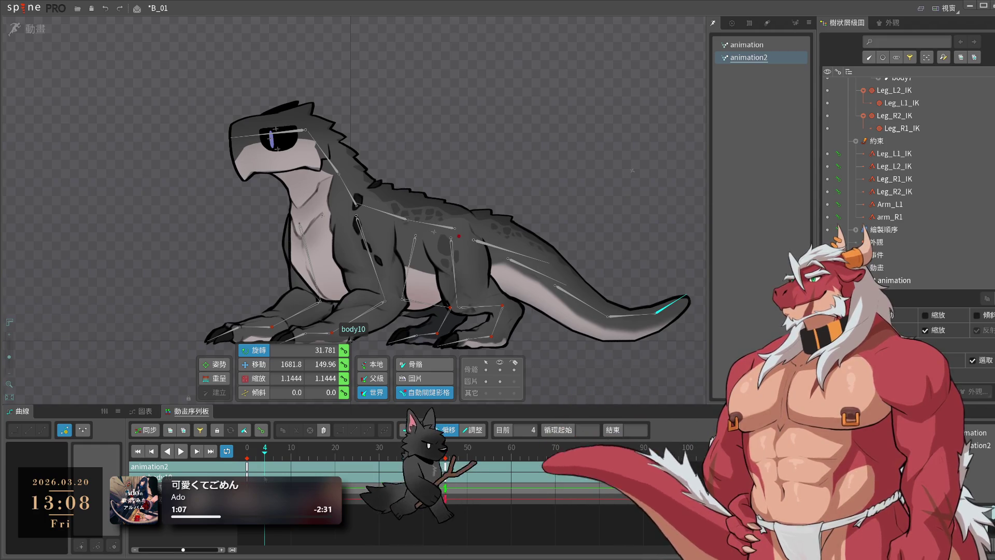
left_click_drag(265, 472, 445, 472)
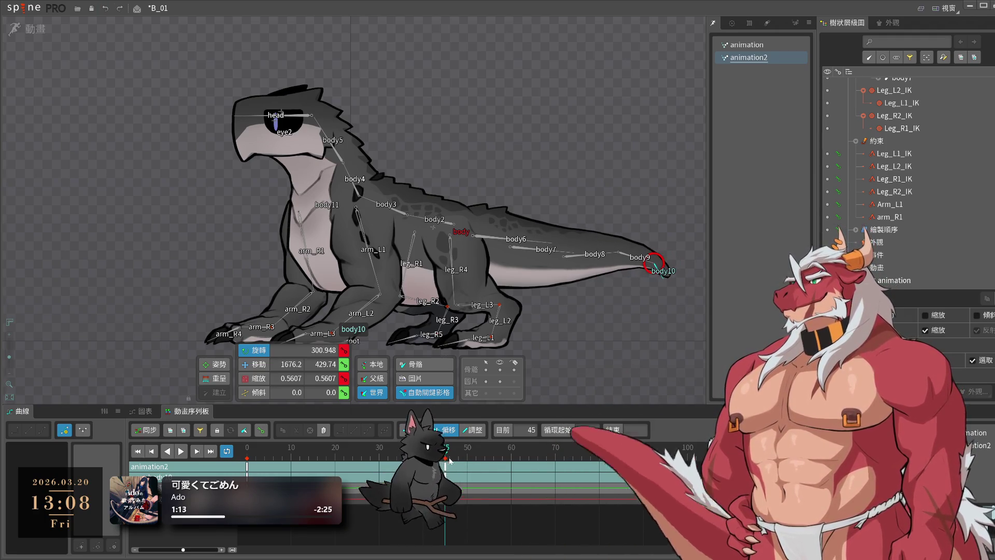
left_click(485, 458)
left_click_drag(485, 458, 515, 460)
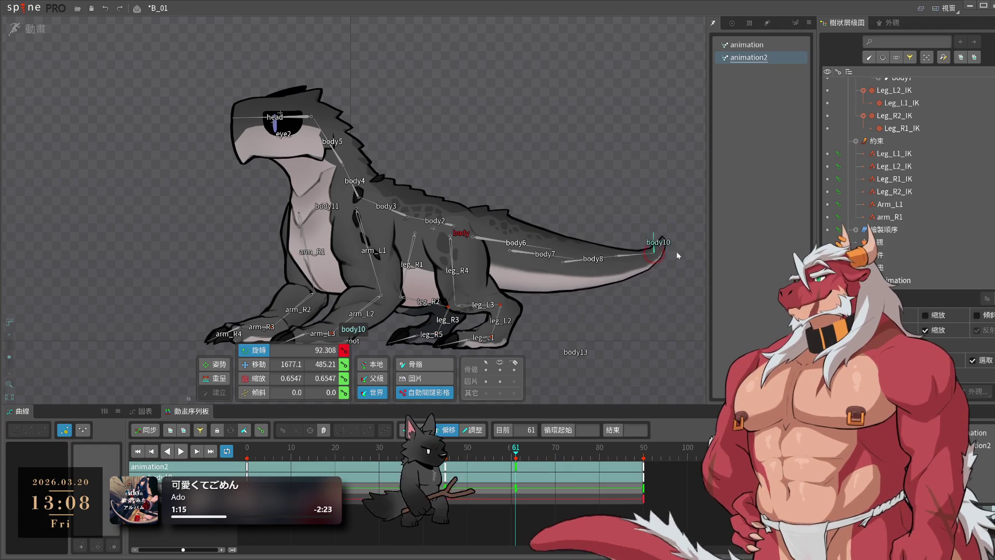
key("space")
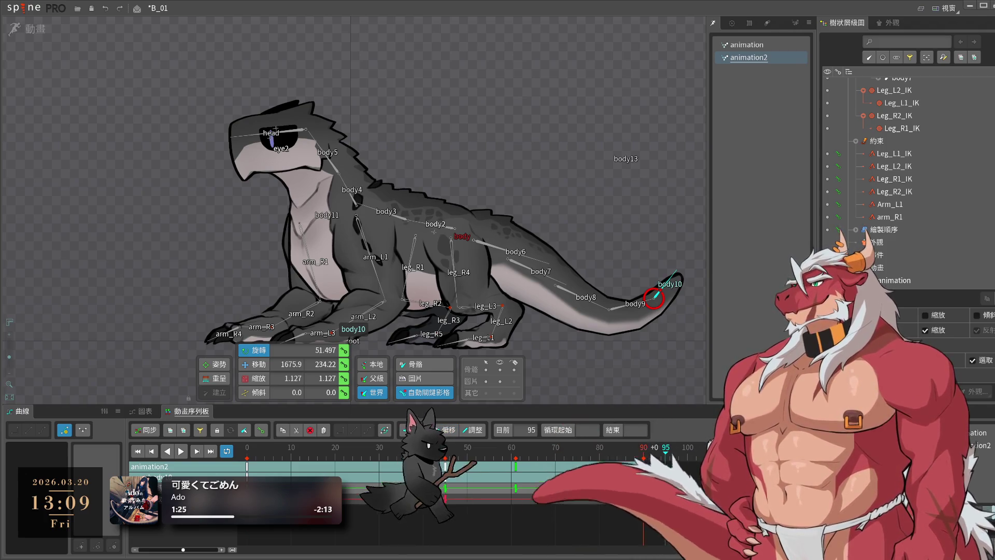
- Paste the copied tail keys at frame 90 and play and scrub animation2 to check the loop
key("ctrl+v")
left_click(248, 457)
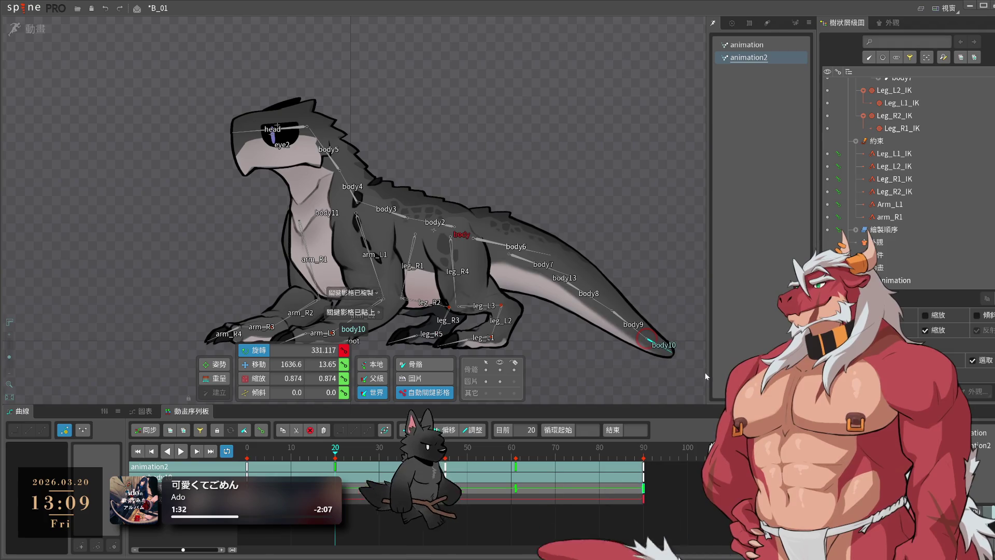
key("space")
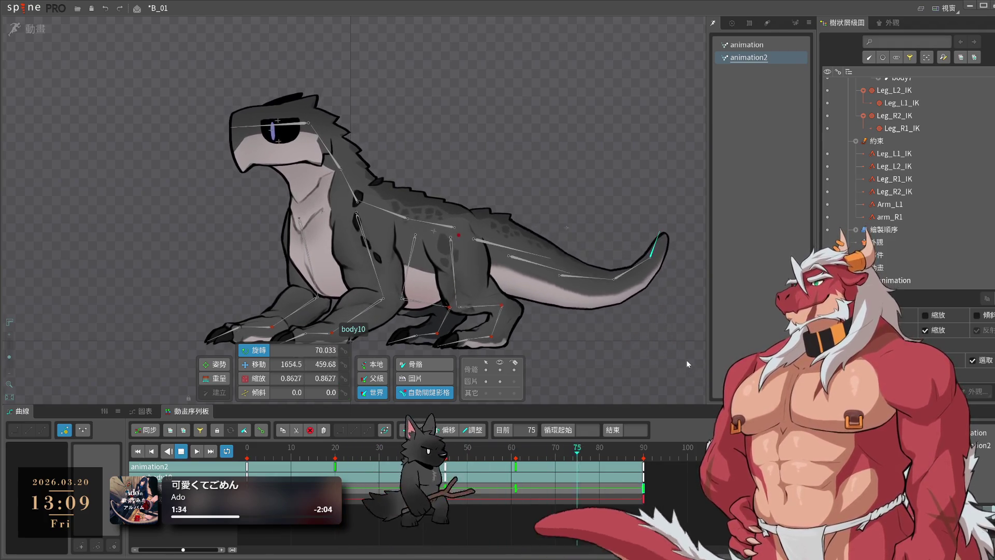
key("space")
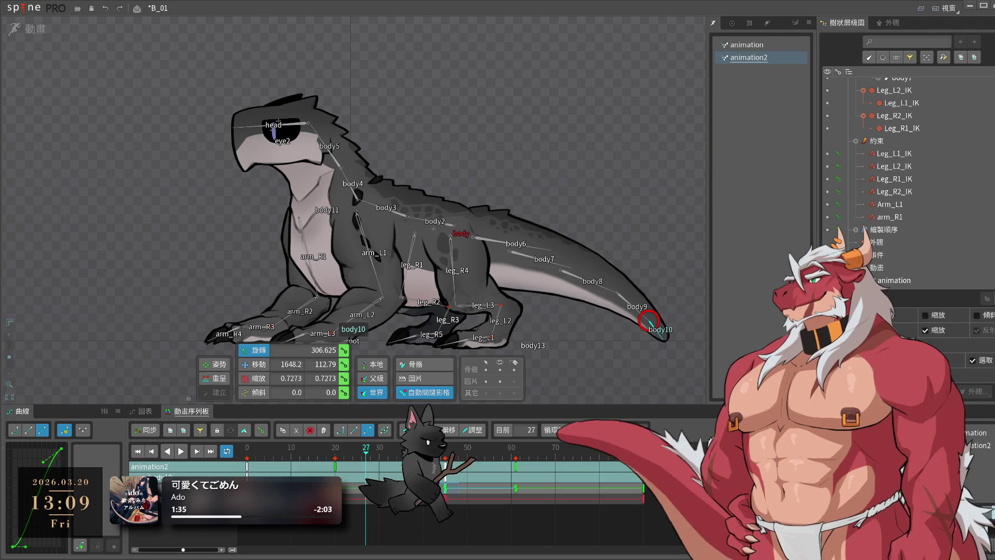
left_click(304, 451)
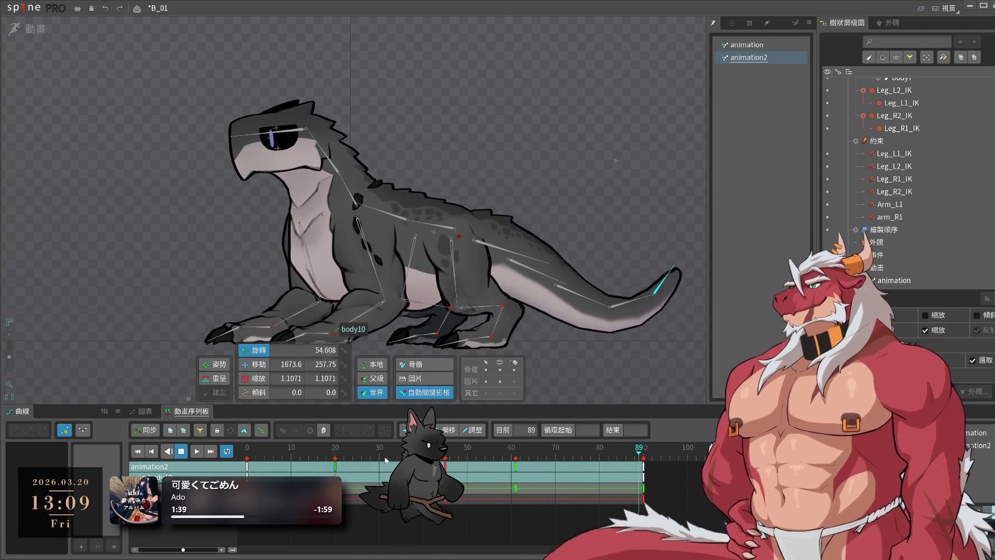
left_click(357, 455)
mouse_move(357, 455)
left_mouse_down()
mouse_move(340, 465)
mouse_move(377, 465)
left_mouse_up()
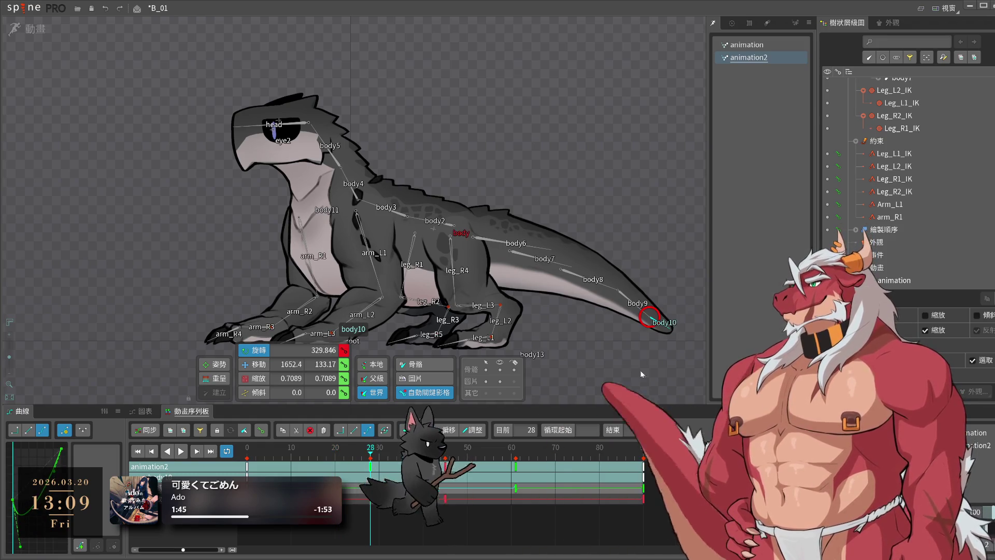
key("l")
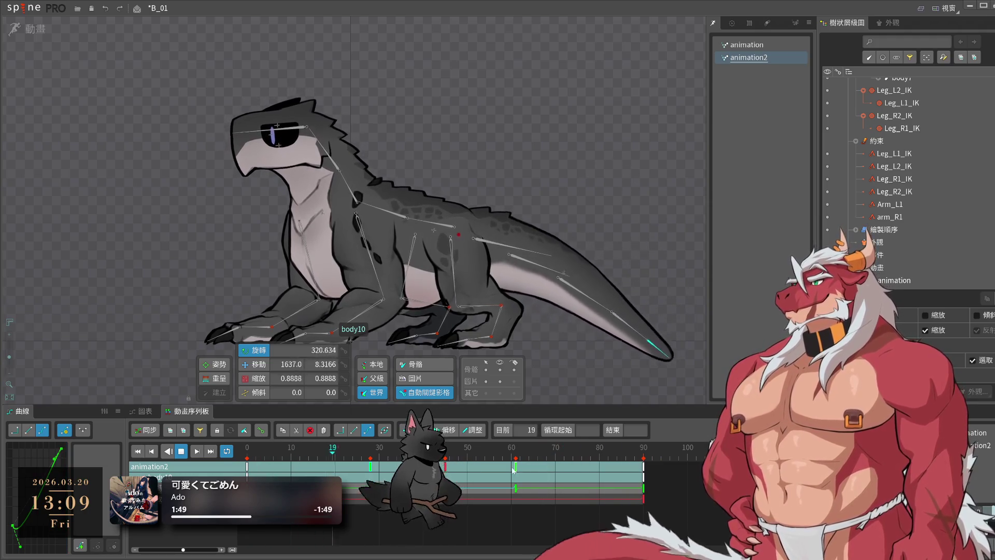
- Move the frame-60 key to about frame 54 and give the frame-90 keys a bezier curve
left_click_drag(513, 469, 489, 469)
left_click(517, 484)
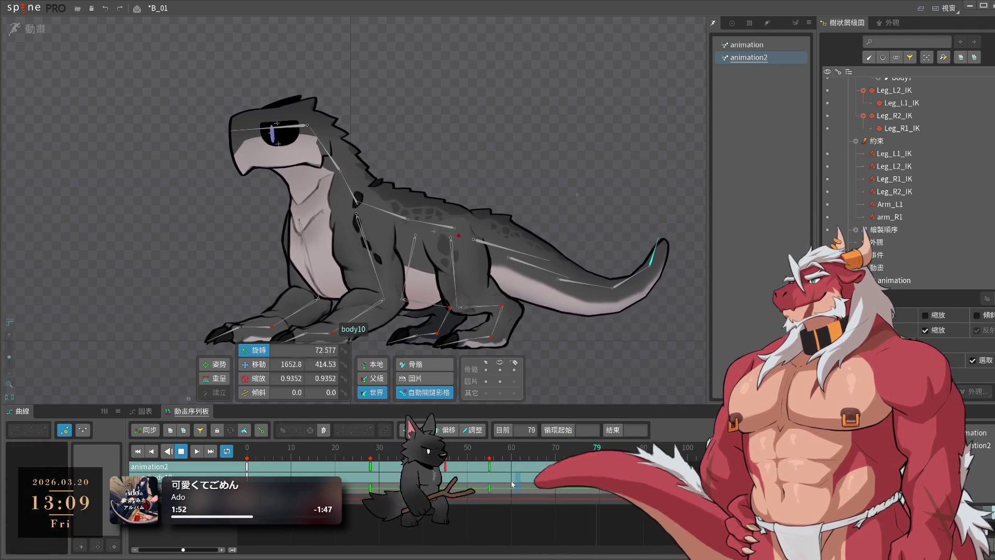
left_click_drag(664, 493, 641, 482)
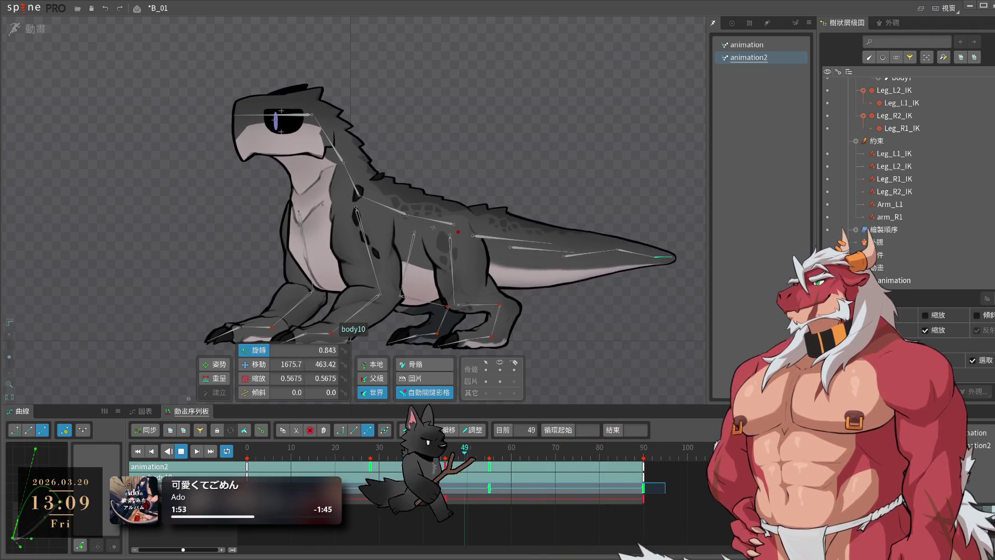
left_click(42, 434)
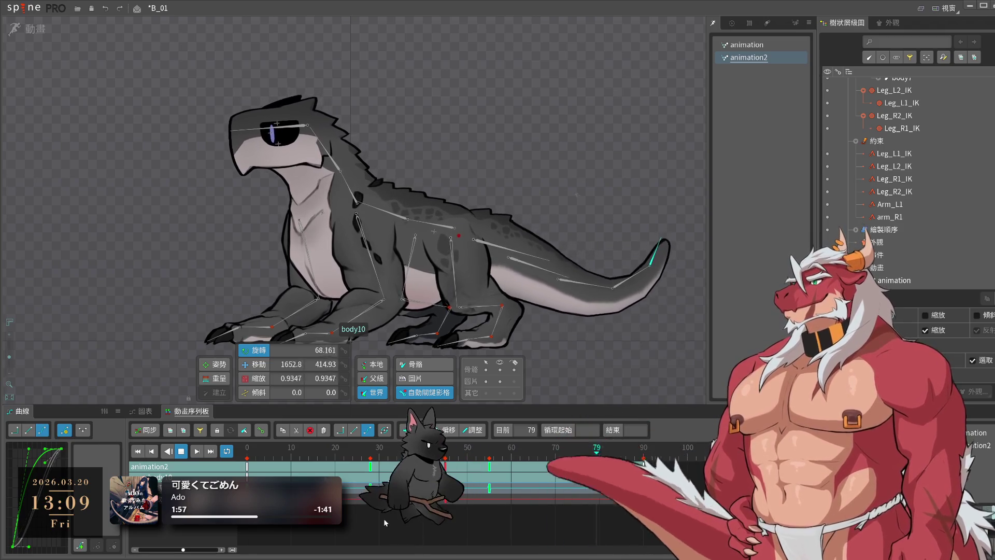
left_click(627, 279)
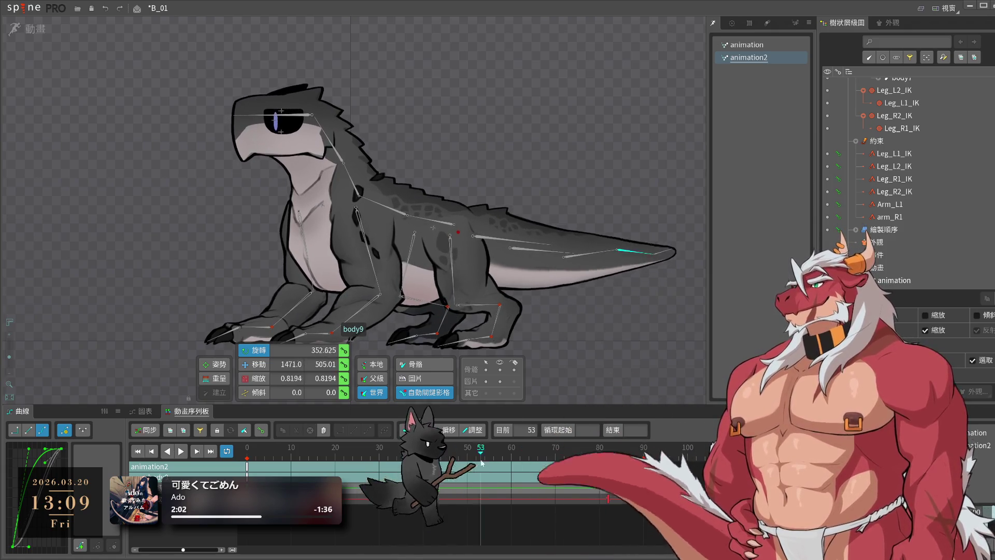
- Undo the last change, retime body9's keys, rotate body9, and play animation2 to review the swing
left_click(561, 465)
left_click_drag(561, 466, 432, 465)
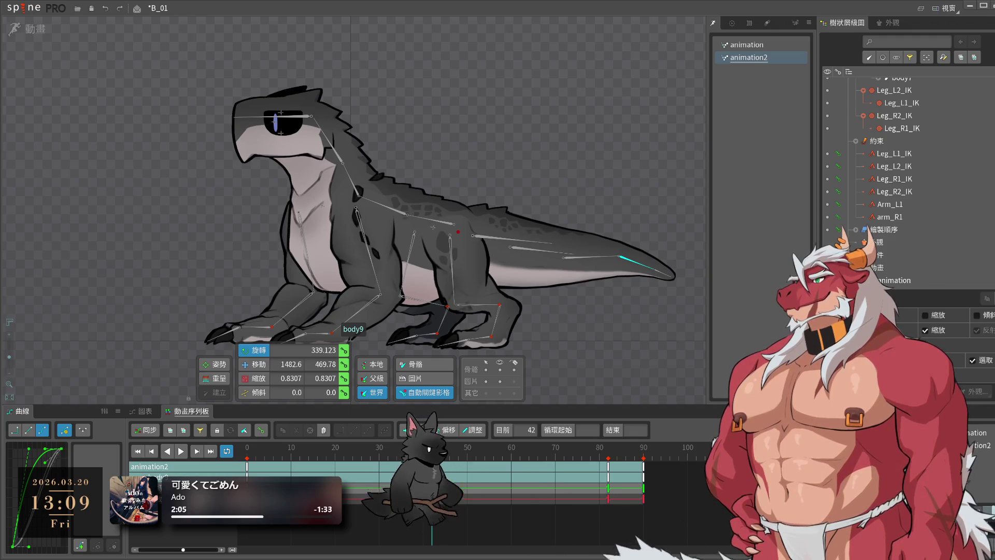
key("ctrl+z")
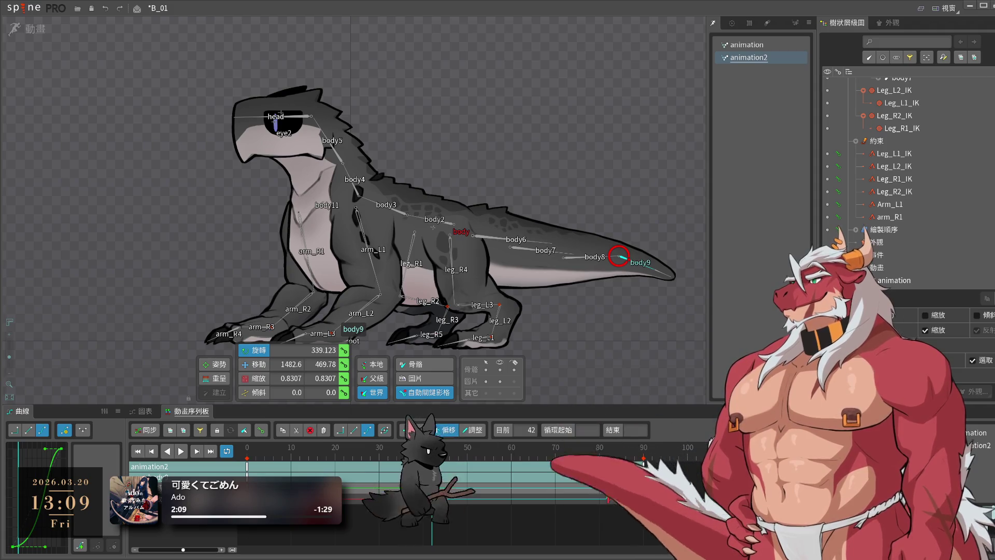
left_click_drag(410, 466, 265, 466)
left_click_drag(476, 524, 502, 442)
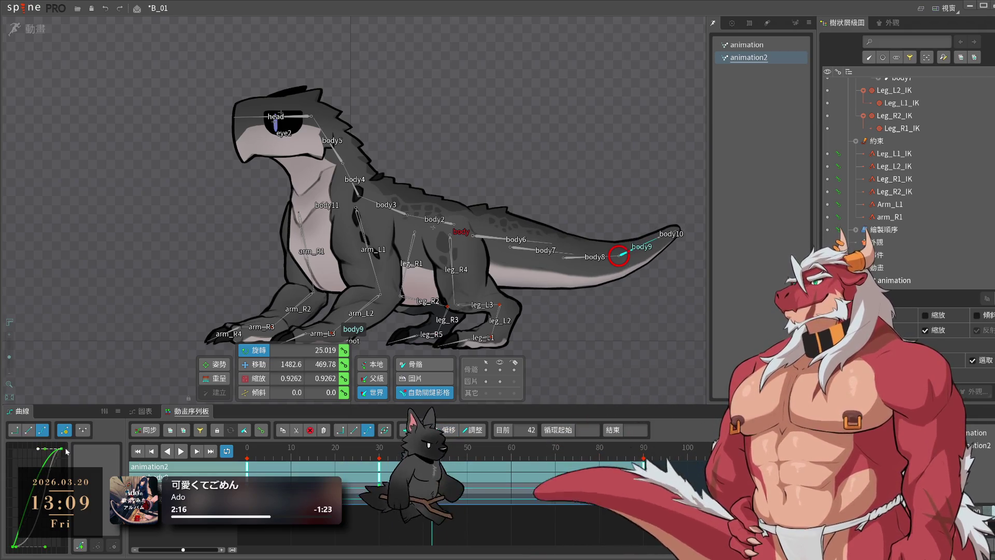
left_click_drag(618, 254, 625, 252)
key("space")
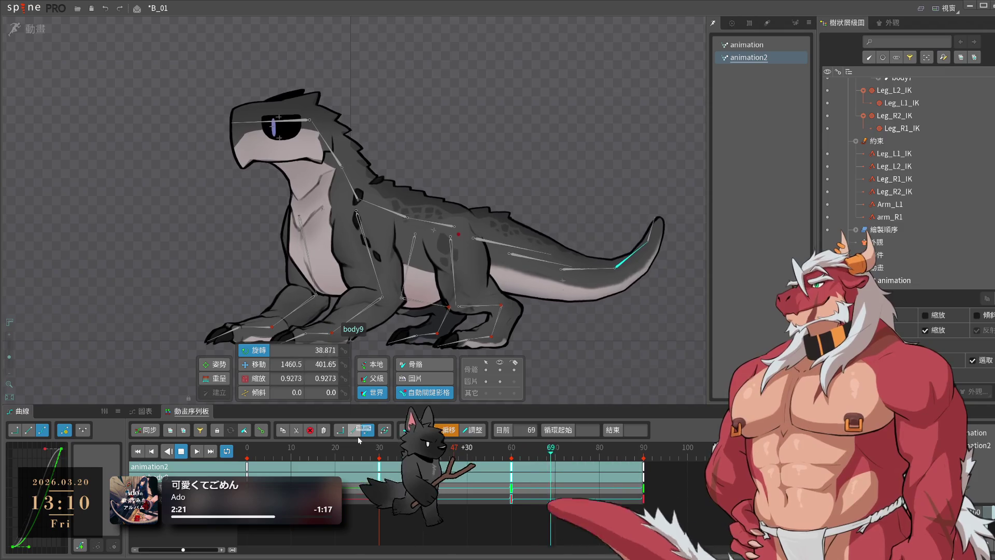
left_click(605, 382)
scroll(604, 342, "down", 2)
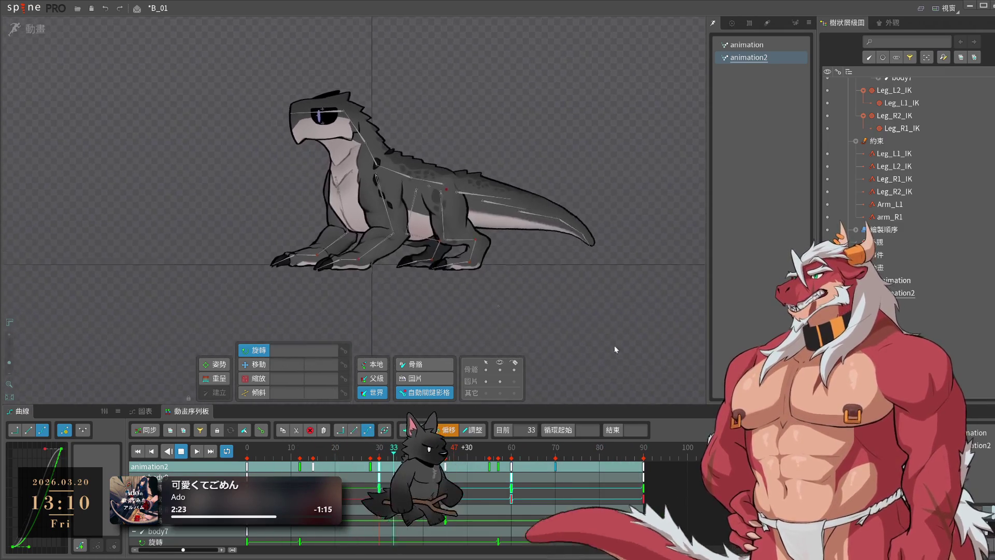
- Hide the bone lines so only the lizard artwork animates in the looping animation2
scroll(671, 349, "up", 2)
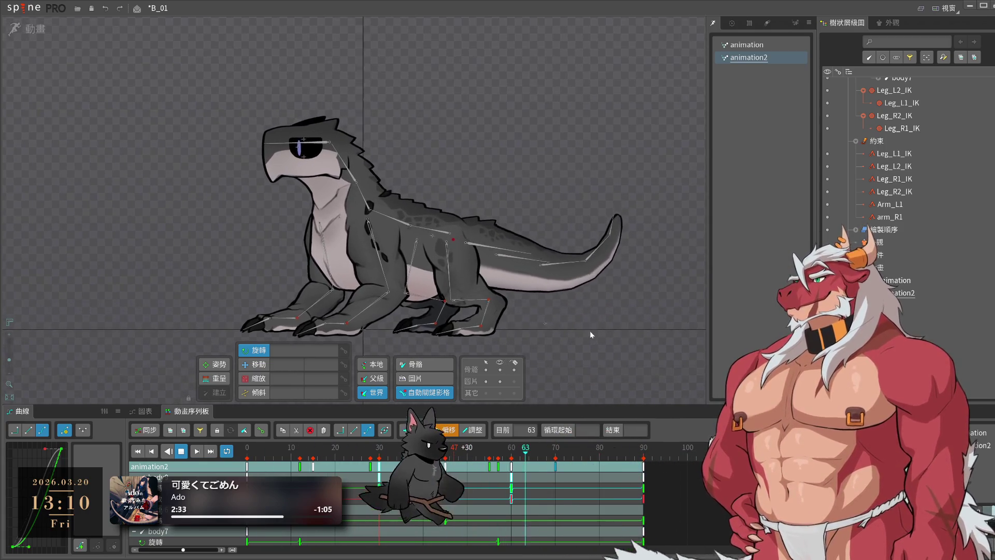
left_click(500, 369)
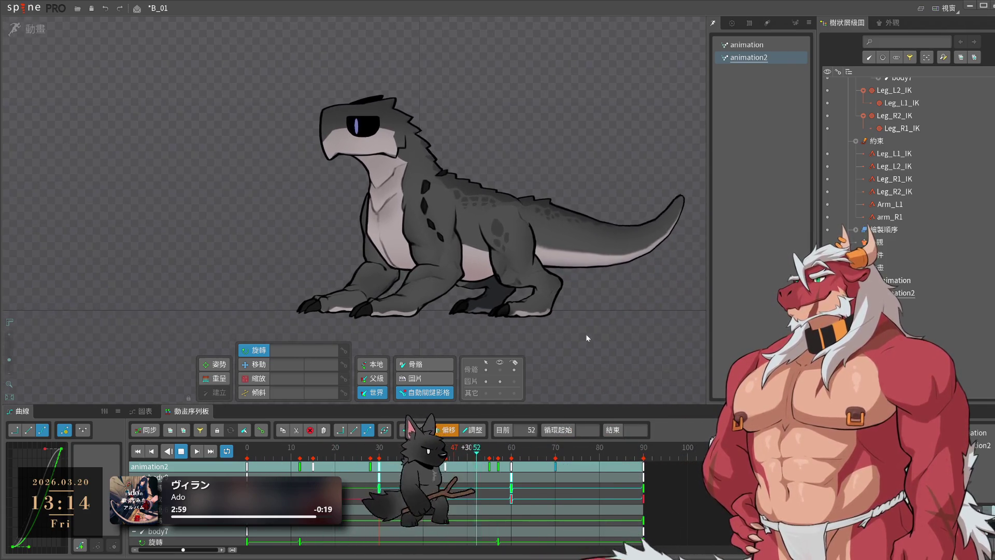
- Stop playback at frame 68, drag leg_R1 down-left without keying it, then resume animation2
scroll(437, 302, "up", 5)
left_click(501, 254)
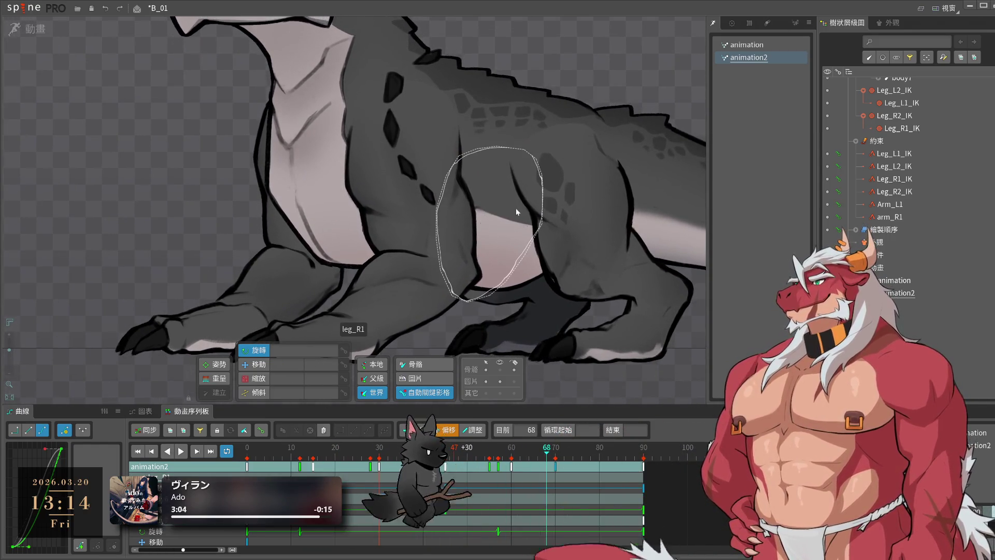
left_click(515, 207)
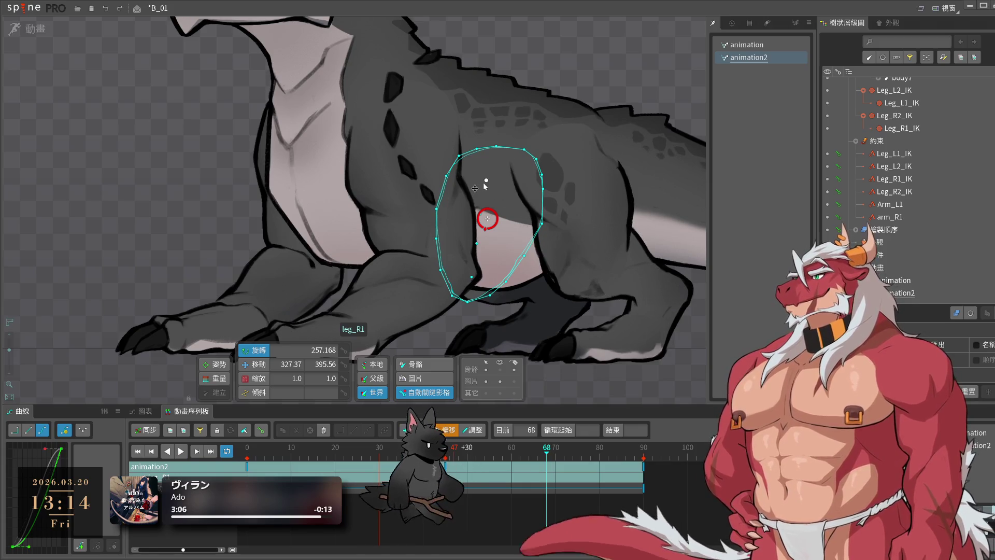
left_click(168, 135)
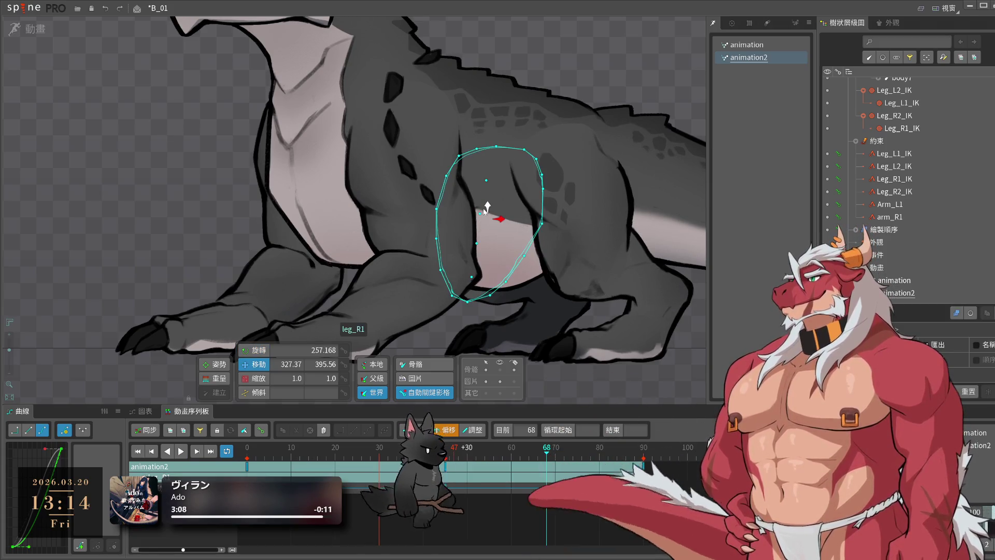
left_click(491, 179)
scroll(491, 182, "down", 5)
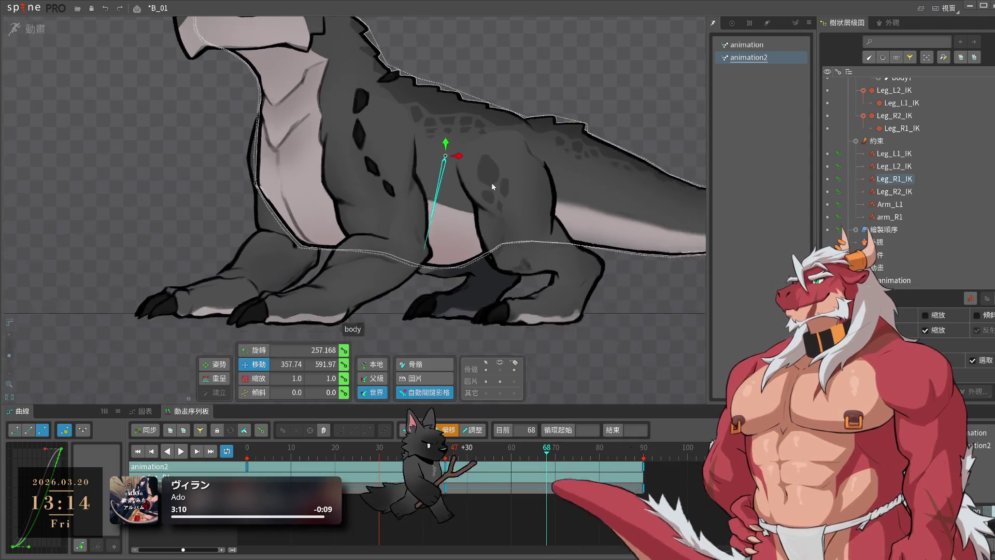
mouse_move(676, 89)
left_mouse_down()
mouse_move(640, 118)
mouse_move(641, 106)
mouse_move(651, 133)
mouse_move(655, 60)
mouse_move(679, 34)
mouse_move(668, 70)
mouse_move(670, 96)
mouse_move(678, 40)
mouse_move(676, 100)
mouse_move(674, 67)
left_mouse_up()
left_click(675, 72)
key("space")
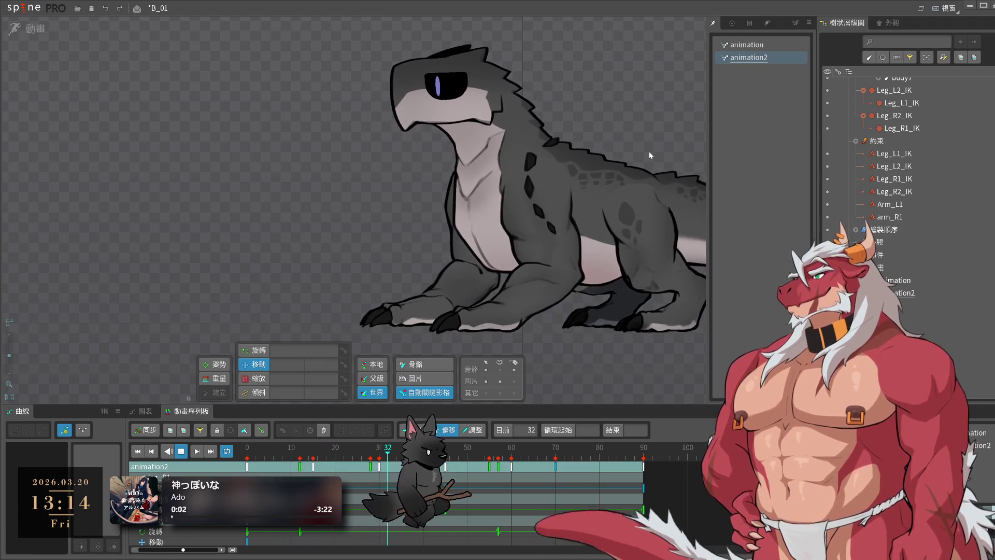
- Stop animation2 at frame 58 and select leg_R1 to inspect its translation
key("space")
left_click(539, 233)
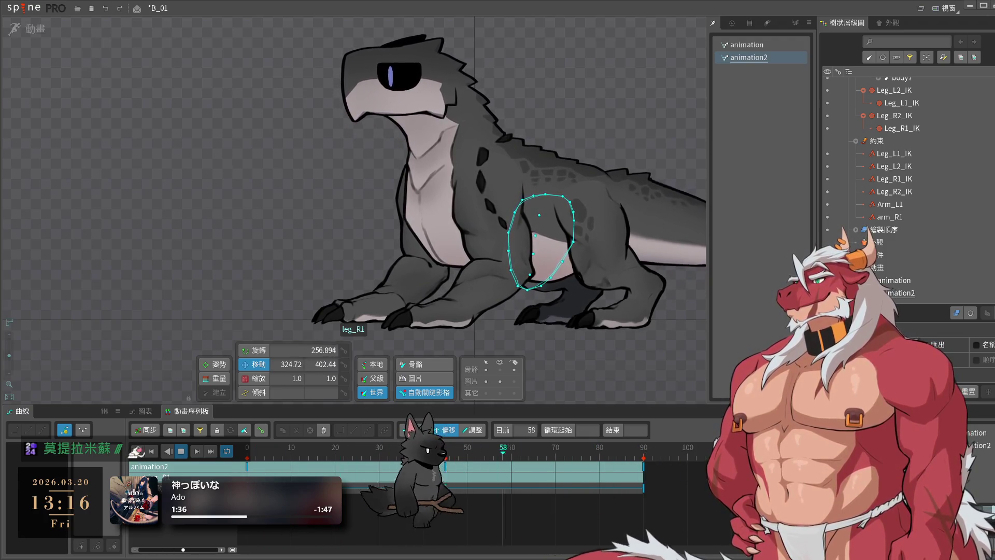
- Pan to show the whole tail, deselect leg_R1 to list all keys, then return to Photoshop
left_click_drag(559, 173, 393, 179)
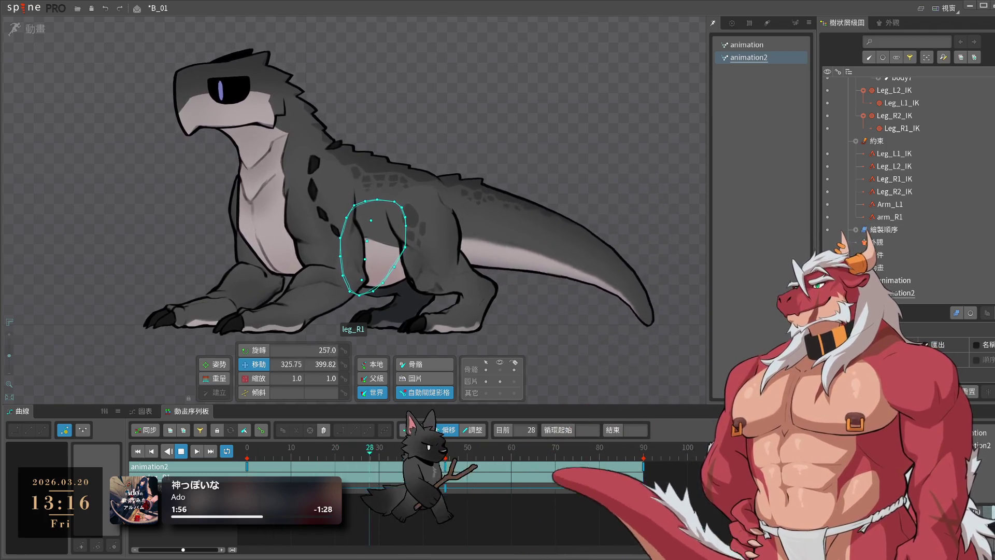
left_click(620, 322)
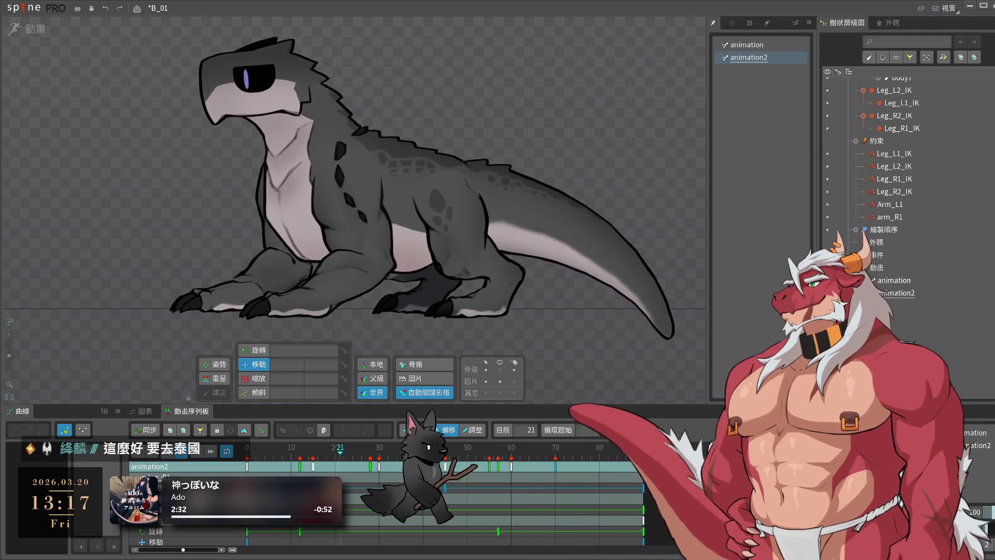
left_click(969, 8)
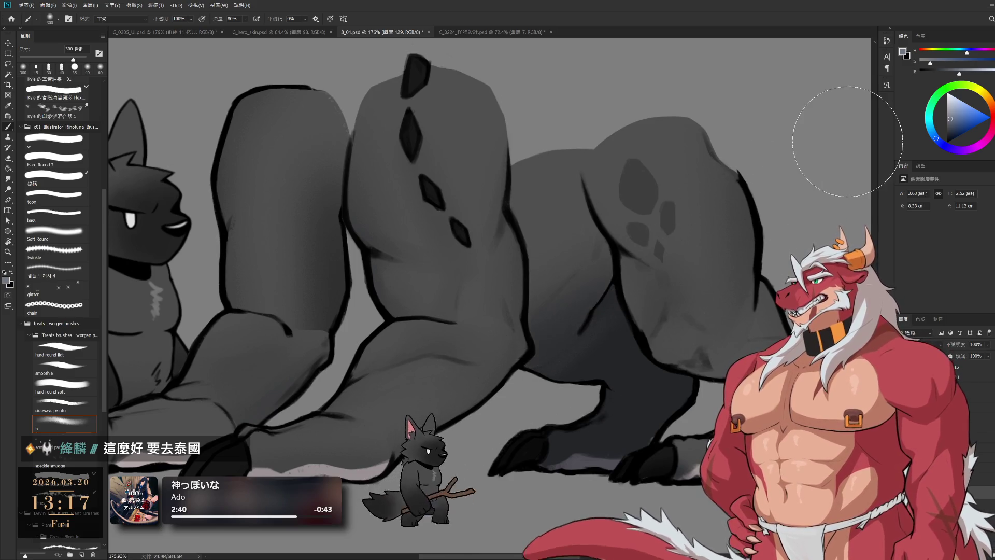
- Paint darker shading on the creature's hip, back and hind leg in B_01.psd
left_click_drag(562, 322, 671, 327)
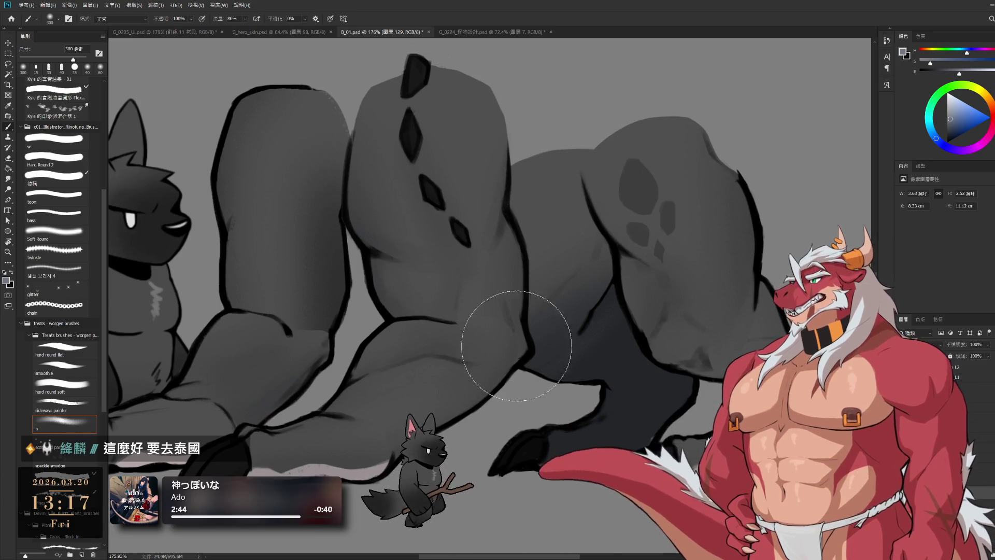
left_click_drag(643, 243, 686, 279)
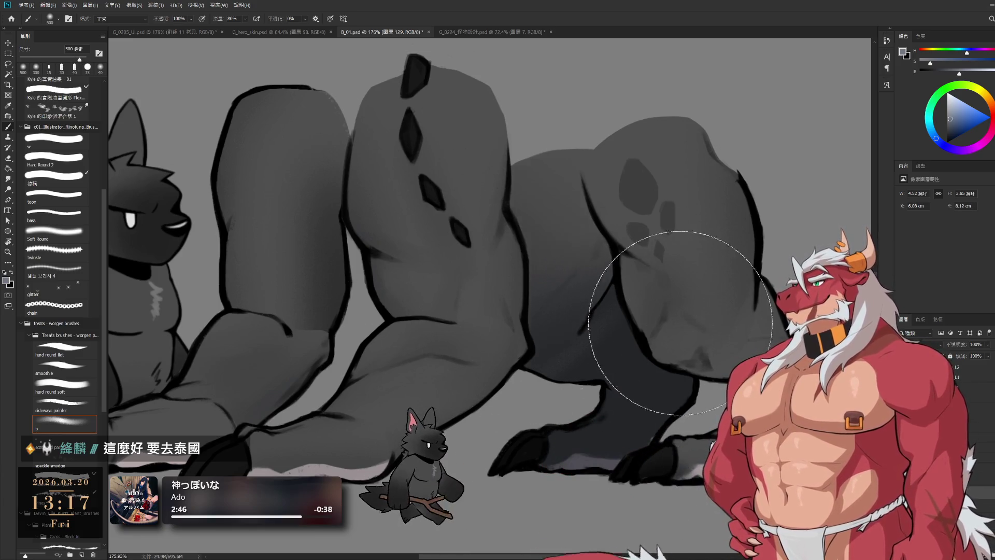
scroll(611, 311, "down", 10)
scroll(572, 393, "up", 10)
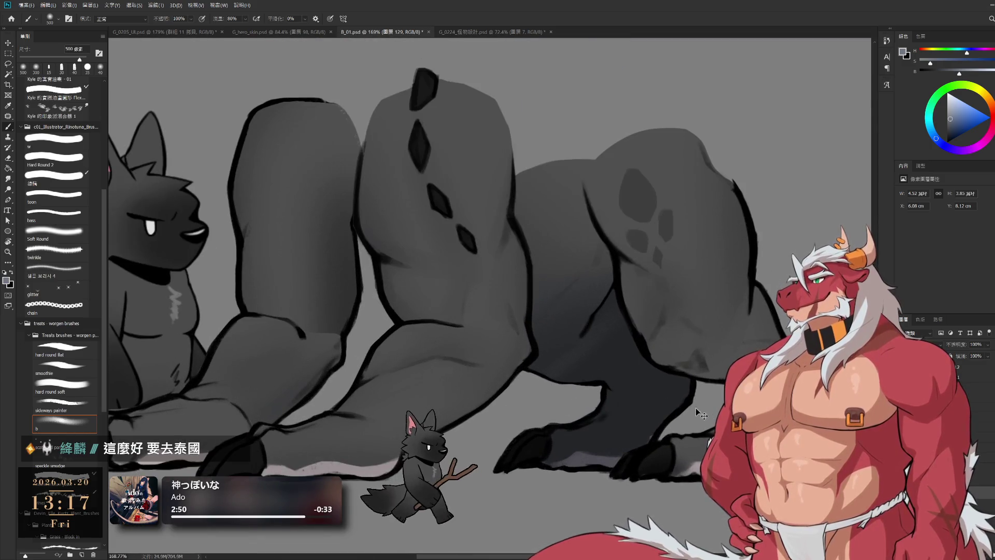
mouse_move(630, 366)
left_mouse_down()
mouse_move(622, 311)
mouse_move(669, 259)
mouse_move(550, 367)
left_mouse_up()
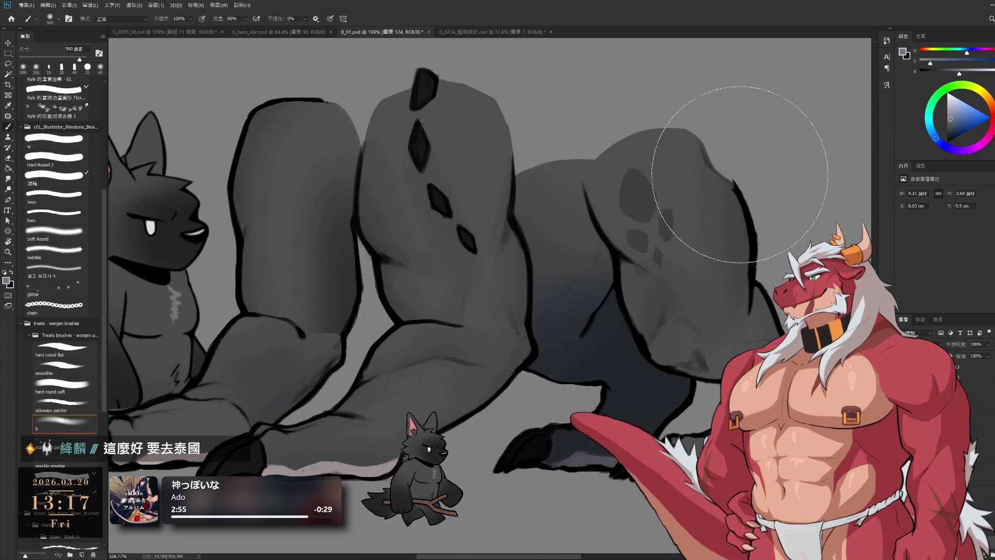
scroll(702, 299, "down", 2)
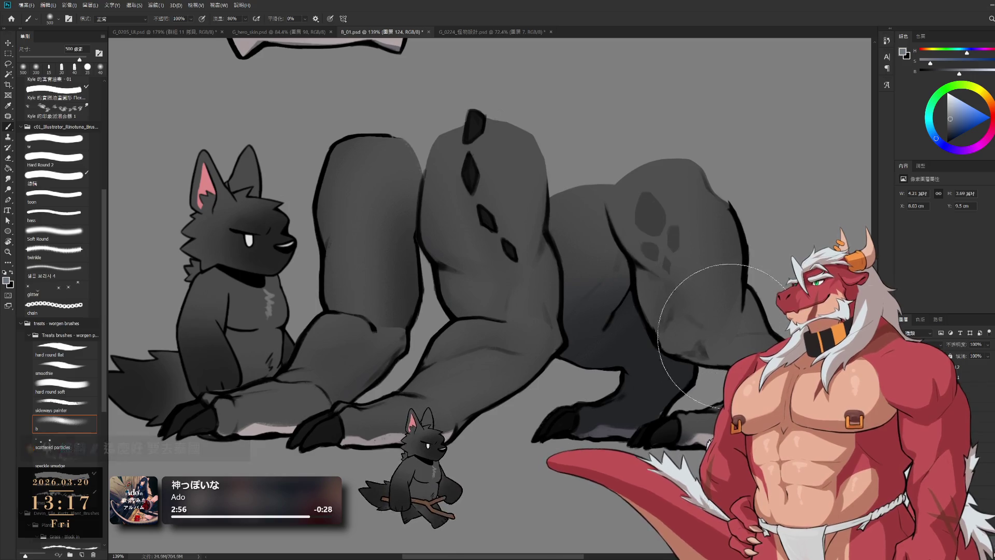
scroll(717, 366, "down", 5)
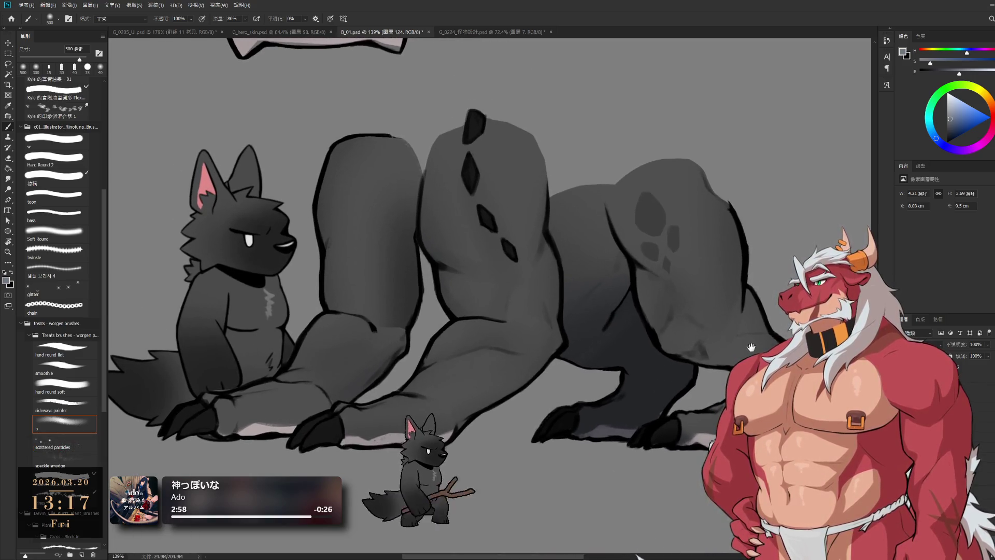
scroll(717, 367, "up", 4)
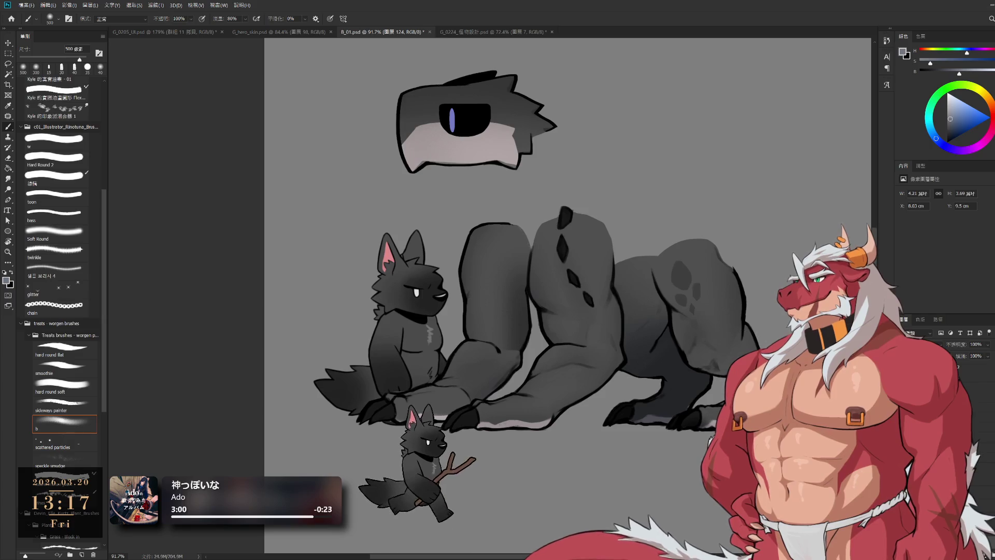
- Move to the leg R1 layer and its group, then go back to Spine
key("alt+bracketright")
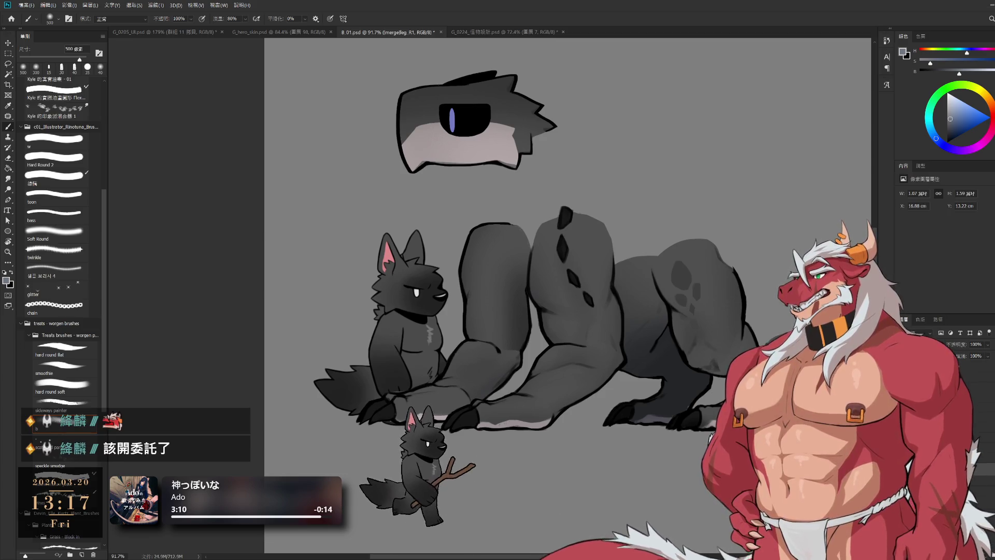
key("ctrl+z")
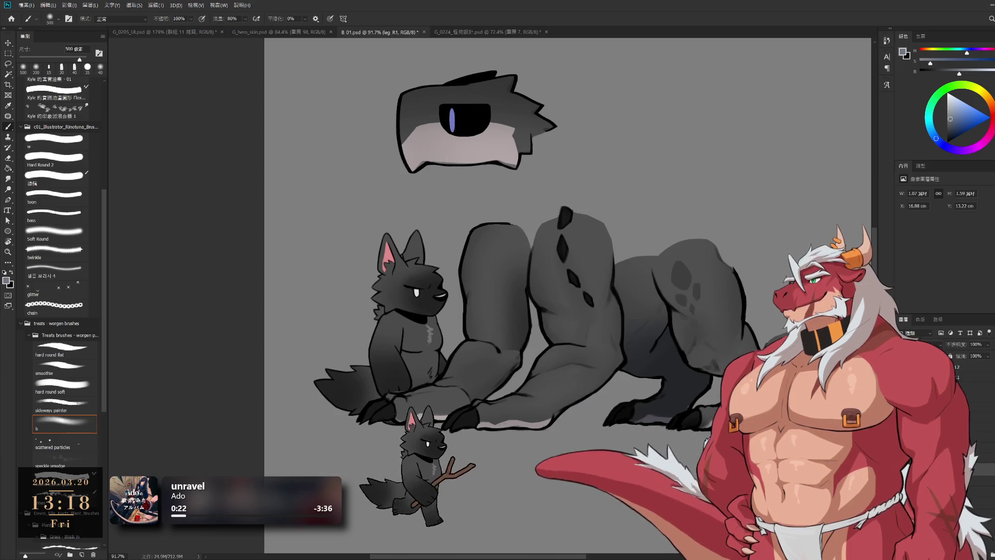
key("ctrl+g")
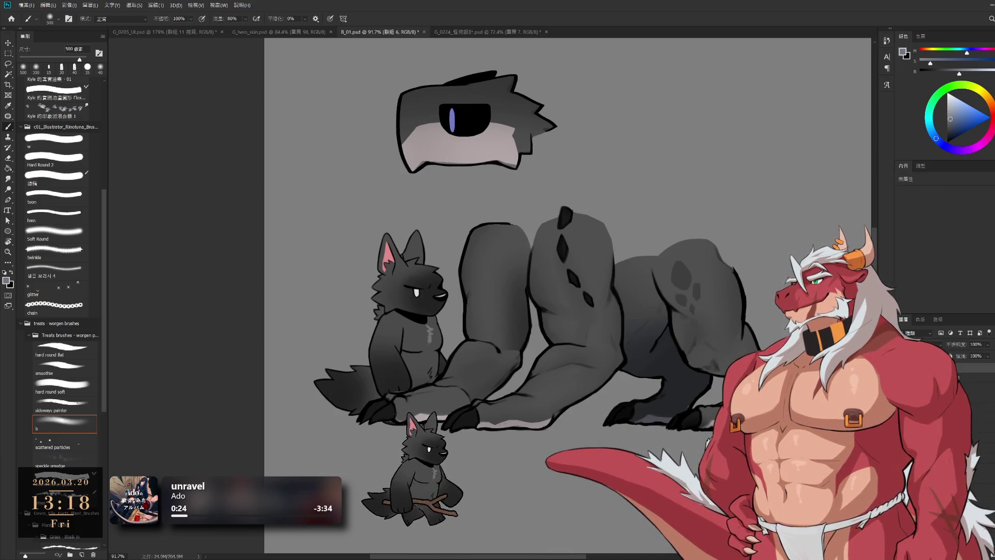
key("alt+Tab")
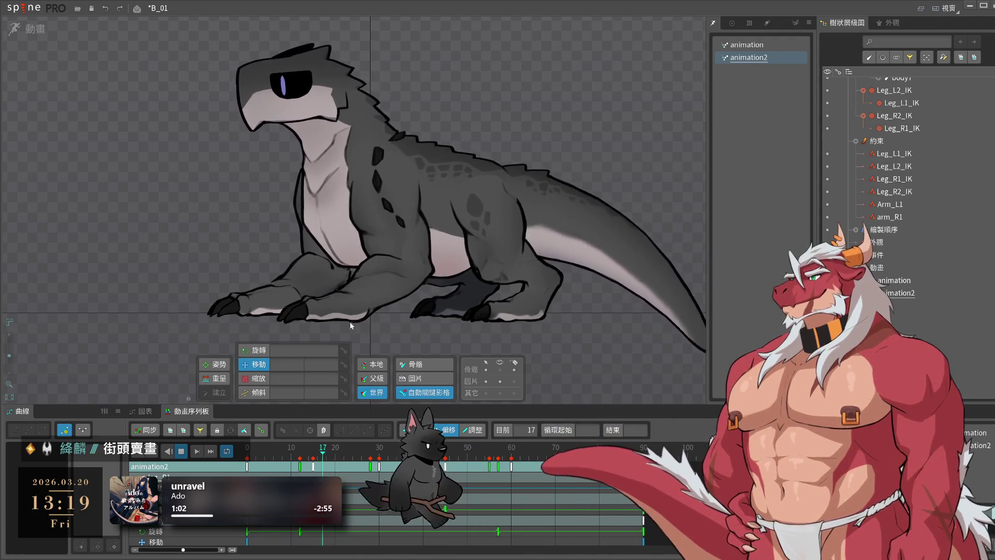
- Select the arm_L2 mesh on the front leg so Spine reloads its resized image
scroll(440, 246, "up", 3)
left_click(456, 244)
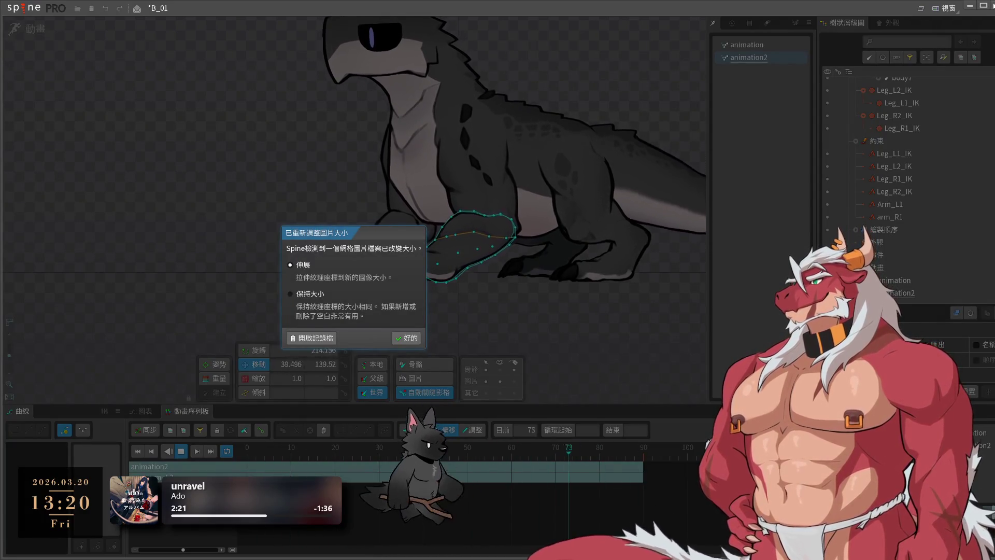
- Accept stretching the resized image, test-pull the leg, undo it, and select the arm_L2 mesh
left_click(407, 338)
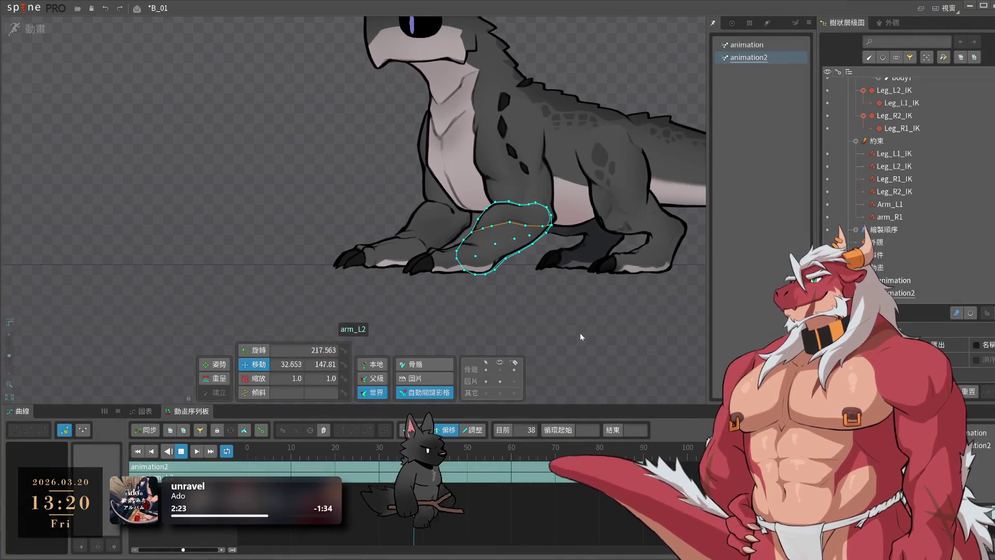
scroll(514, 294, "up", 5)
left_click(441, 226)
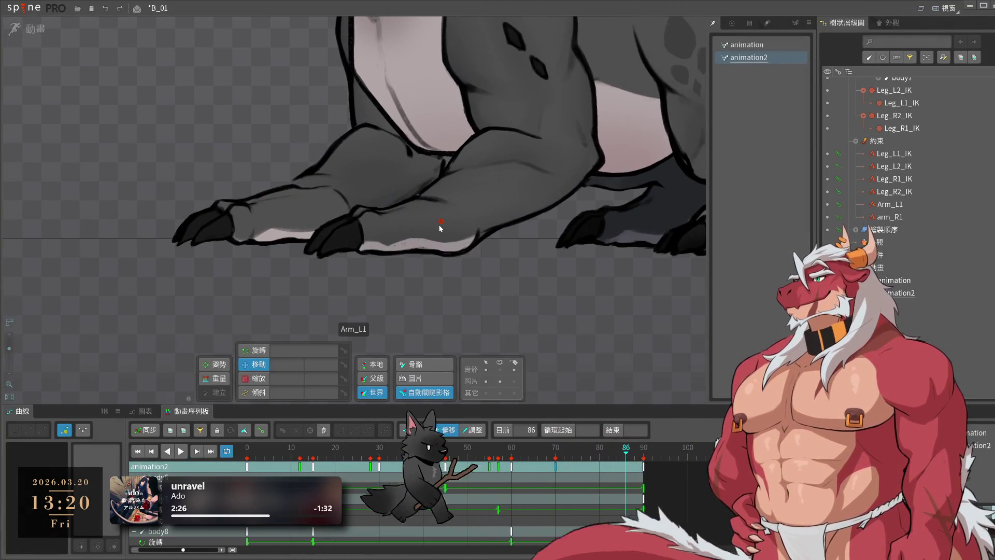
left_click(426, 222)
mouse_move(506, 204)
left_mouse_down()
mouse_move(498, 269)
mouse_move(507, 311)
left_mouse_up()
key("ctrl+z")
left_click(505, 204)
scroll(466, 207, "up", 2)
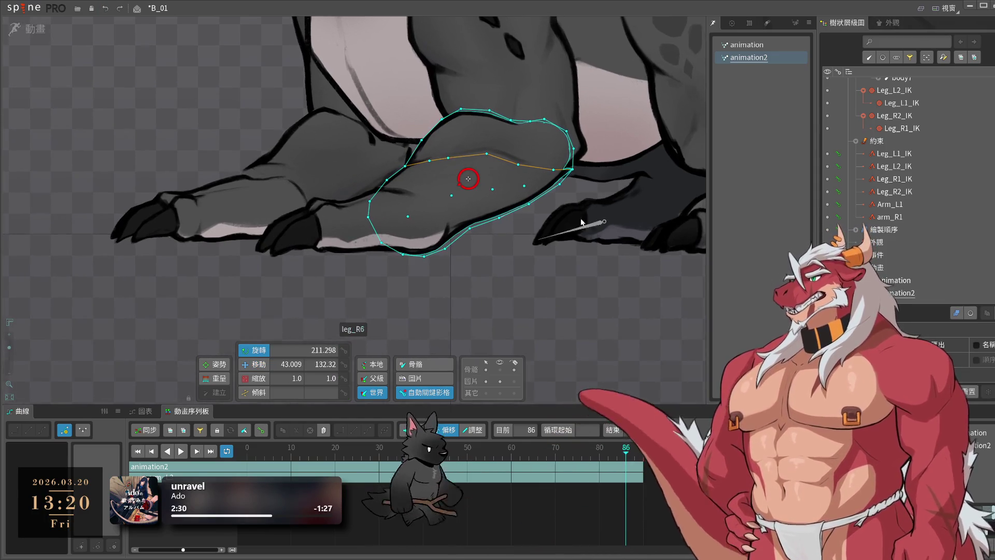
- In setup mode, edit the arm_L2 mesh and reshape its left and upper-left hull edges
key("ctrl+tab")
key("ctrl+e")
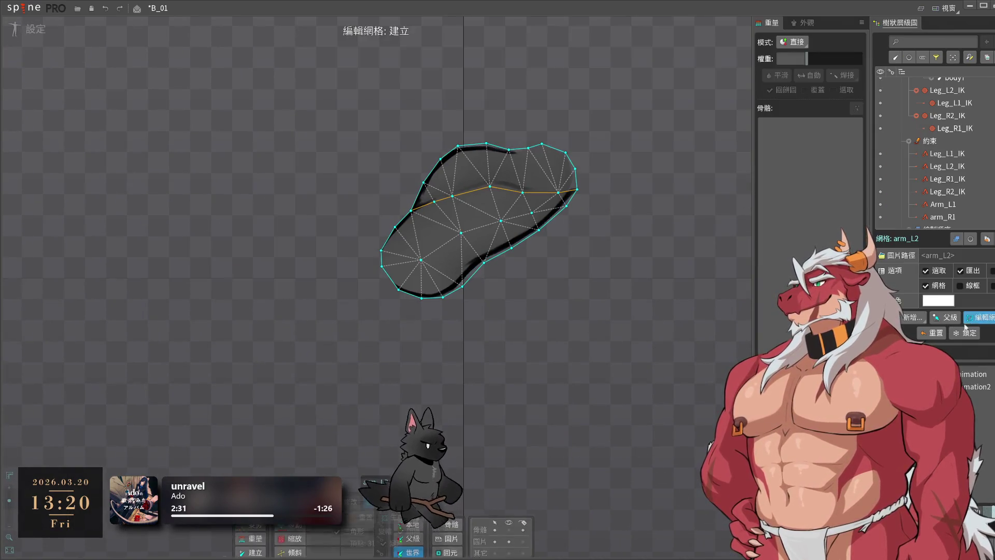
scroll(384, 259, "up", 3)
left_click_drag(389, 244, 383, 245)
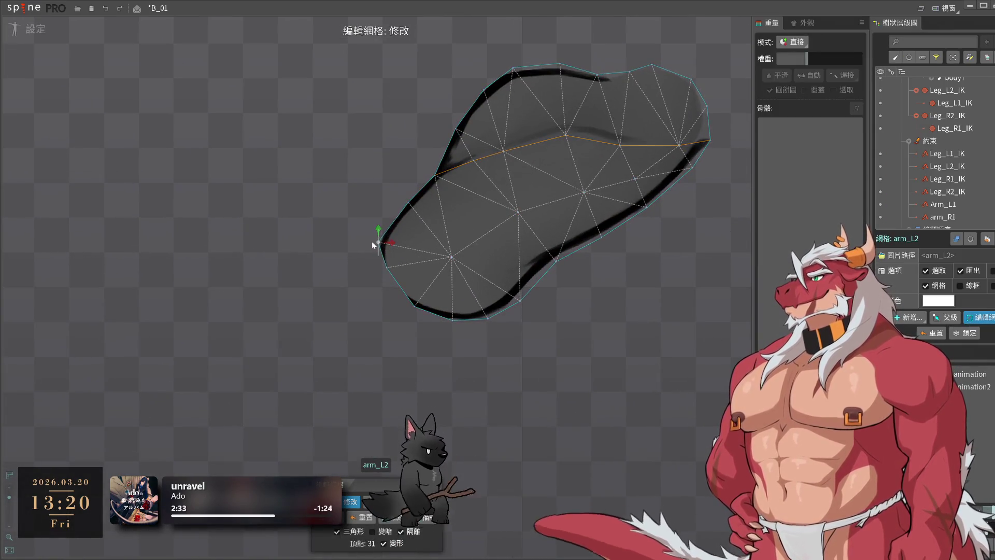
left_click_drag(405, 207, 435, 151)
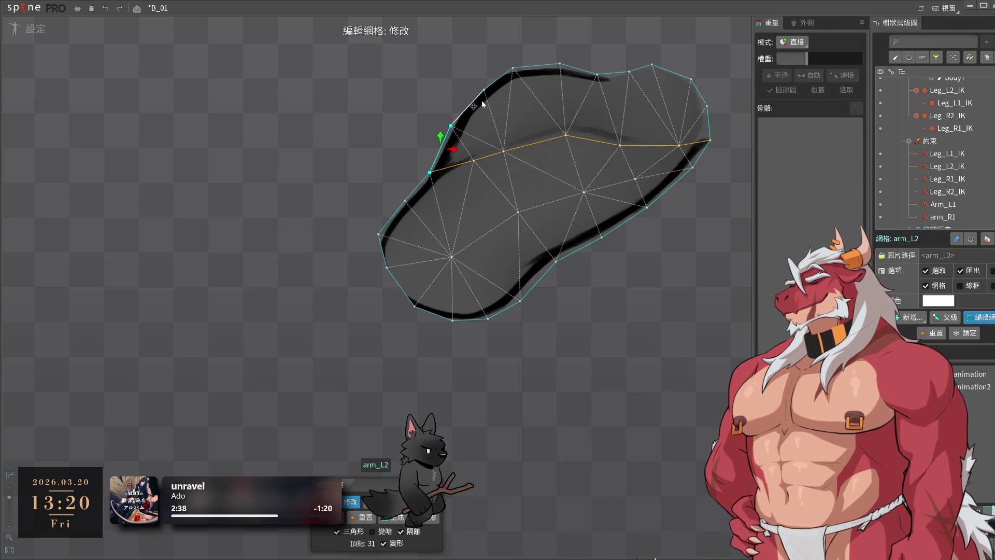
left_click(512, 68)
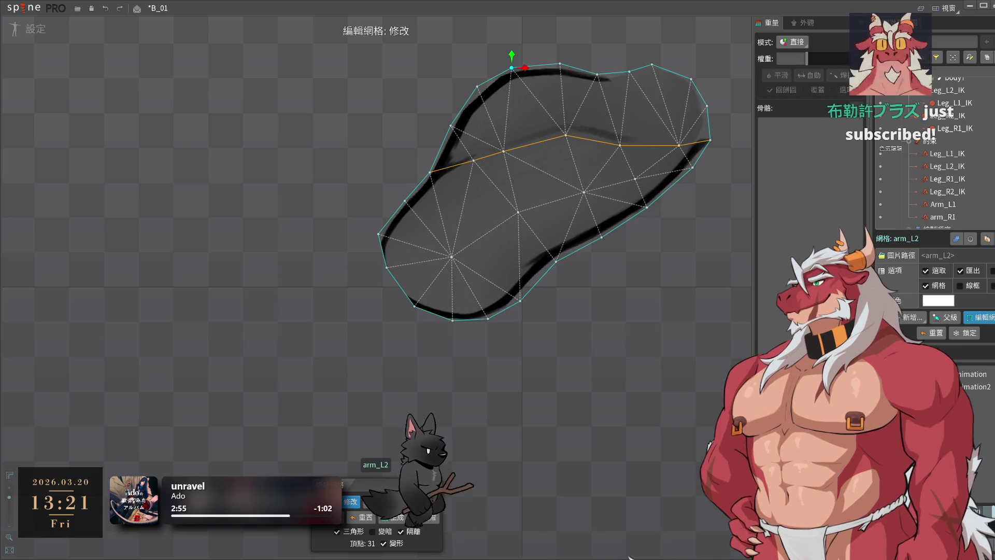
- Fit the lower and right hull vertices to the new outline and finish mesh editing
left_click_drag(384, 276, 377, 278)
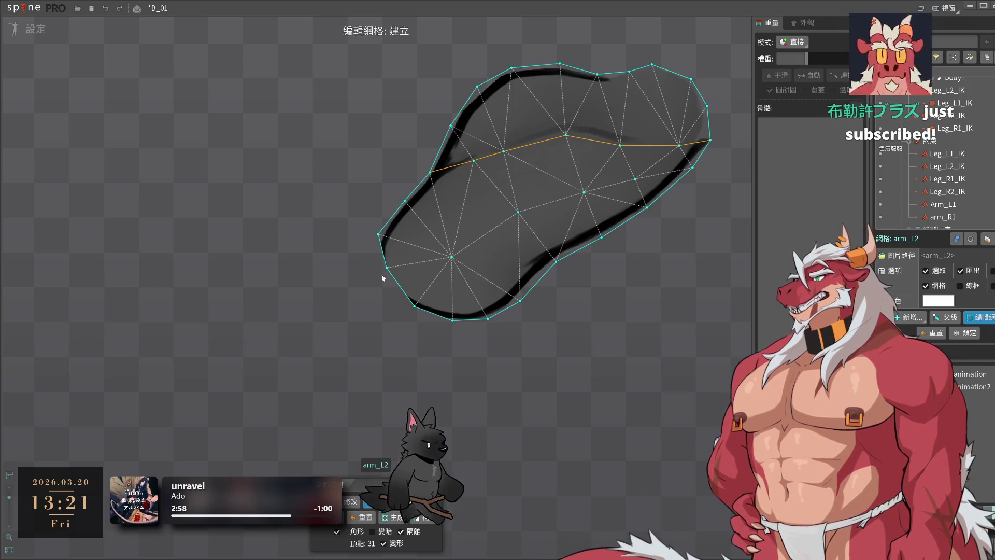
left_click(415, 304)
mouse_move(416, 304)
left_mouse_down()
mouse_move(404, 310)
mouse_move(440, 321)
left_mouse_up()
left_click(452, 319)
left_click(487, 320)
left_click_drag(520, 300, 513, 307)
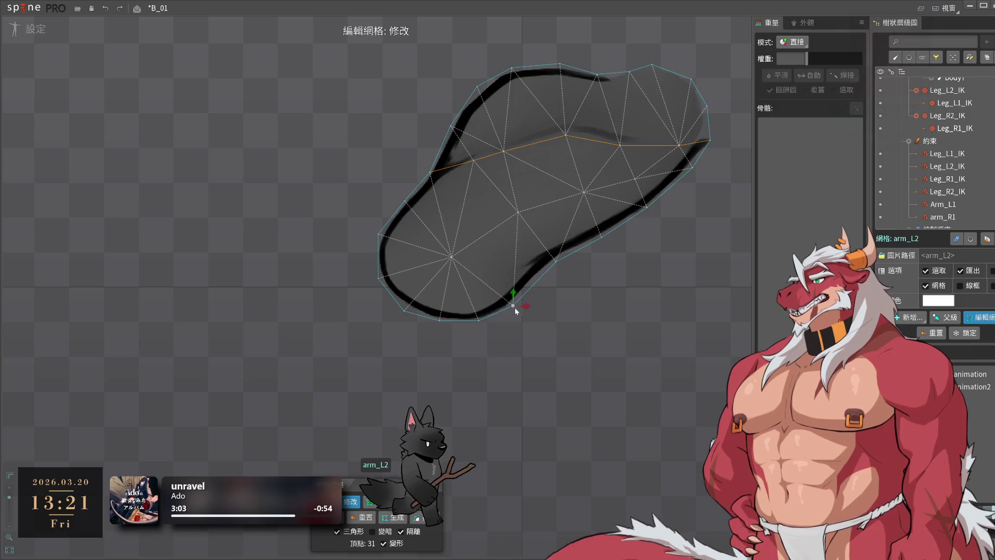
left_click_drag(556, 261, 550, 267)
left_click(974, 321)
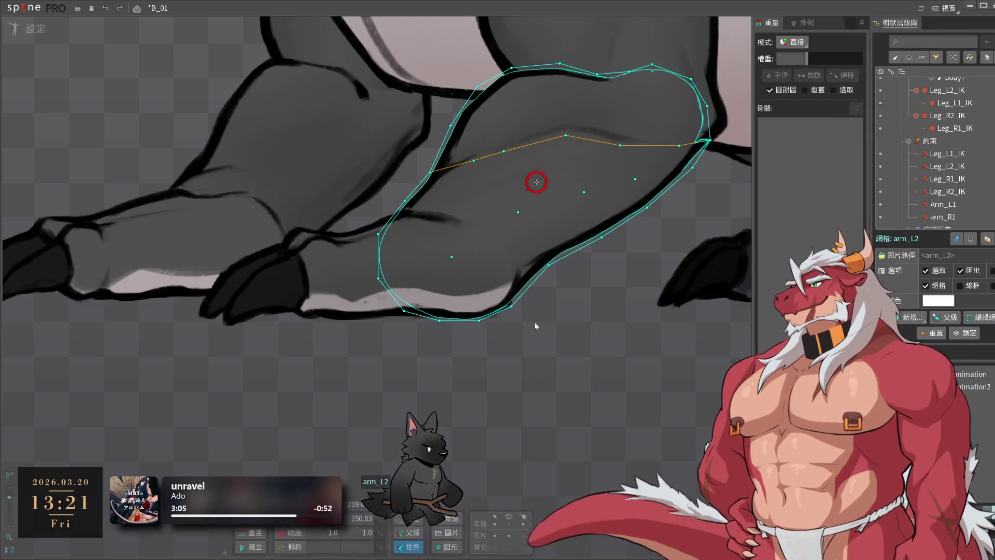
left_click(490, 331)
scroll(552, 328, "up", 2)
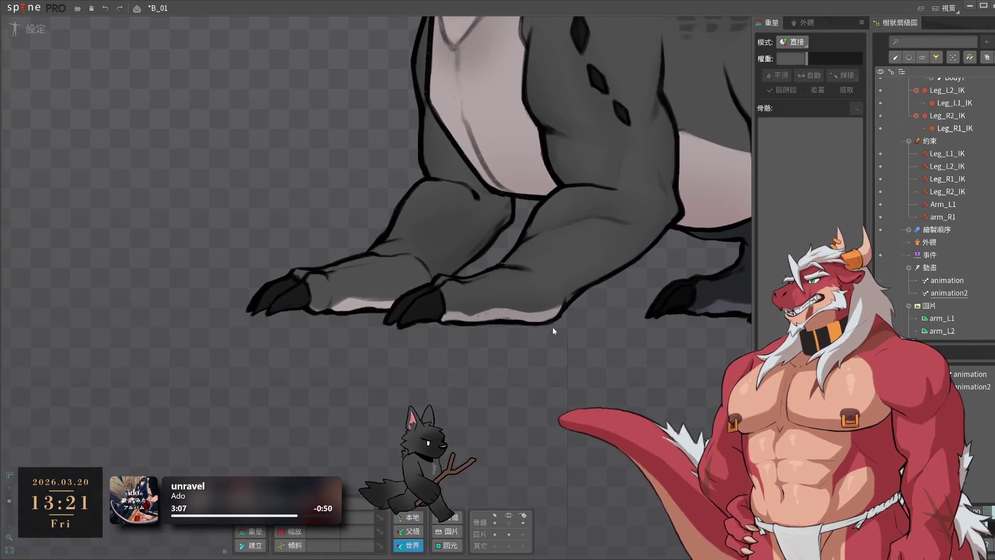
left_click(511, 293)
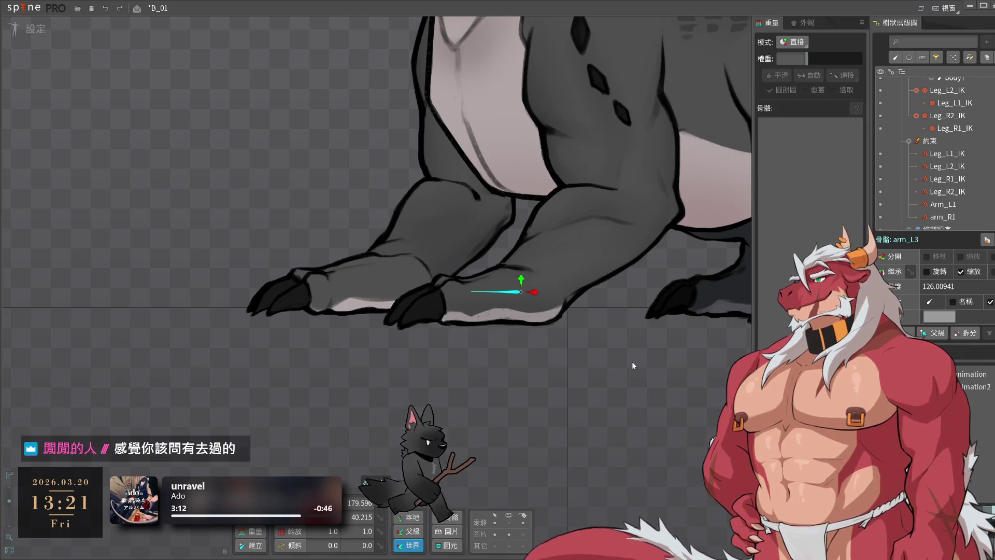
key("c")
mouse_move(625, 371)
left_mouse_down()
mouse_move(643, 222)
mouse_move(548, 197)
mouse_move(602, 271)
left_mouse_up()
key("ctrl+z")
left_click(584, 369)
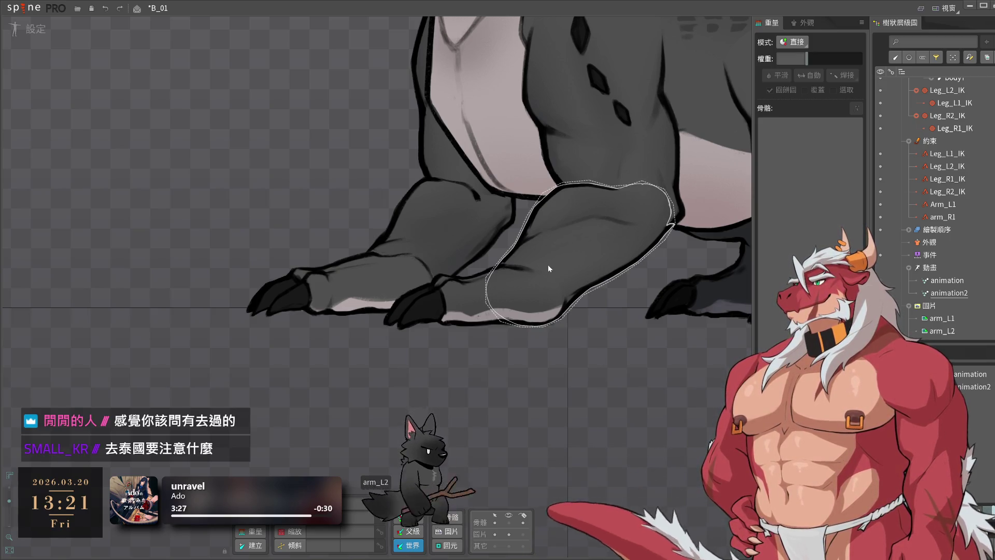
key("ctrl+s")
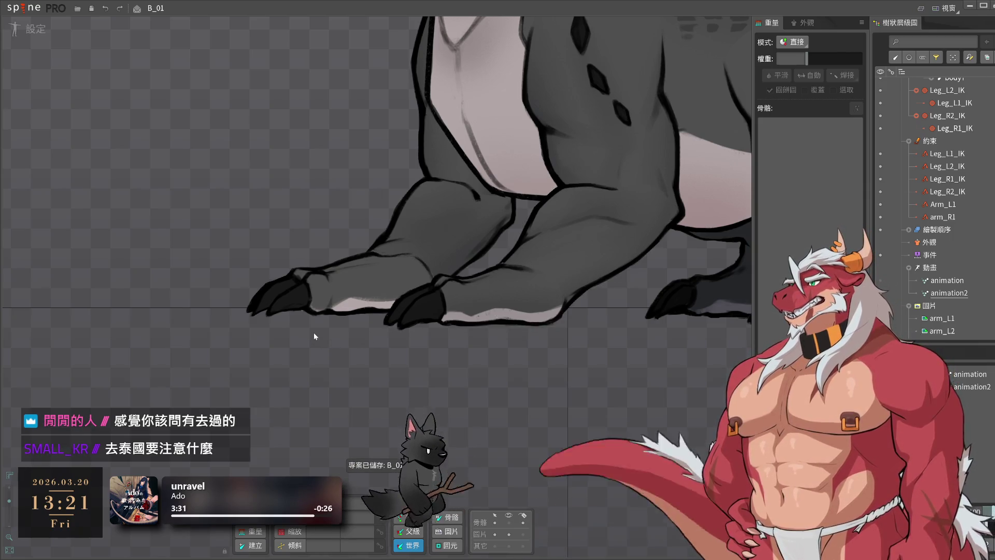
left_click(316, 303)
left_click(371, 358)
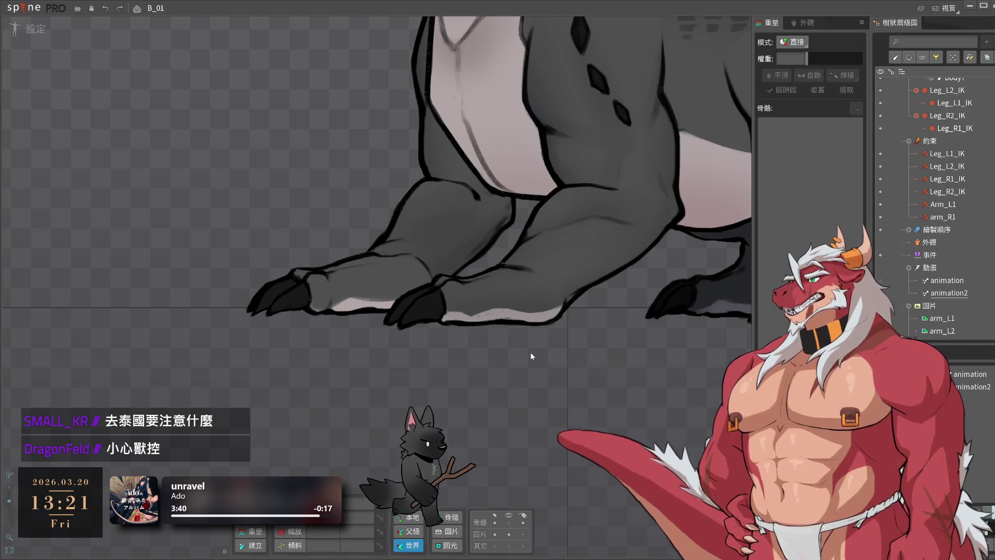
left_click(506, 278)
left_click(610, 344)
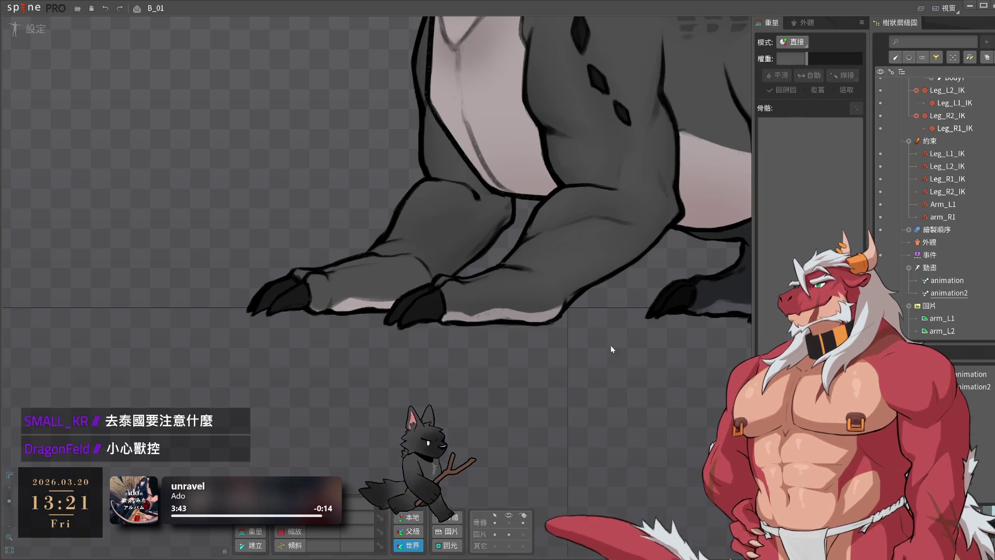
left_click(489, 291)
mouse_move(578, 381)
left_mouse_down()
mouse_move(647, 312)
mouse_move(662, 194)
mouse_move(622, 153)
left_mouse_up()
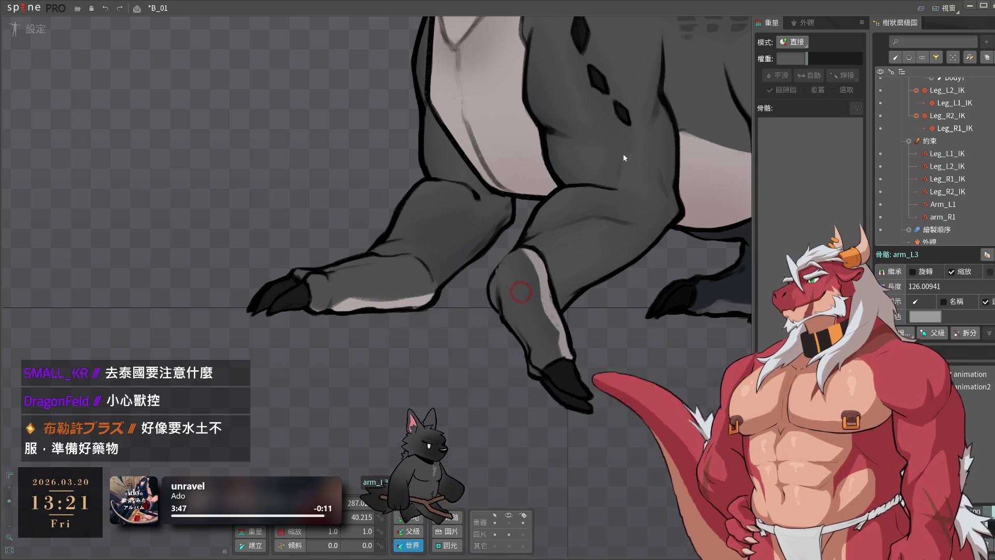
left_click(602, 369)
scroll(503, 318, "down", 3)
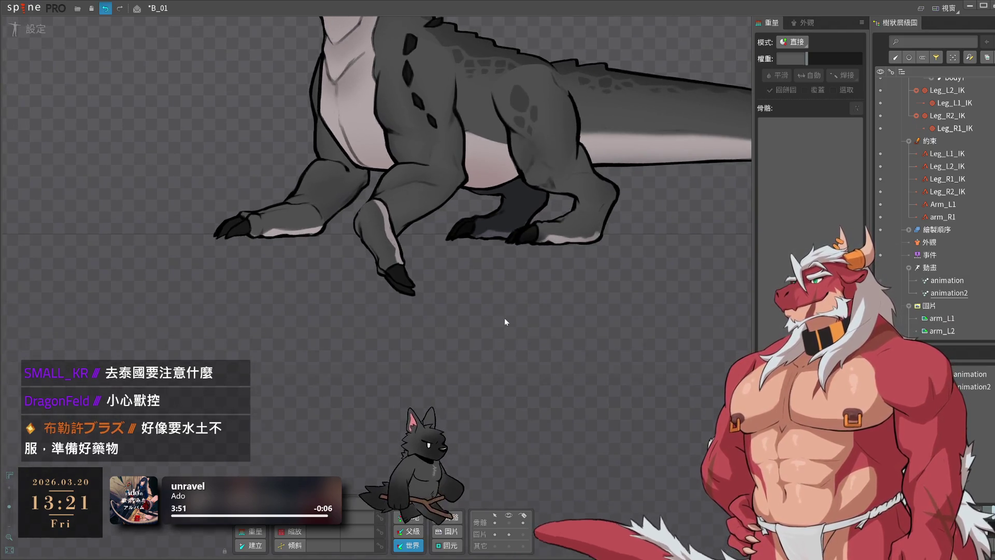
key("ctrl+z")
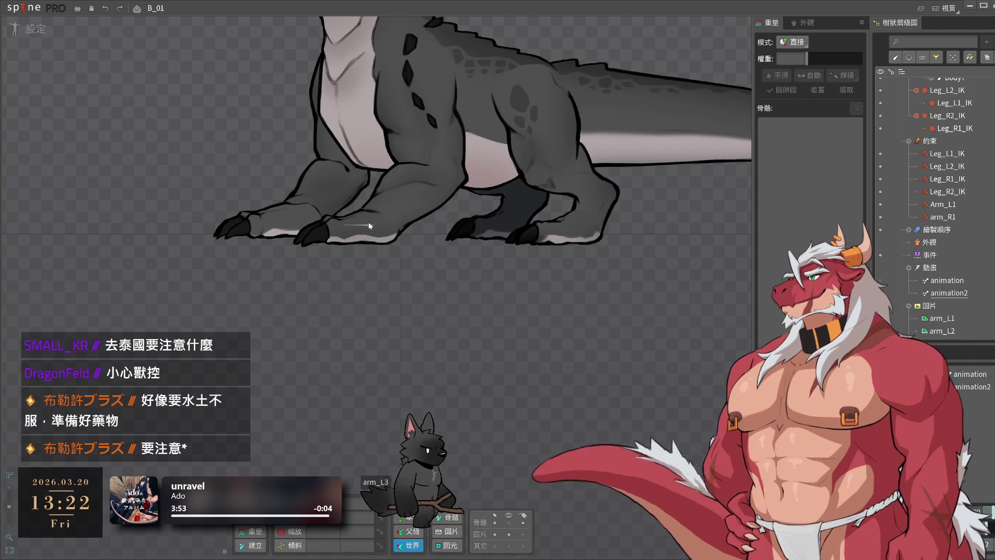
left_click(406, 244)
scroll(530, 335, "up", 3)
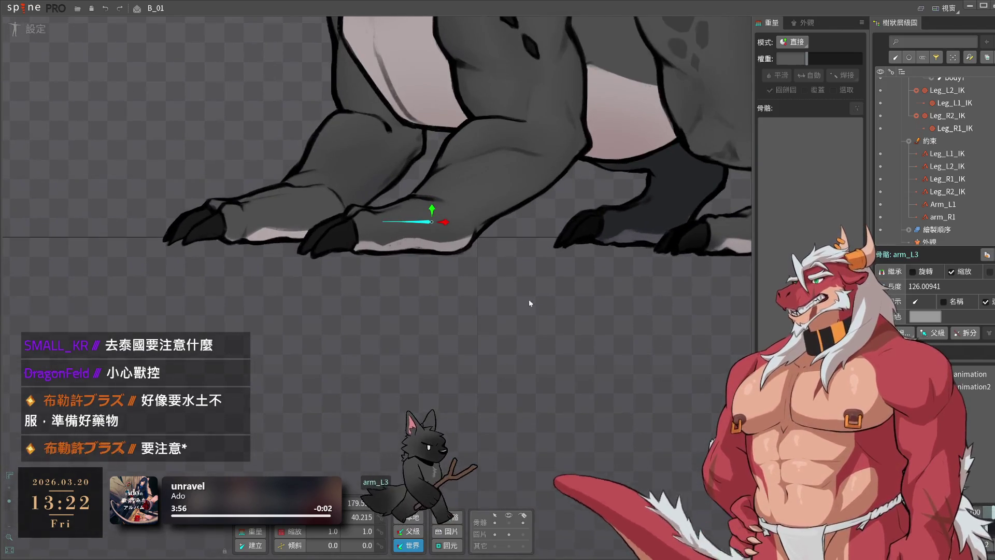
key("c")
left_click_drag(533, 290, 578, 255)
key("ctrl+z")
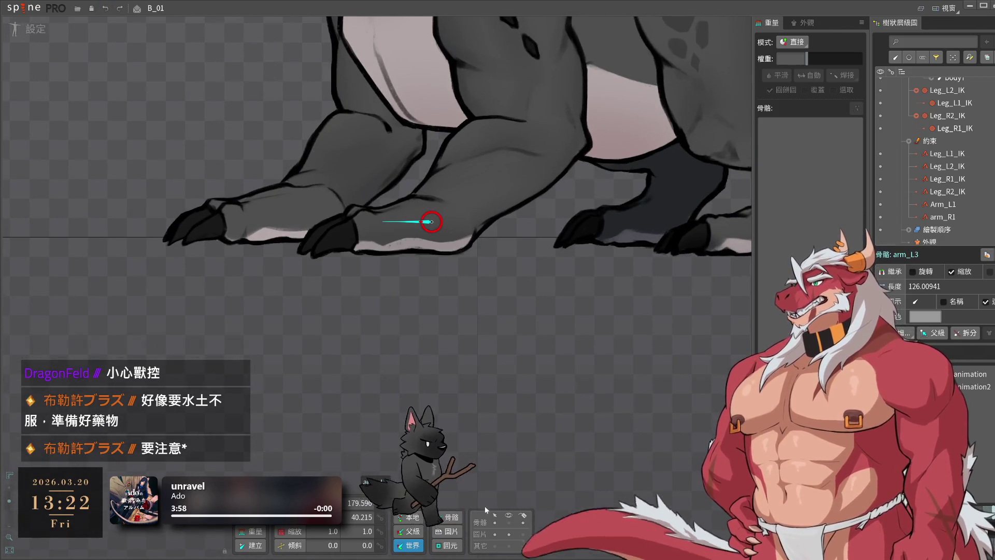
left_click_drag(467, 260, 596, 361)
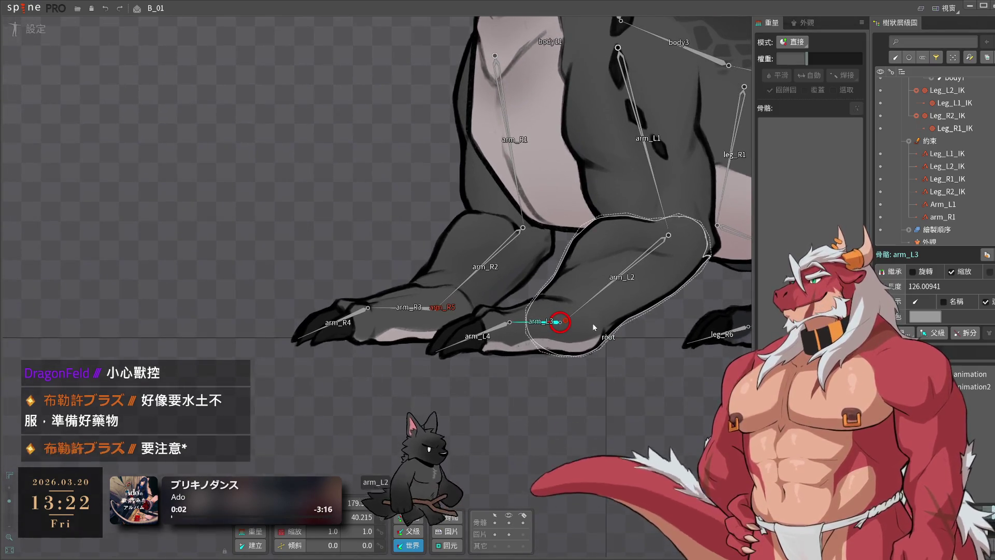
- Undo the last arm_L2 change and select the Arm_L1 IK target bone in setup mode
left_click(616, 415)
left_click_drag(617, 415, 506, 417)
scroll(518, 407, "up", 2)
left_click(515, 318)
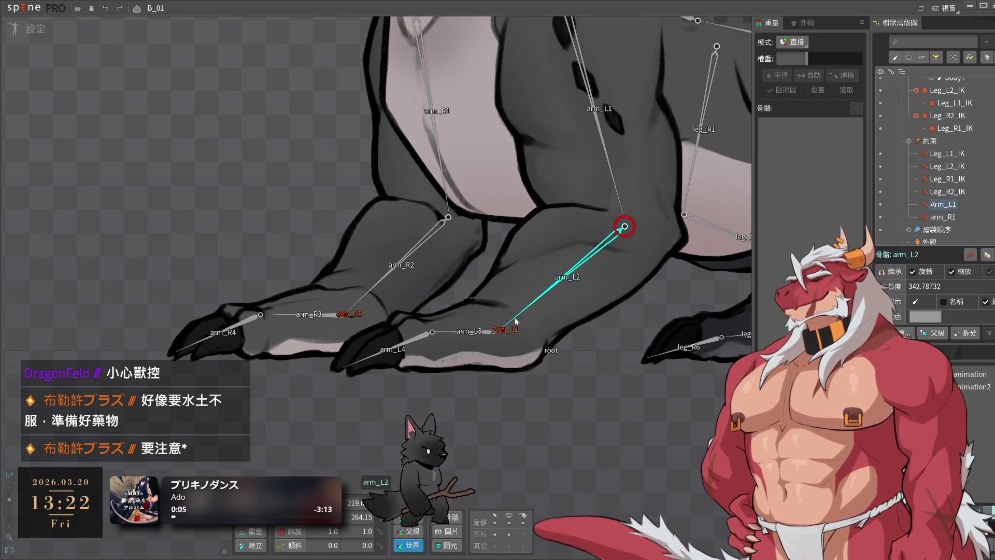
key("ctrl+z")
left_click(629, 419)
scroll(561, 465, "down", 2)
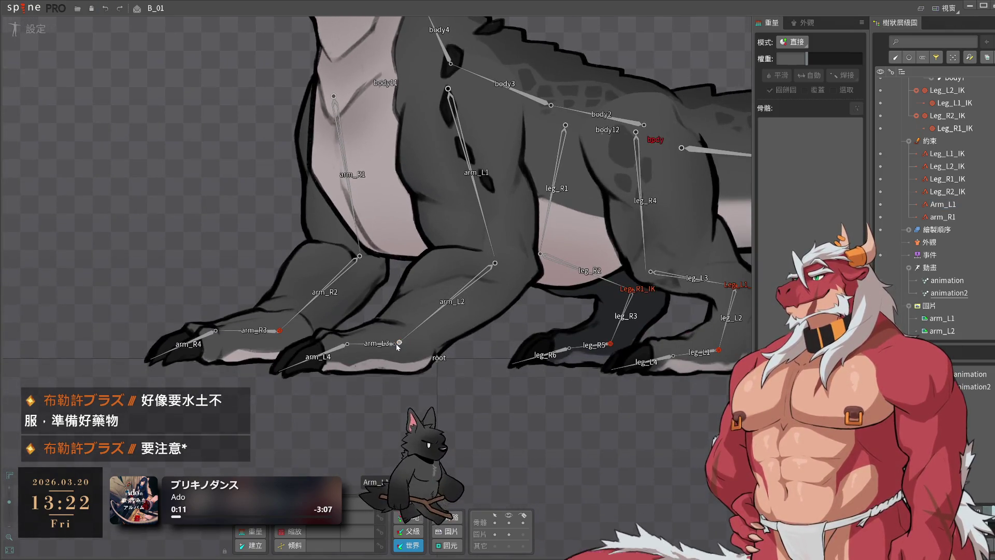
left_click(397, 343)
left_click(21, 30)
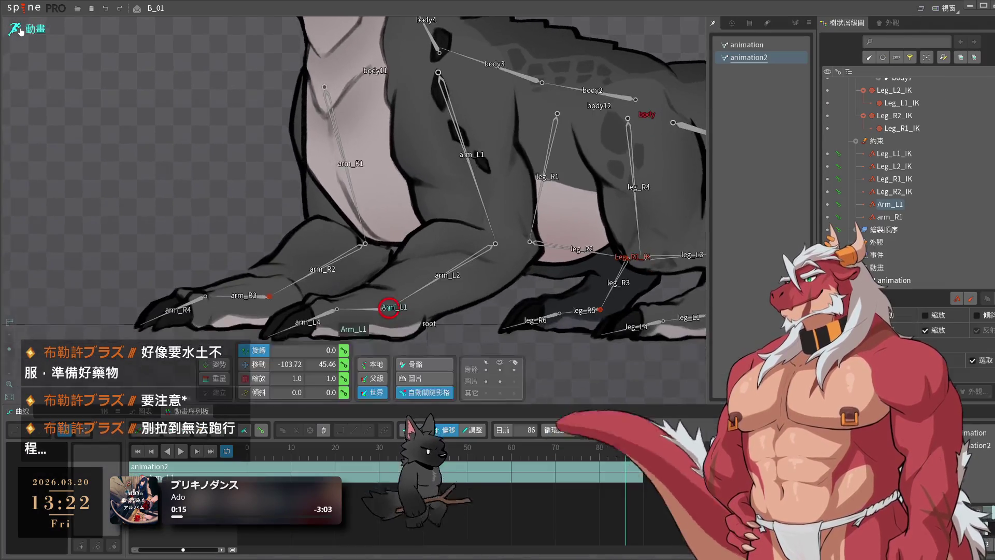
left_click(20, 30)
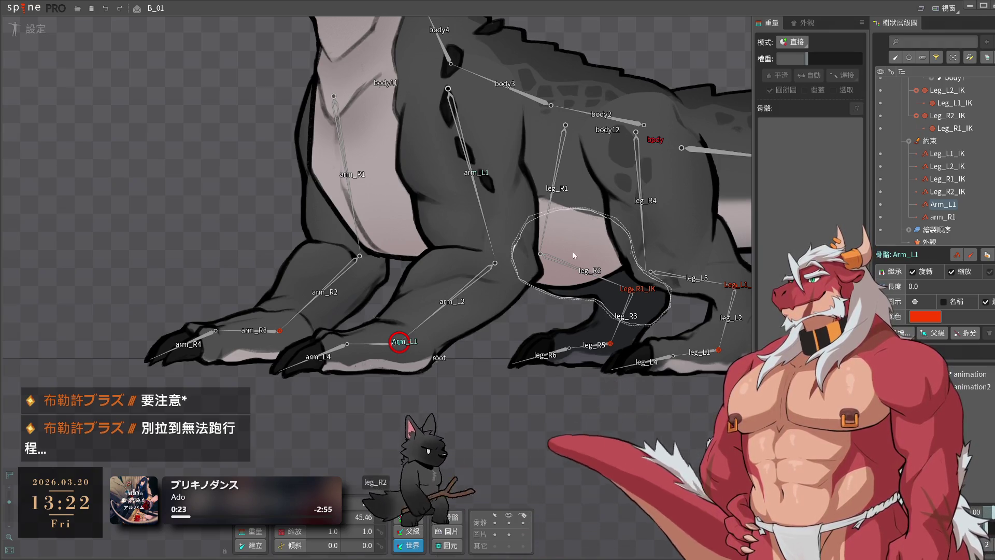
- Select the Arm_L1 IK constraint in the tree, keep its name, and request its deletion
left_click(942, 216)
left_click(953, 195)
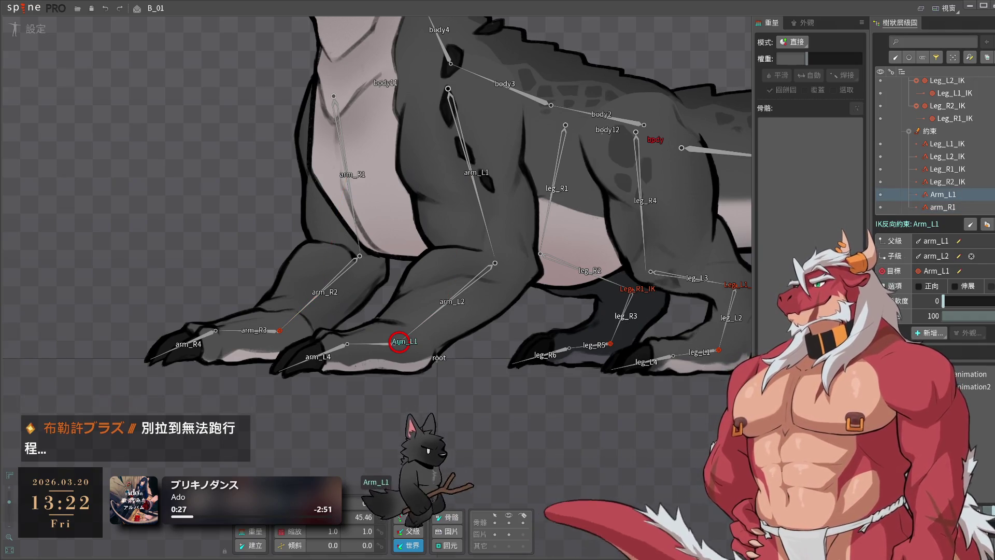
left_click(959, 241)
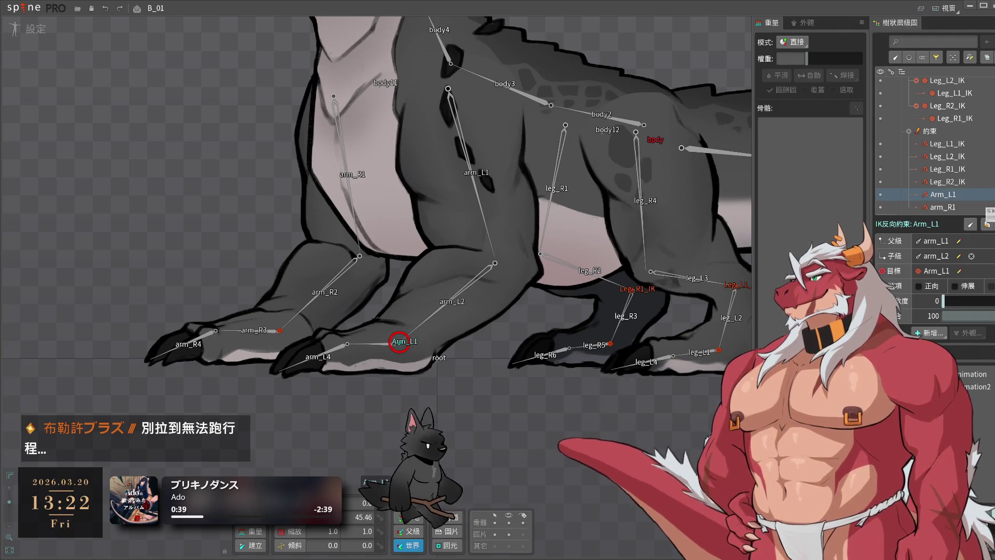
left_click(970, 223)
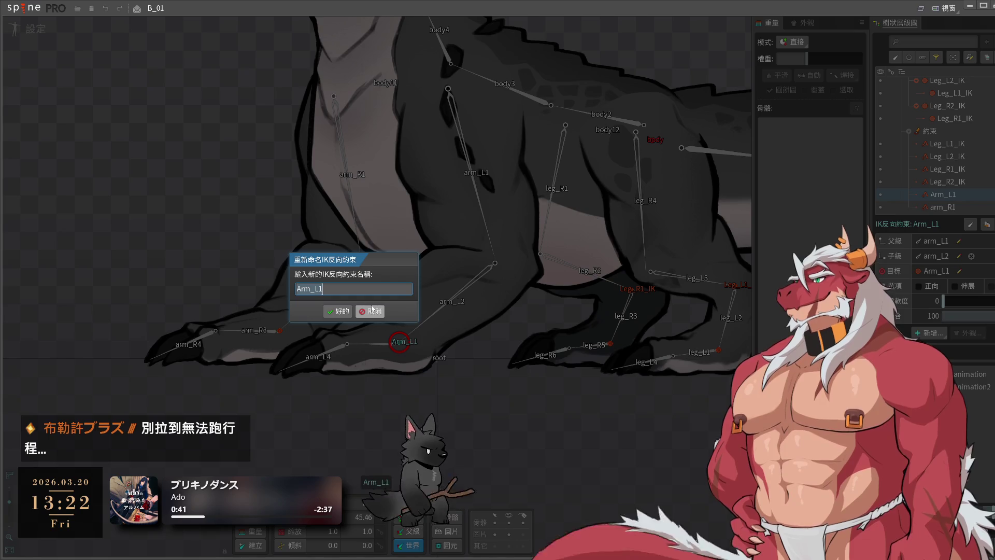
left_click(386, 314)
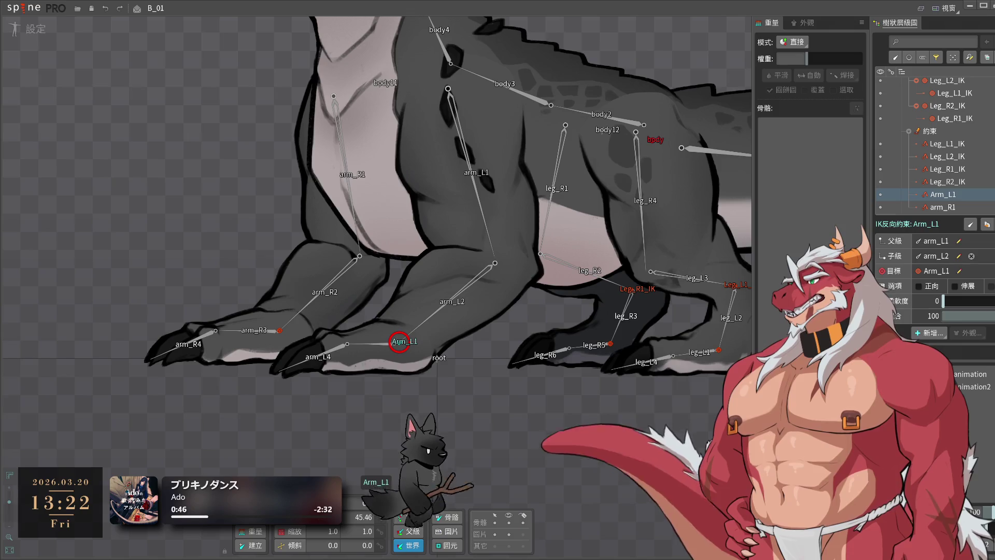
left_click_drag(576, 333, 604, 365)
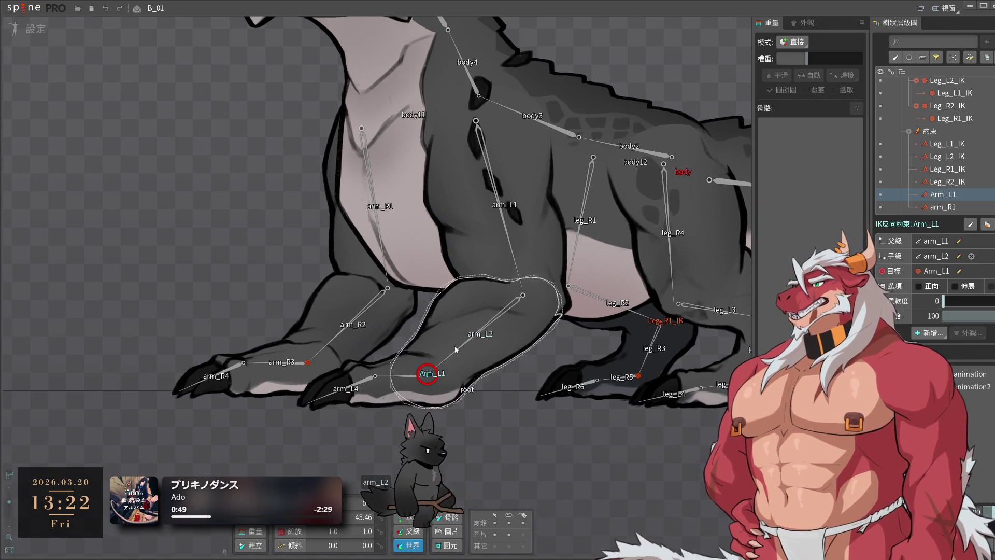
key("Delete")
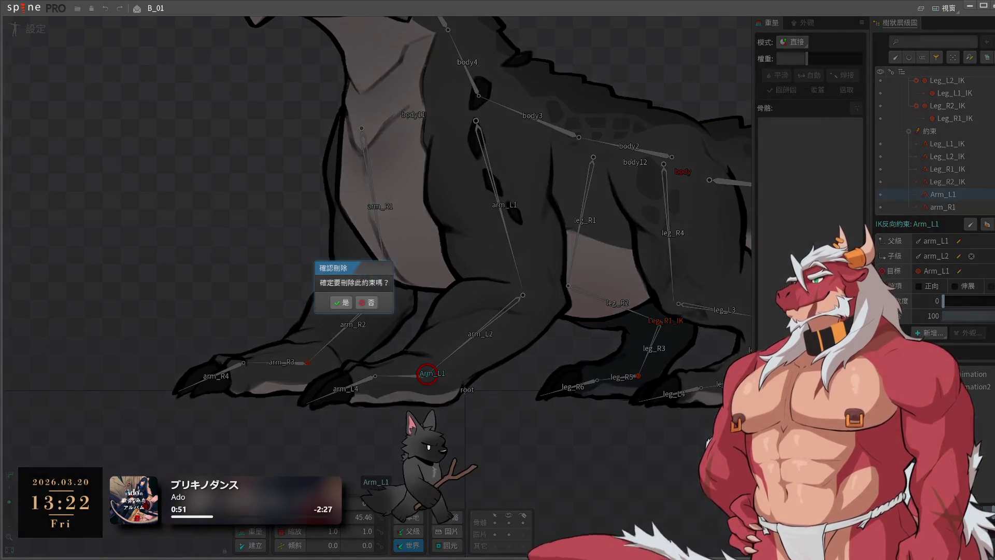
- Delete the Arm_L1 constraint, shorten arm_L2 to 317.28732, and move Arm_L1 onto its tip
left_click(350, 304)
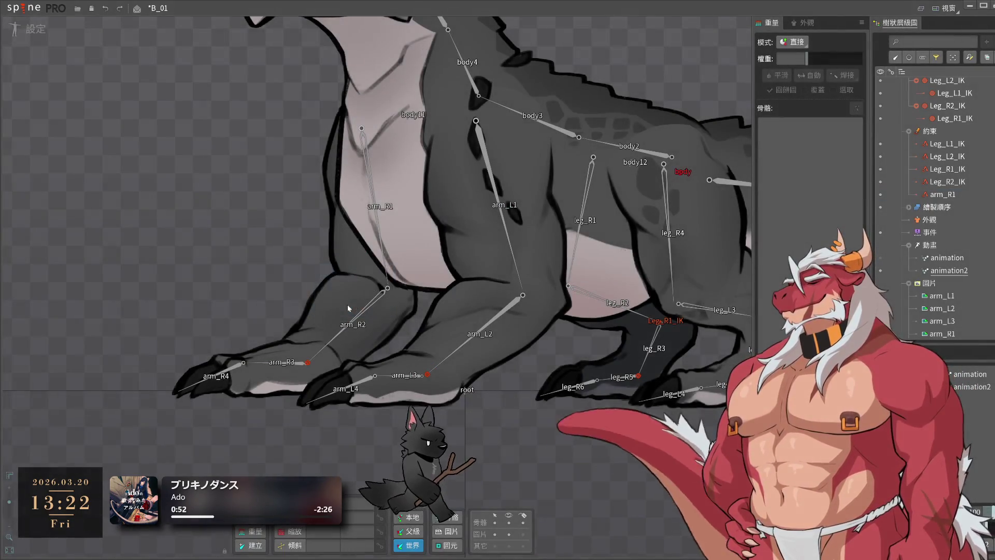
left_click(444, 361)
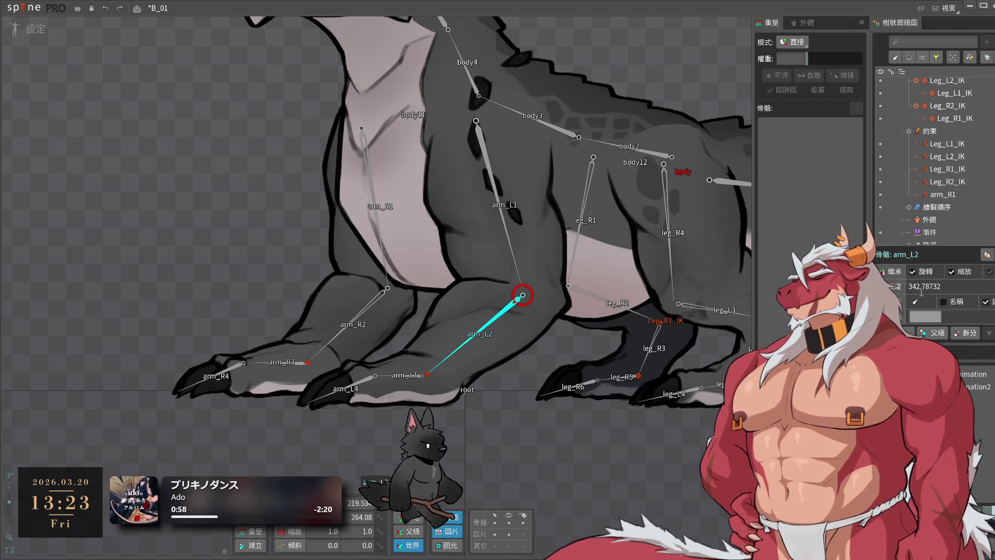
left_click_drag(921, 297, 567, 424)
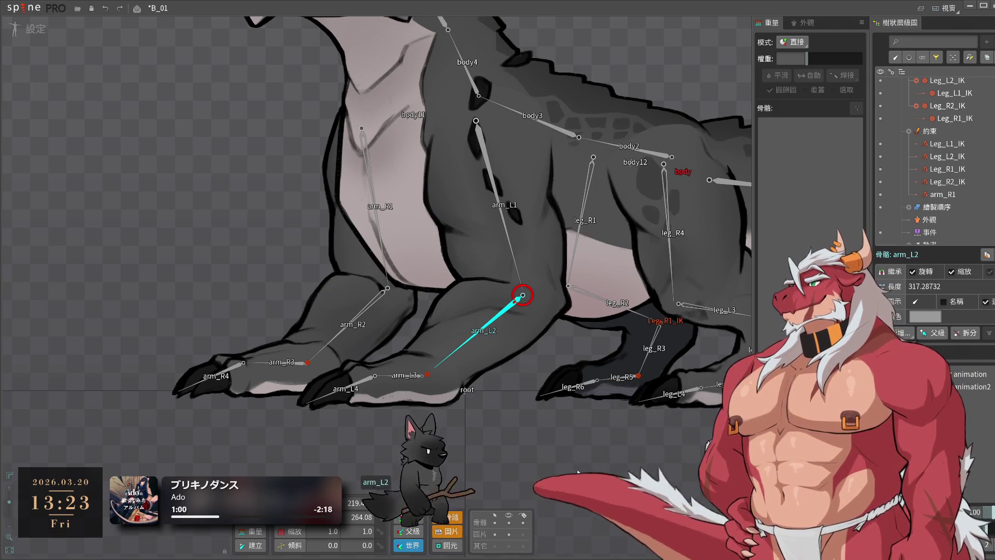
scroll(423, 368, "up", 2)
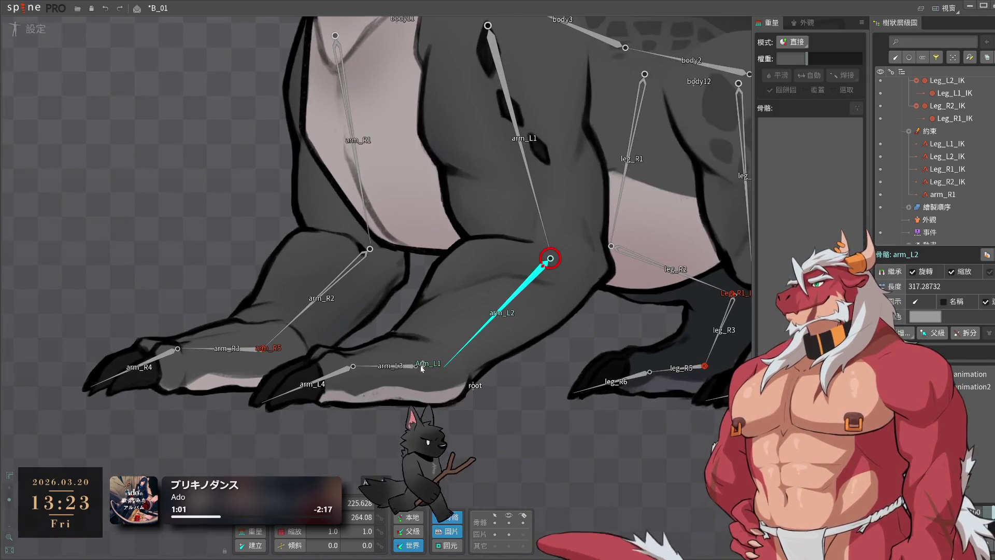
left_click_drag(422, 367, 442, 366)
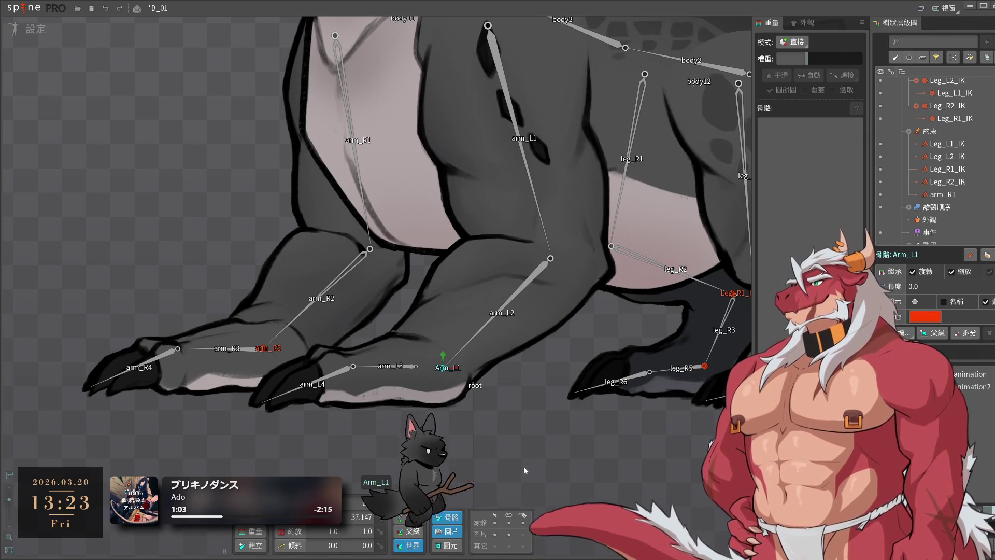
- Remove the Arm_L1 bone and select the arm_L3 foot bone
left_click(523, 465)
scroll(492, 462, "up", 3)
scroll(480, 427, "down", 4)
left_click(466, 318)
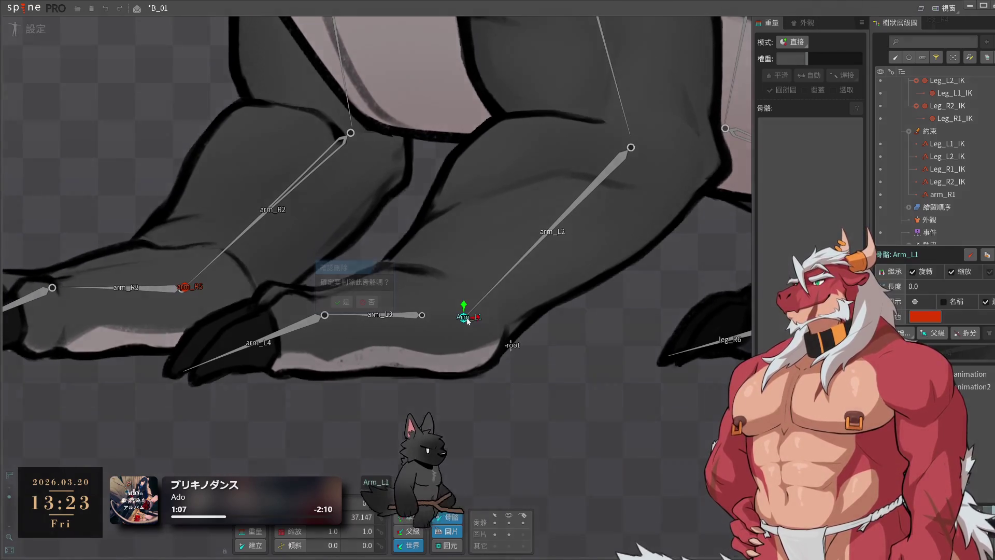
key("Return")
left_click(426, 317)
- Reposition arm_L3 slightly right and down and lengthen it to about 170.7
left_click_drag(427, 318, 465, 319)
left_click(589, 402)
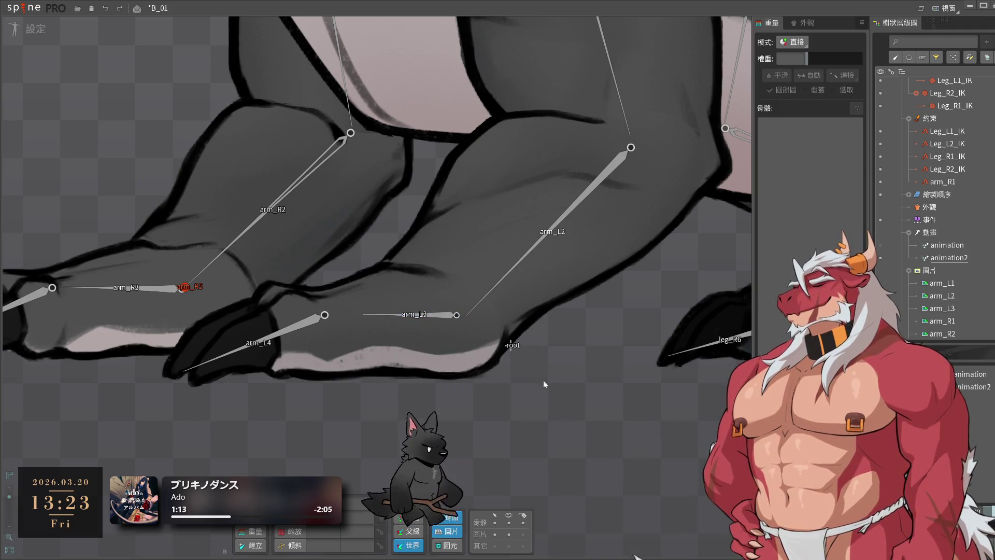
left_click(447, 316)
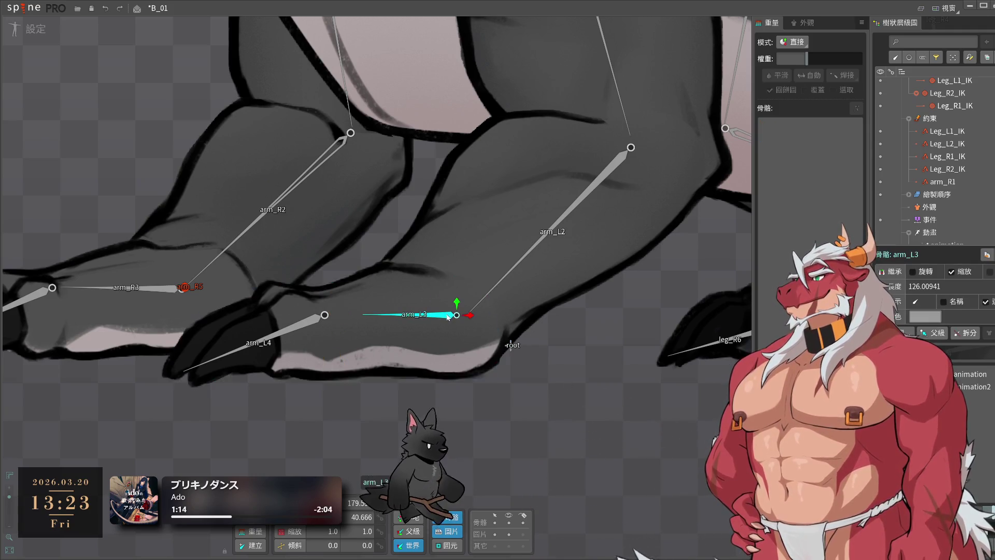
left_click_drag(580, 412, 559, 459)
left_click(586, 413)
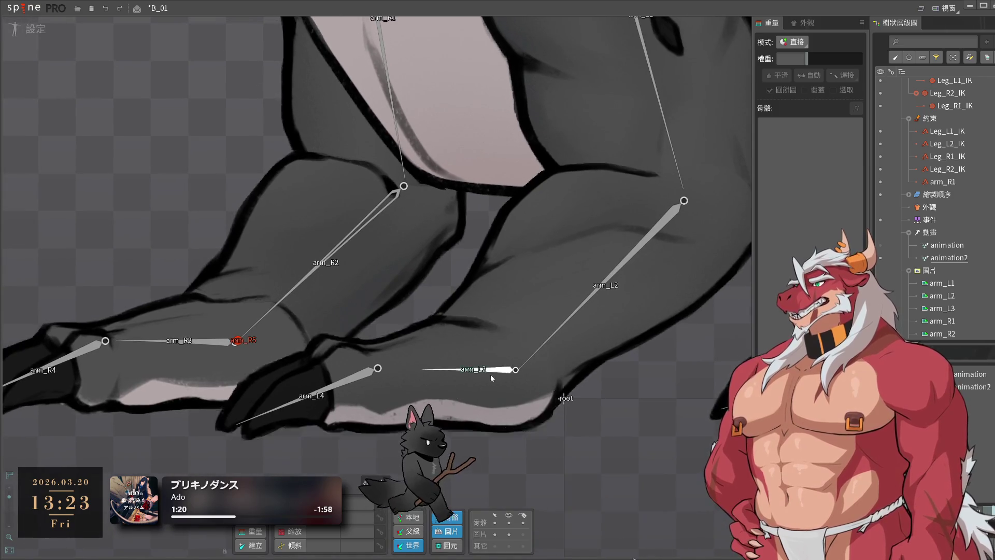
left_click(503, 373)
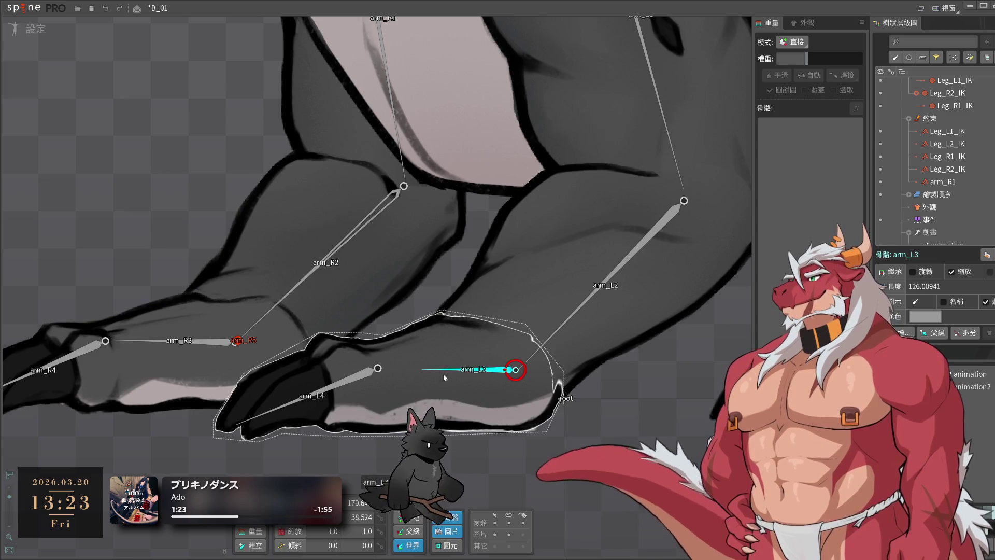
left_click_drag(422, 369, 389, 369)
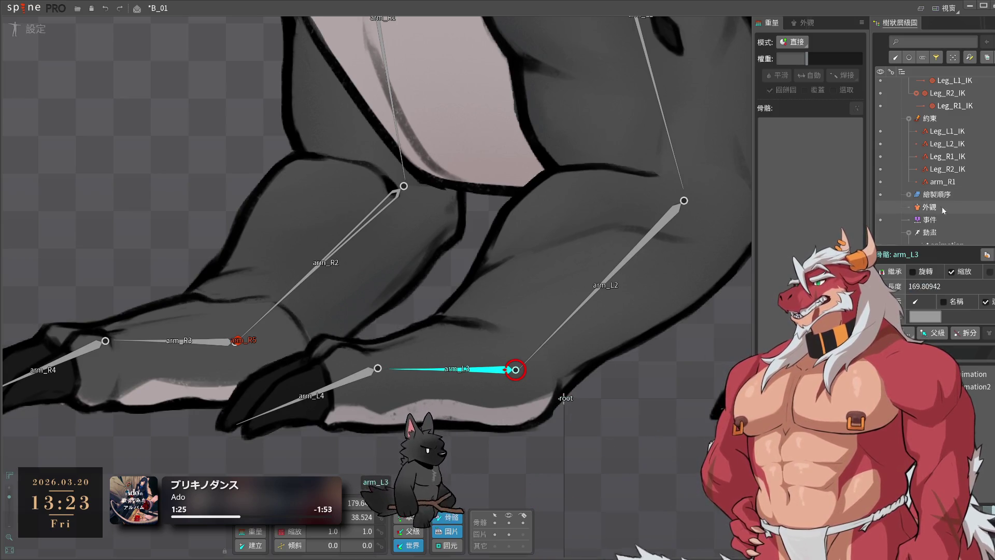
left_click(640, 428)
- Delete the arm_R5 bone along with the arm_R1 IK constraint
mouse_move(334, 446)
left_mouse_down()
mouse_move(505, 388)
mouse_move(443, 379)
mouse_move(339, 431)
left_mouse_up()
left_click(476, 286)
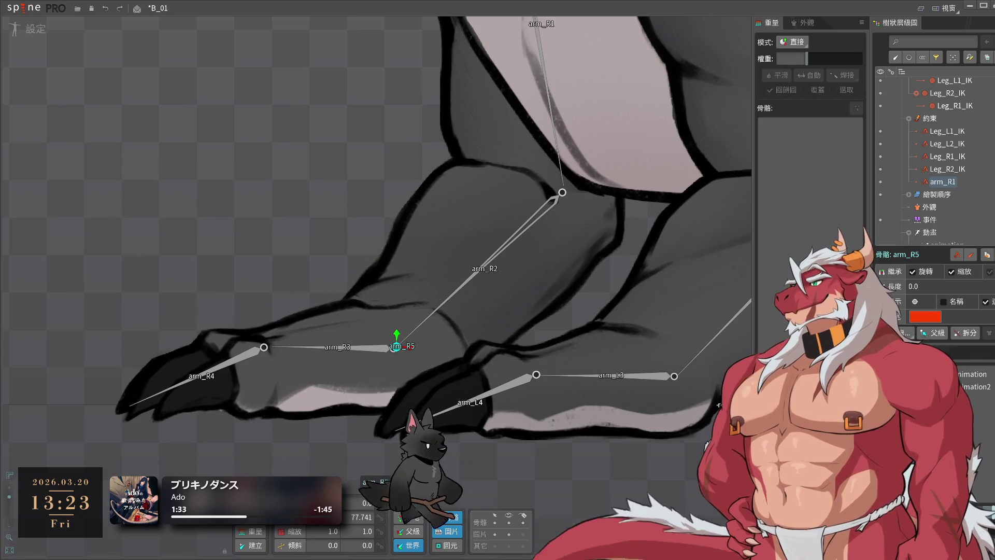
key("Delete")
left_click(340, 306)
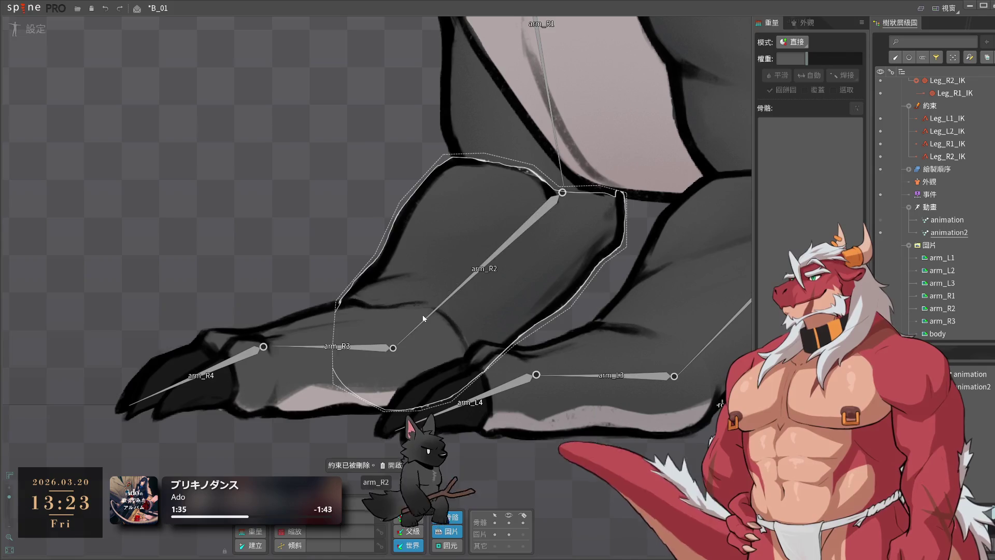
- Move arm_R3 and arm_R4 along the right front foot, arm_R3 reaching length 199.62207
left_click(428, 321)
scroll(483, 274, "down", 2)
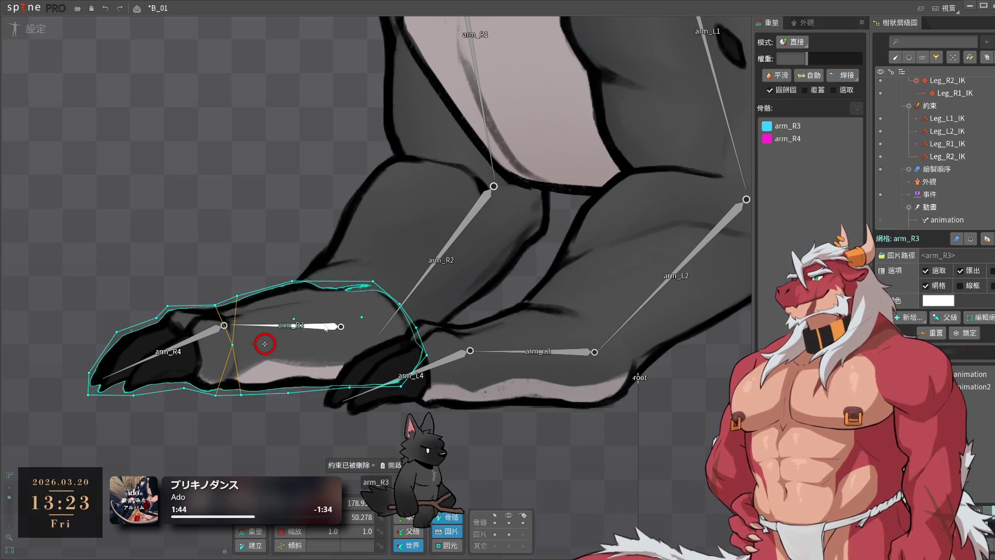
left_click(280, 326)
mouse_move(201, 416)
left_mouse_down()
mouse_move(236, 423)
mouse_move(180, 425)
mouse_move(181, 437)
left_mouse_up()
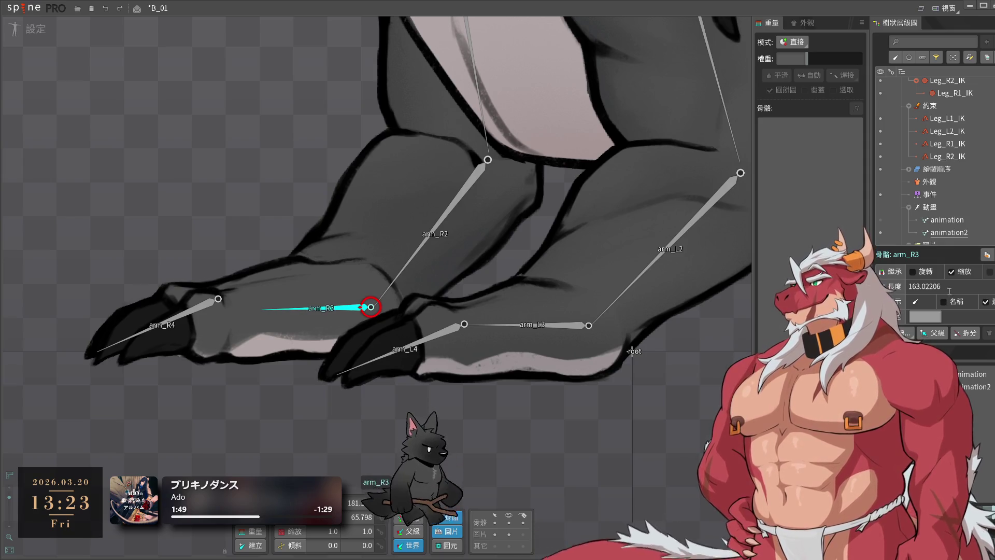
left_click(227, 359)
mouse_move(227, 358)
left_mouse_down()
mouse_move(205, 378)
mouse_move(277, 432)
left_mouse_up()
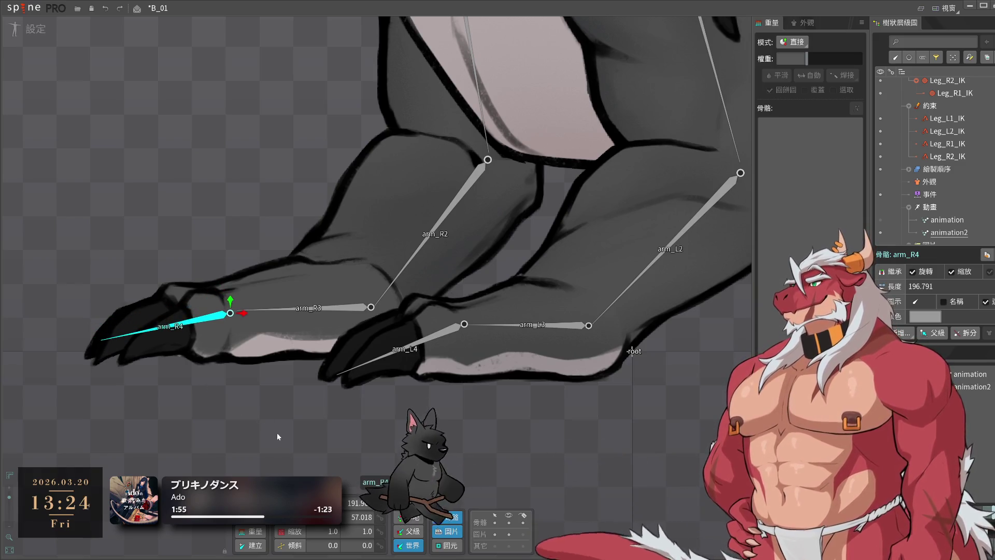
left_click(355, 311)
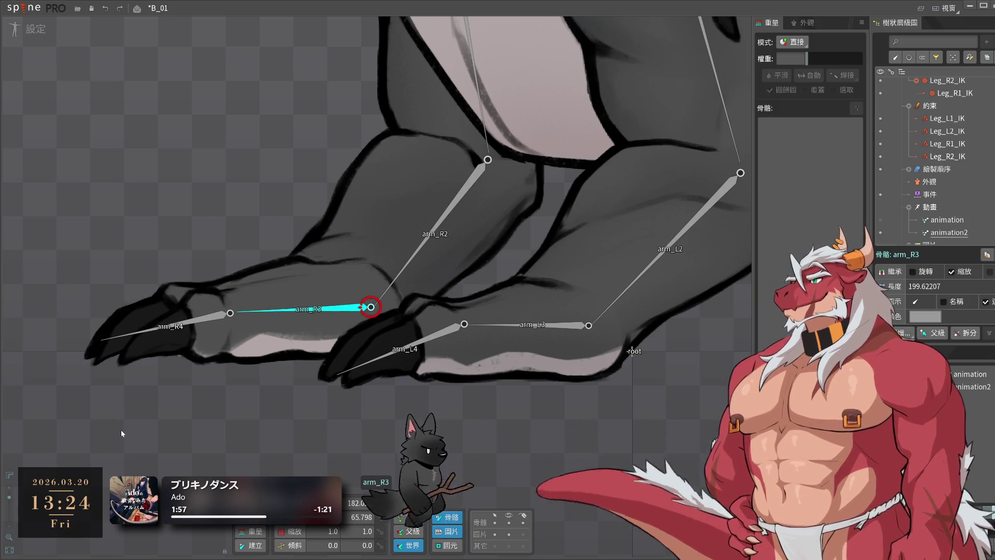
scroll(207, 406, "down", 5)
- Zoom out to show the lizard's front body and both front legs
scroll(536, 461, "up", 4)
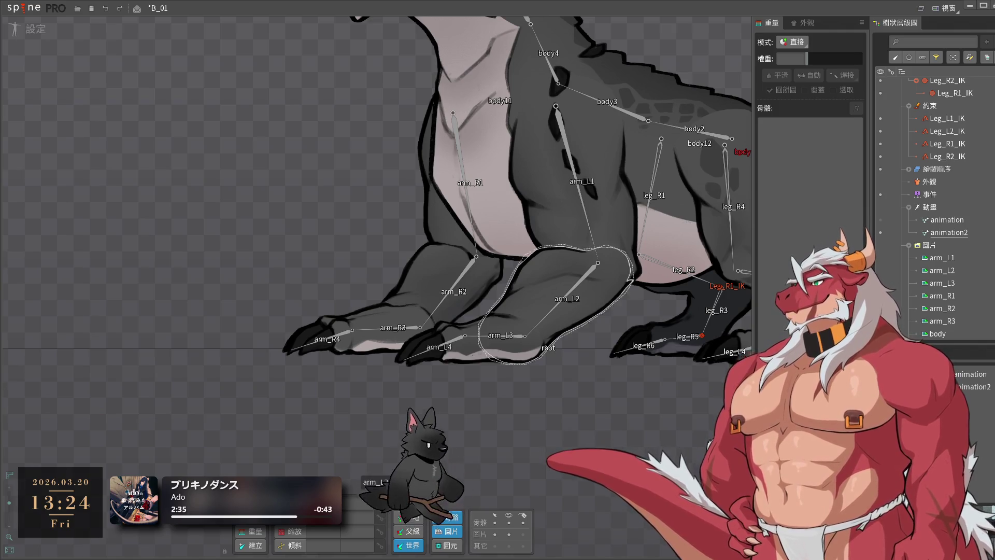
- Create an IK constraint named aem_L_IK for the left front leg from arm_L1
left_click_drag(476, 299, 315, 332)
left_click(426, 262)
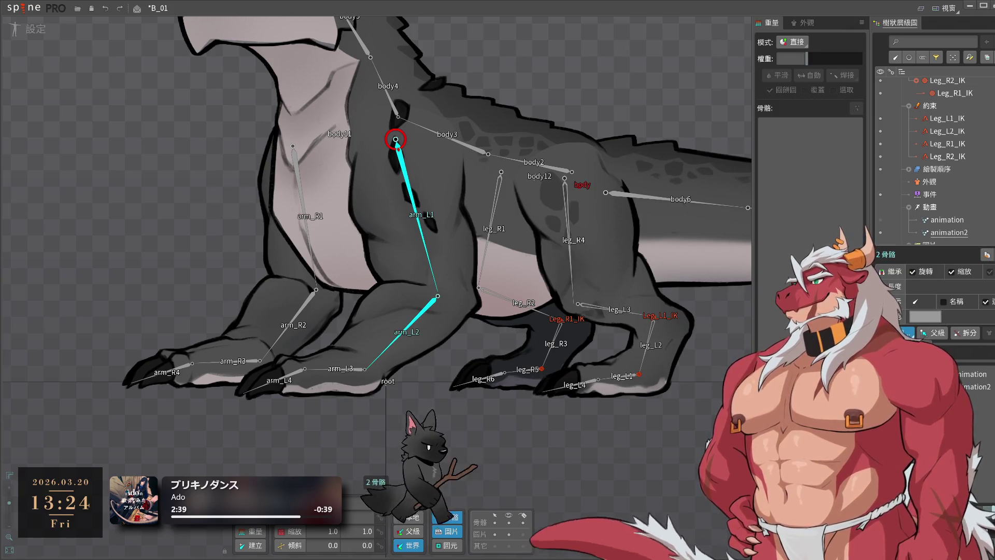
left_click(904, 332)
left_click(386, 352)
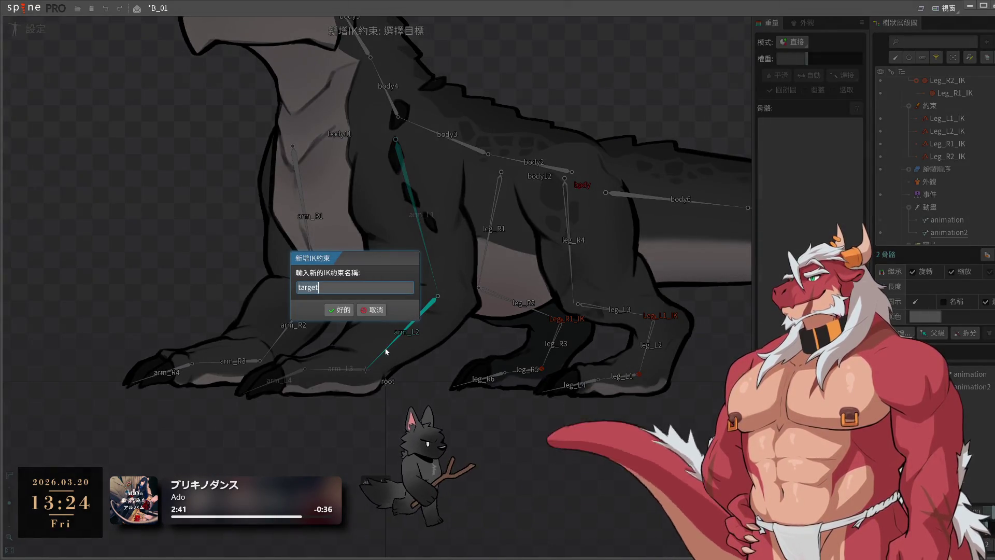
type("aem")
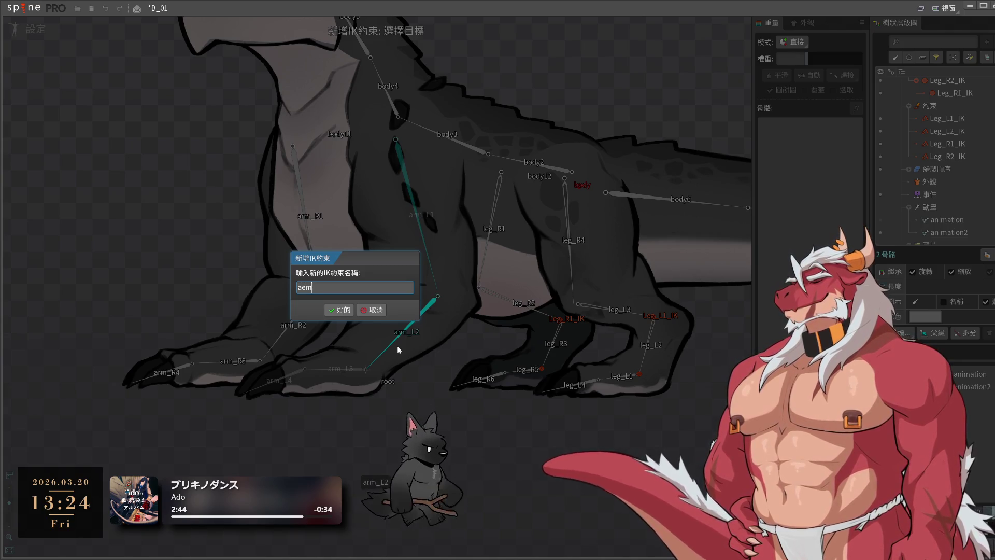
type("_")
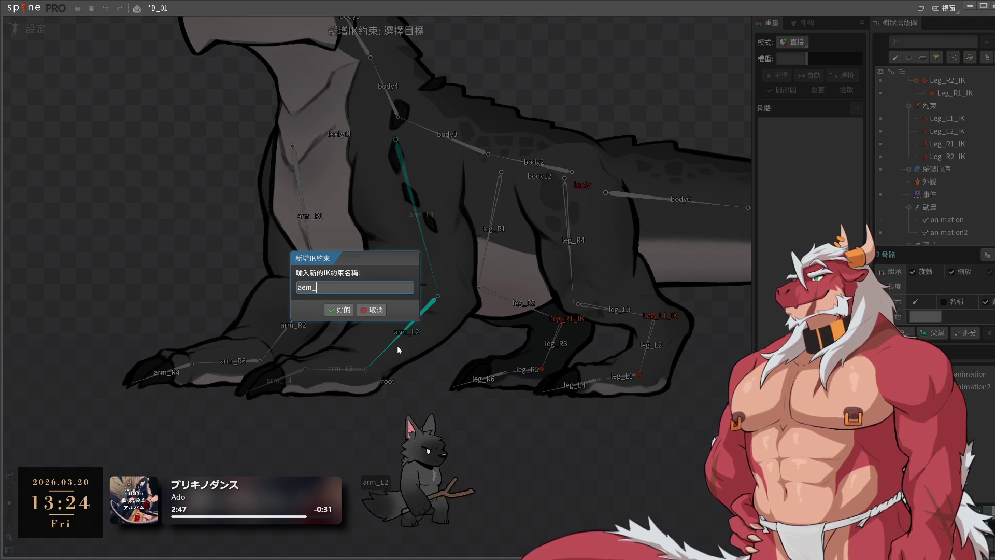
type("l_ik")
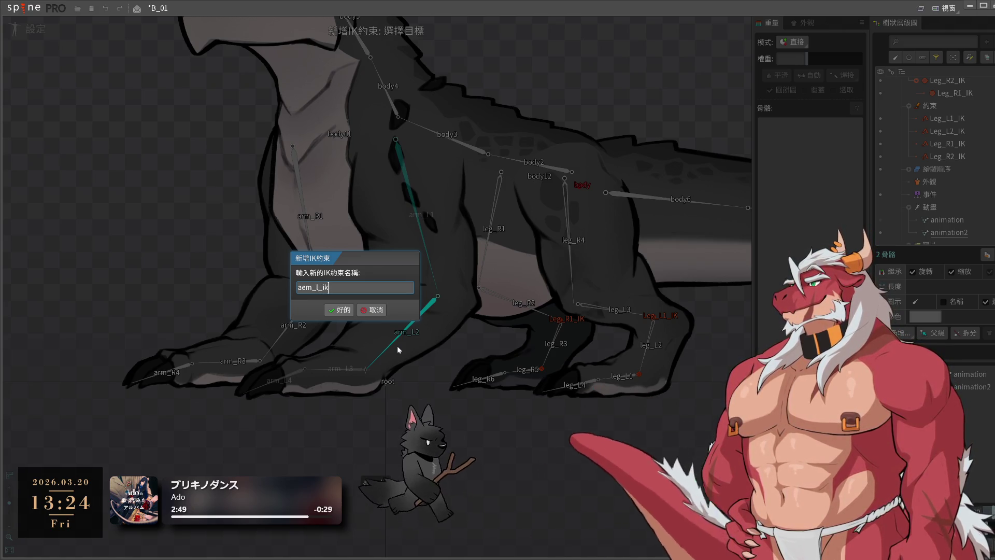
key("BackSpace")
key("BackSpace")
key("BackSpace")
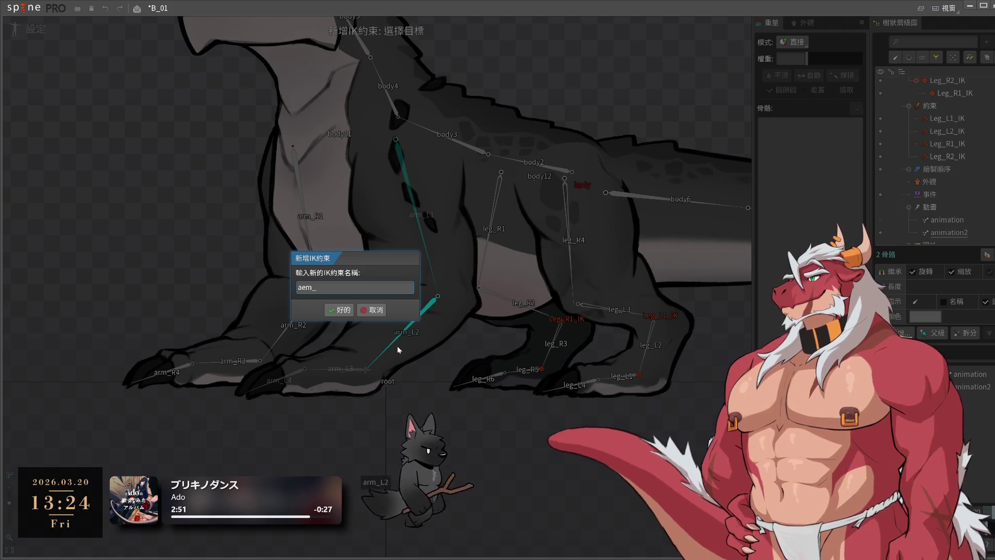
type("L_IK")
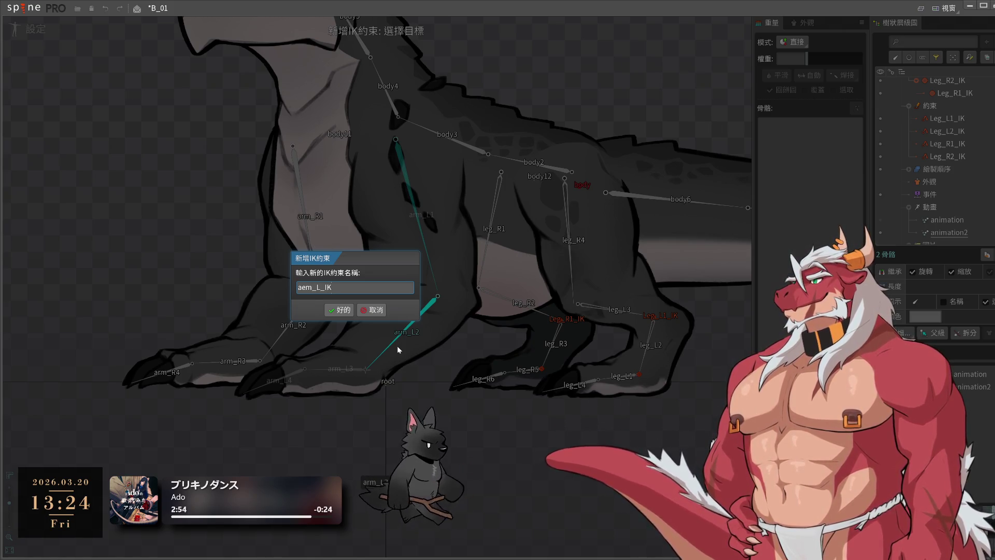
key("shift+Home")
left_click(327, 311)
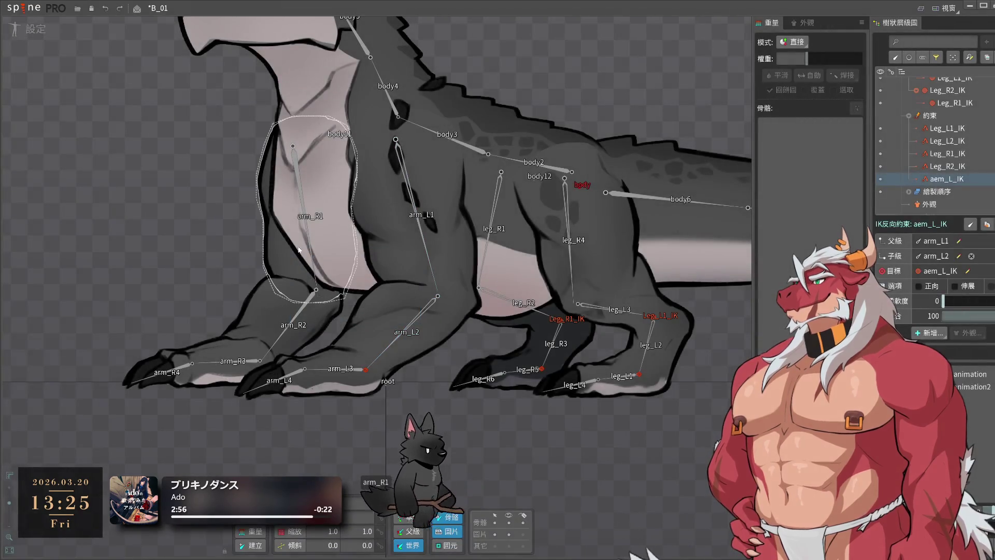
- Create a matching IK constraint named aem_R_IK for the right front leg from arm_R1
left_click(307, 236)
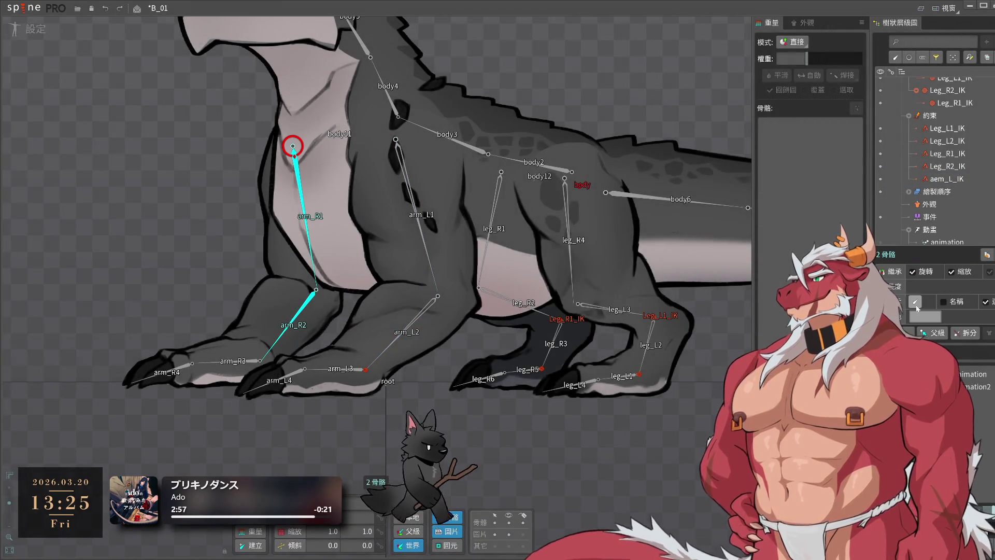
left_click(260, 360)
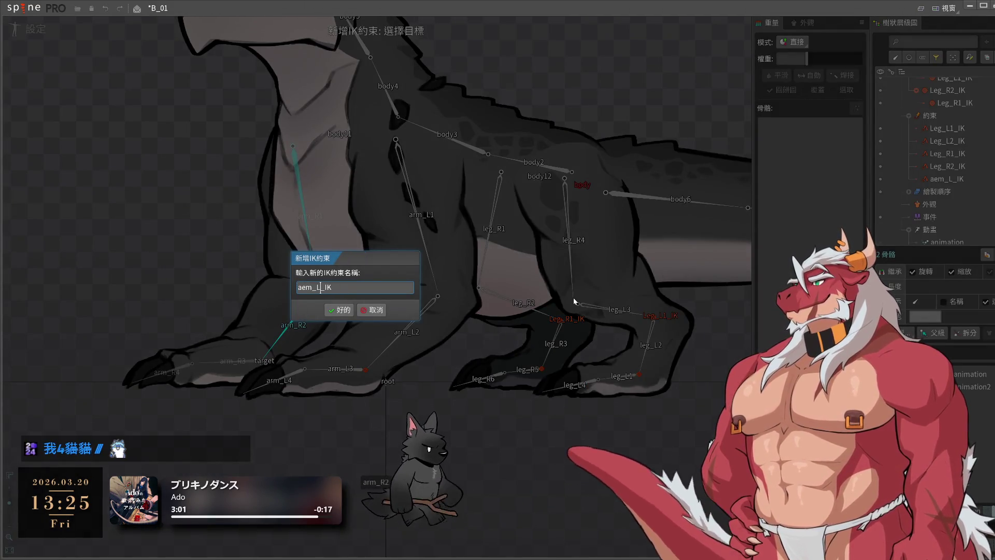
key("BackSpace")
type("R")
key("Return")
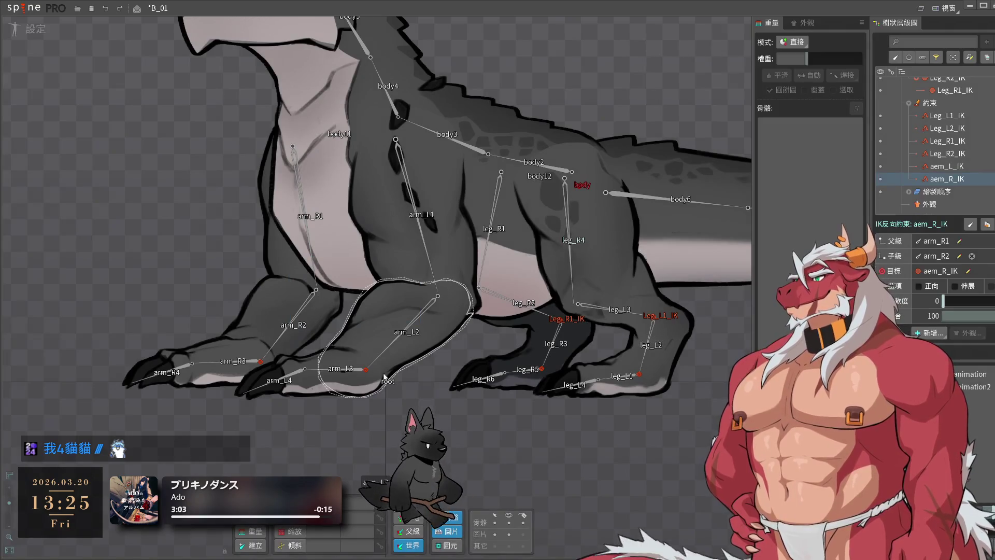
- Clear the bone selection and switch to Animate mode on animation2
left_click_drag(340, 378, 400, 379)
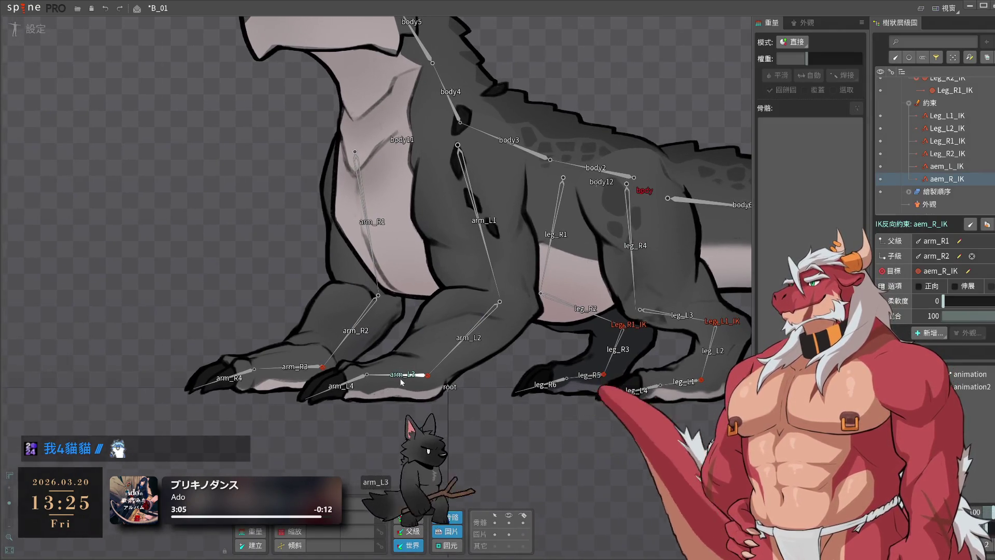
left_click(426, 374)
left_click(605, 407)
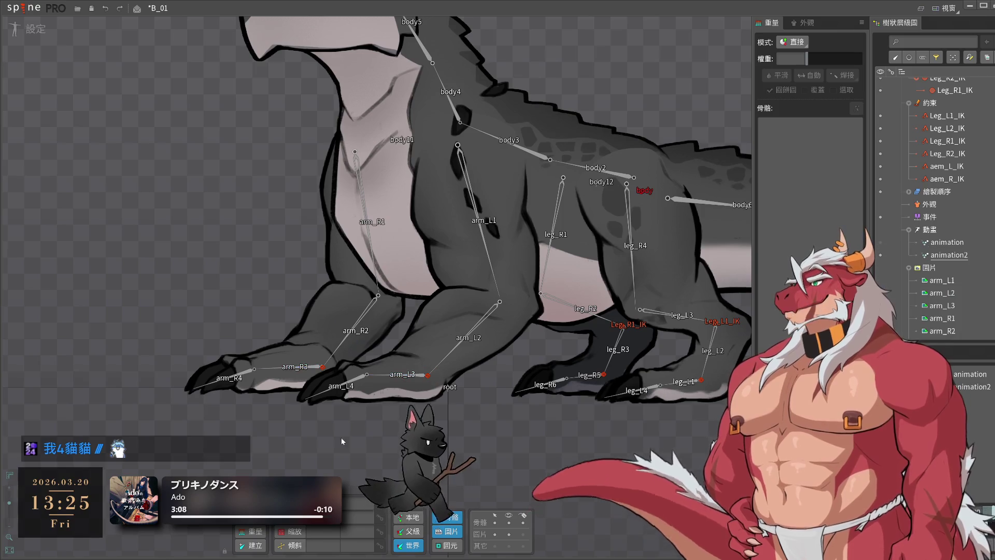
left_click(34, 29)
scroll(205, 200, "down", 3)
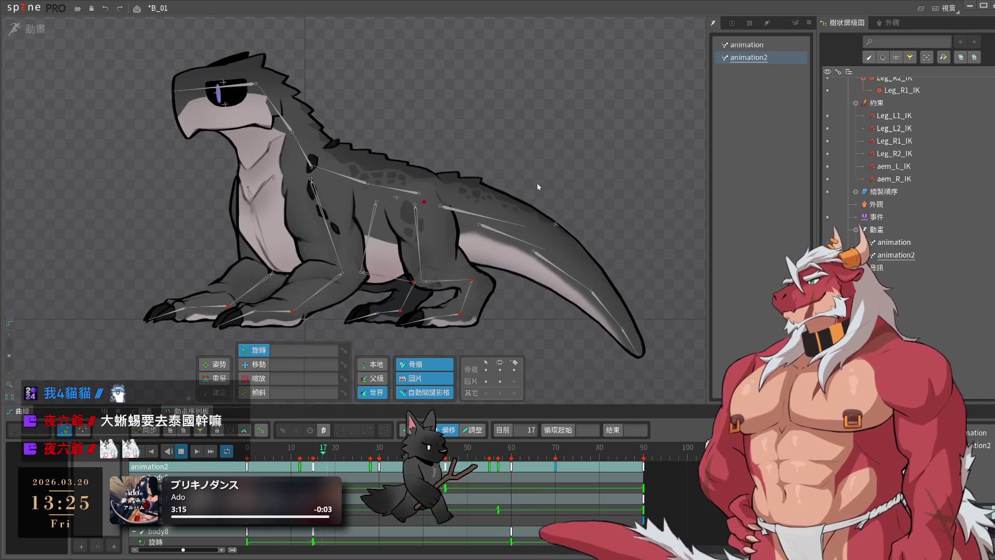
- Key the tail bone body7 raised upward at frame 45
left_click(506, 223)
left_click(393, 469)
left_click(445, 466)
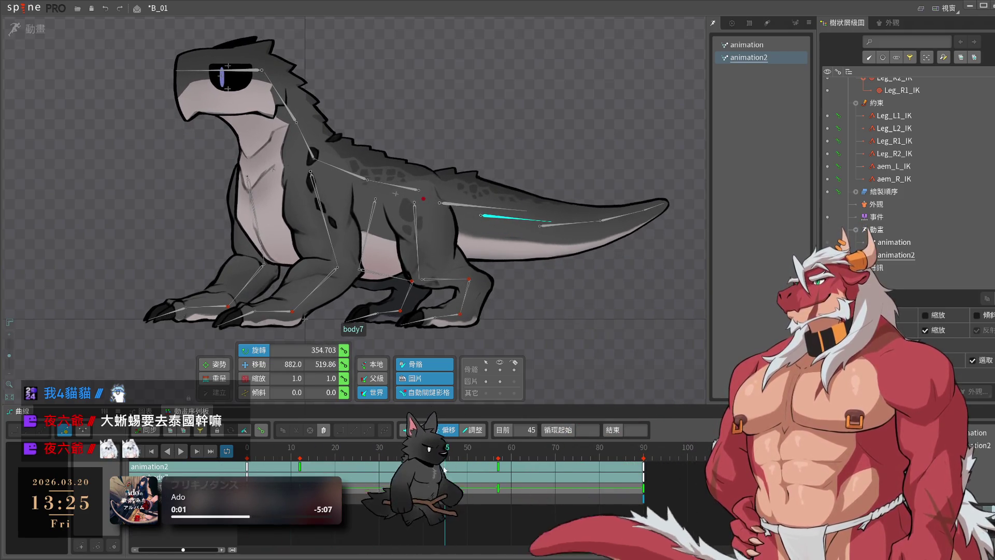
left_click(437, 376)
left_click_drag(483, 199, 482, 190)
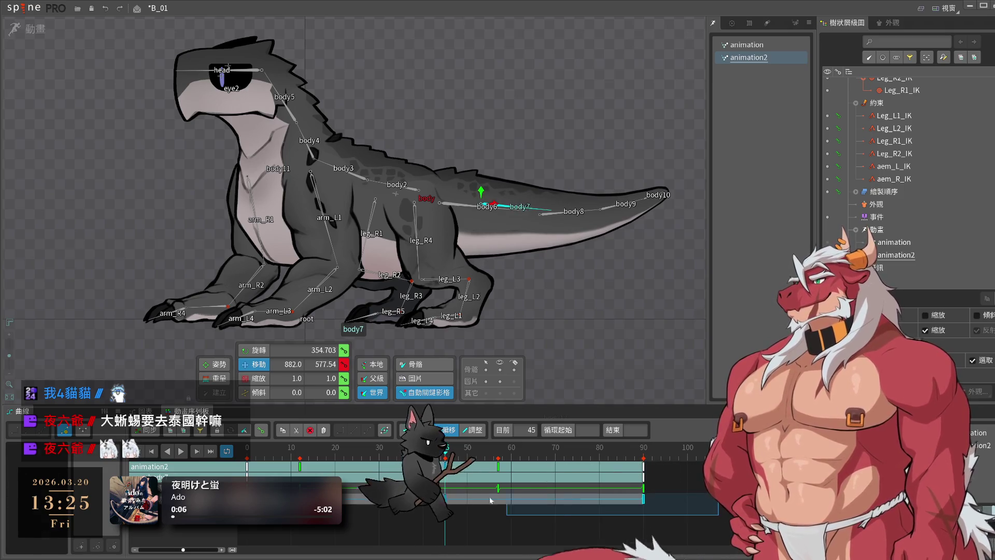
- Play animation2 from the start and recentre the lizard to watch the tail sweep
left_click_drag(520, 512, 440, 493)
key("l")
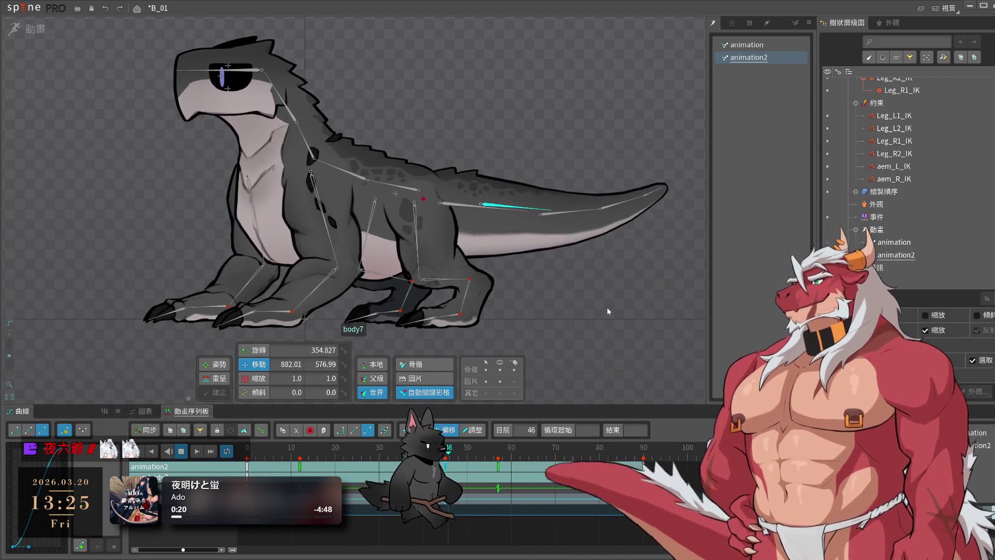
key("Escape")
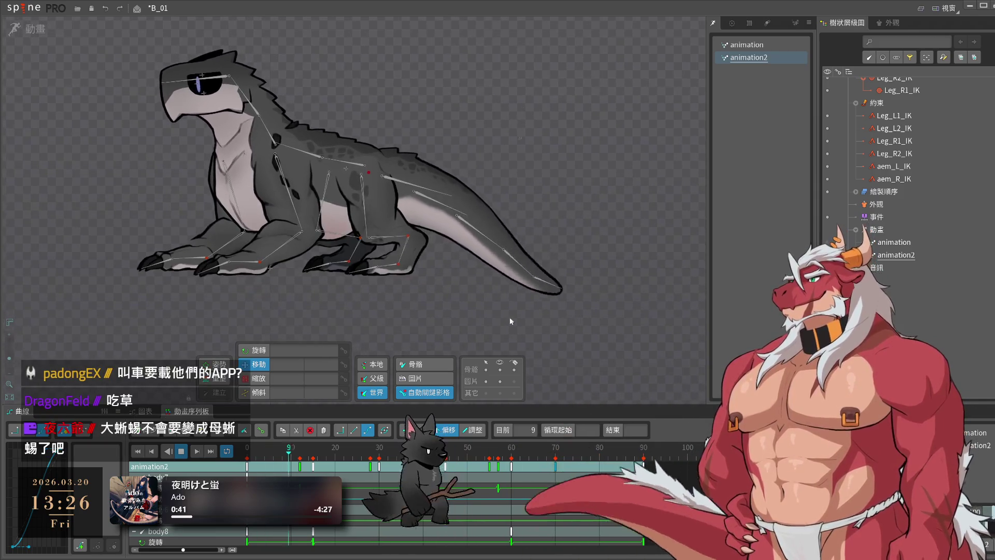
scroll(575, 357, "down", 2)
mouse_move(576, 357)
left_mouse_down()
mouse_move(486, 340)
mouse_move(546, 344)
left_mouse_up()
scroll(487, 340, "up", 2)
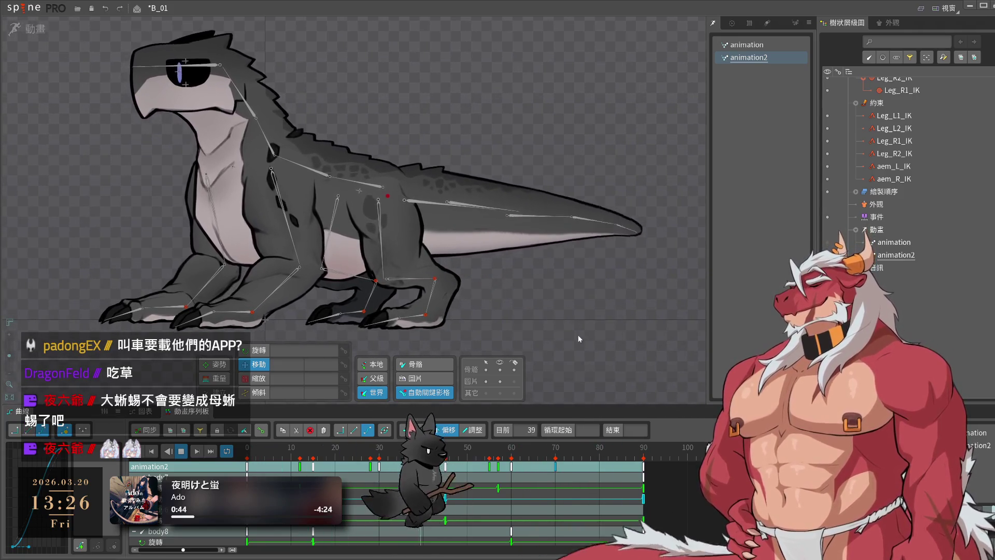
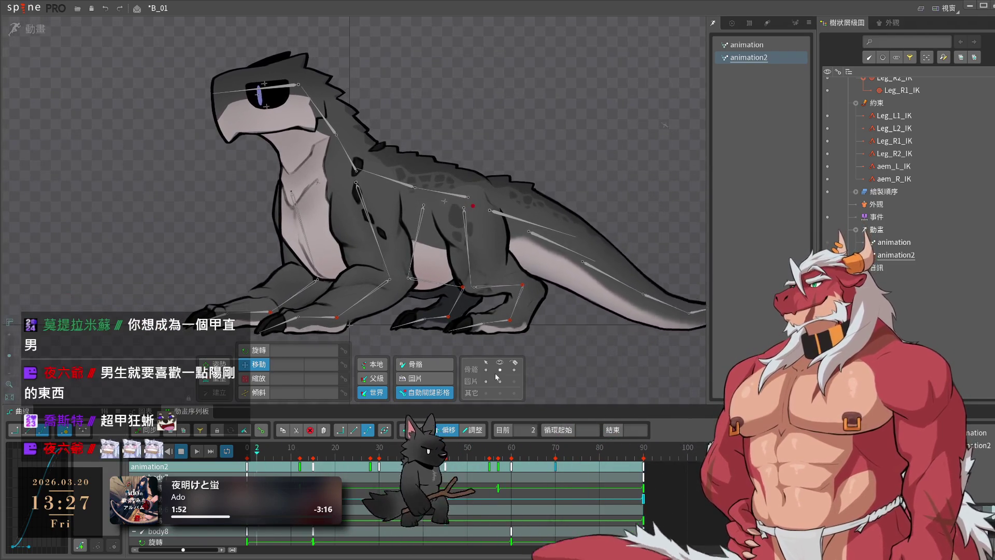
- Inspect the body mesh's bone weights, including body13, while replaying the walk animation
left_click(476, 311)
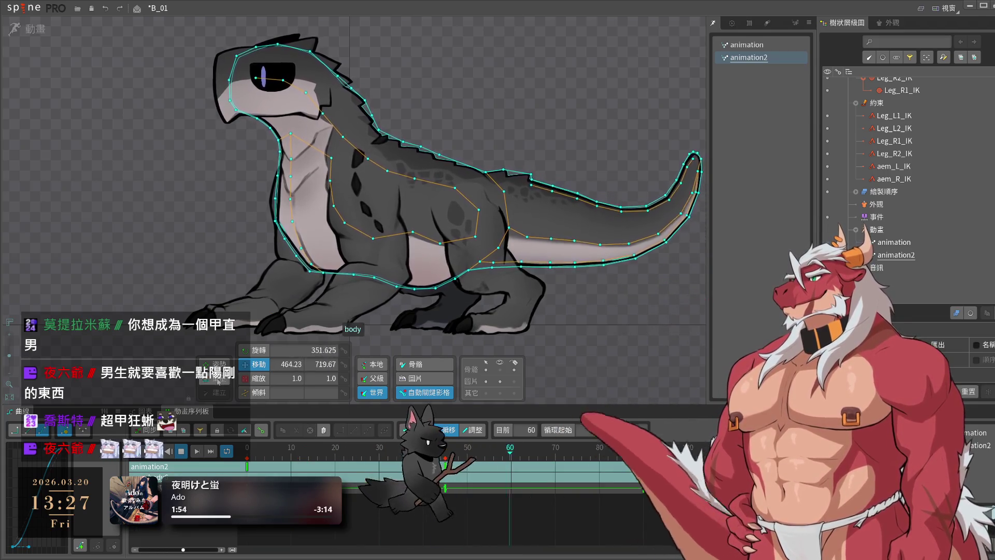
key("w")
scroll(518, 259, "up", 5)
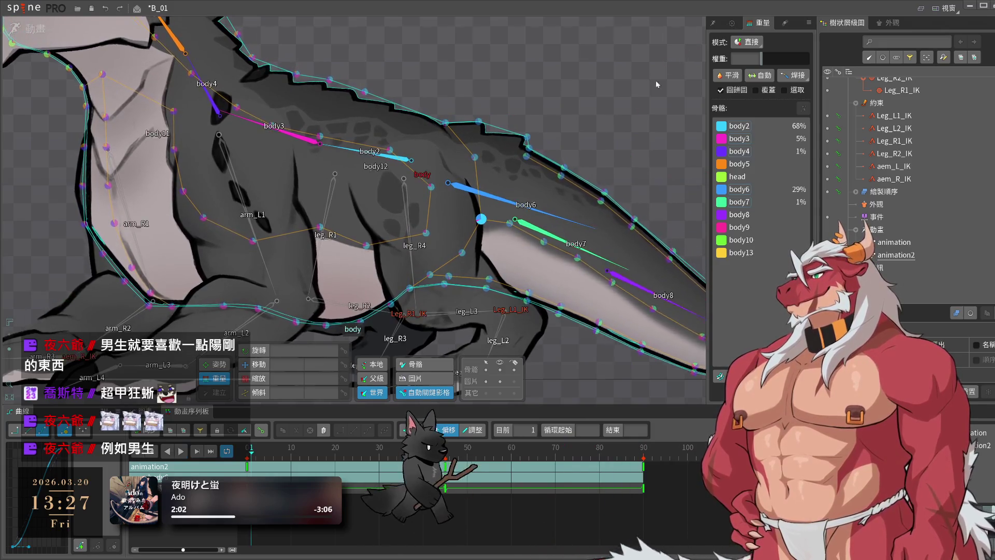
key("space")
left_click(613, 79)
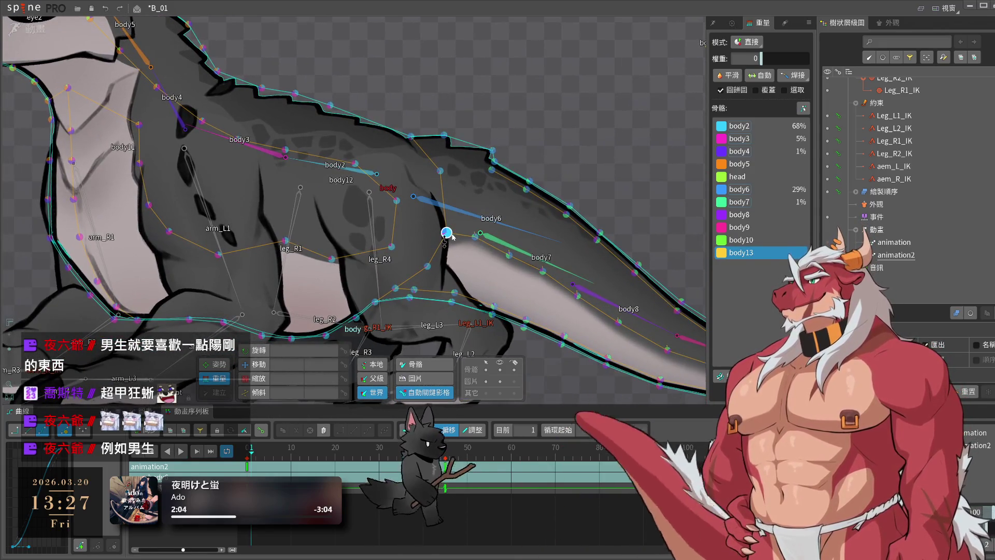
key("space")
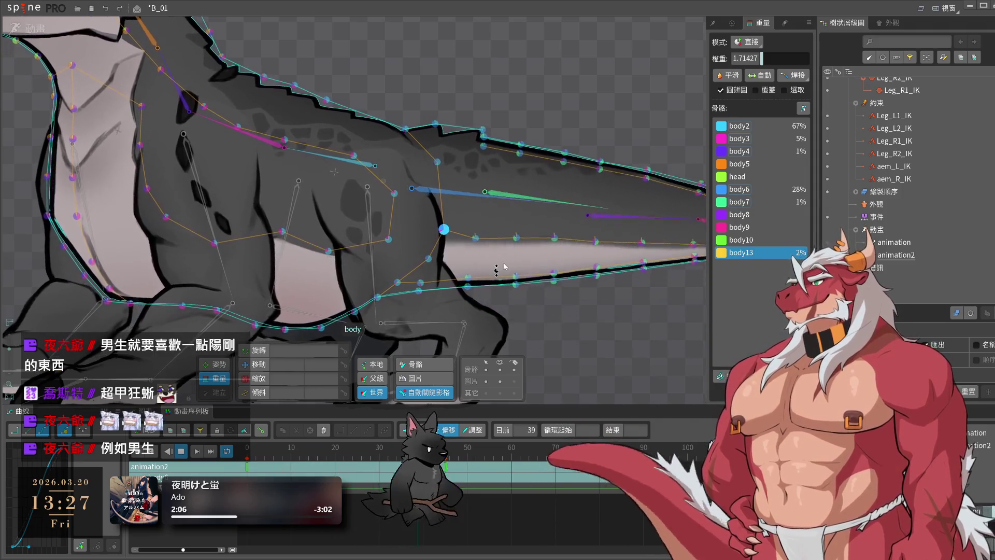
key("space")
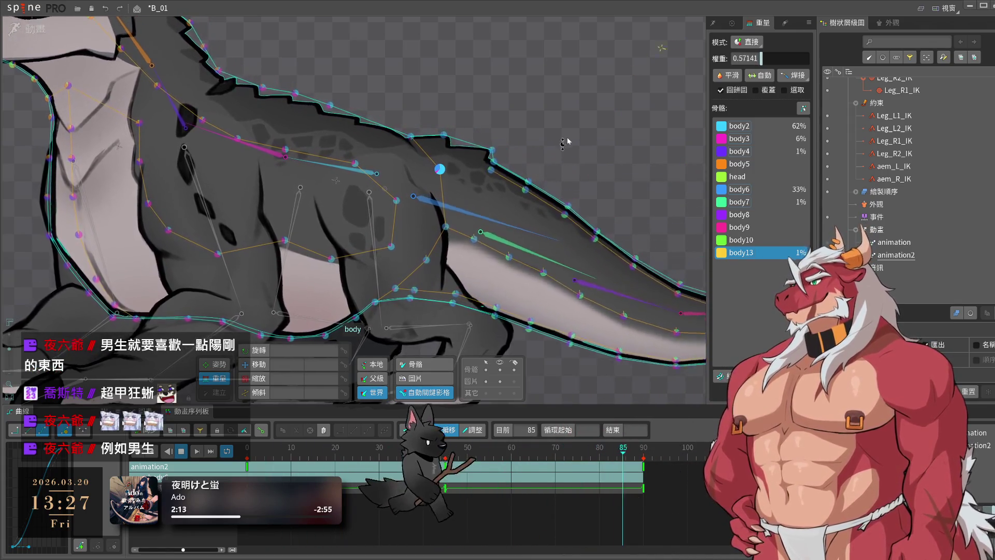
- Deselect the body mesh and recentre the view toward the lizard's tail
left_click(571, 135)
scroll(449, 248, "down", 3)
scroll(594, 316, "down", 2)
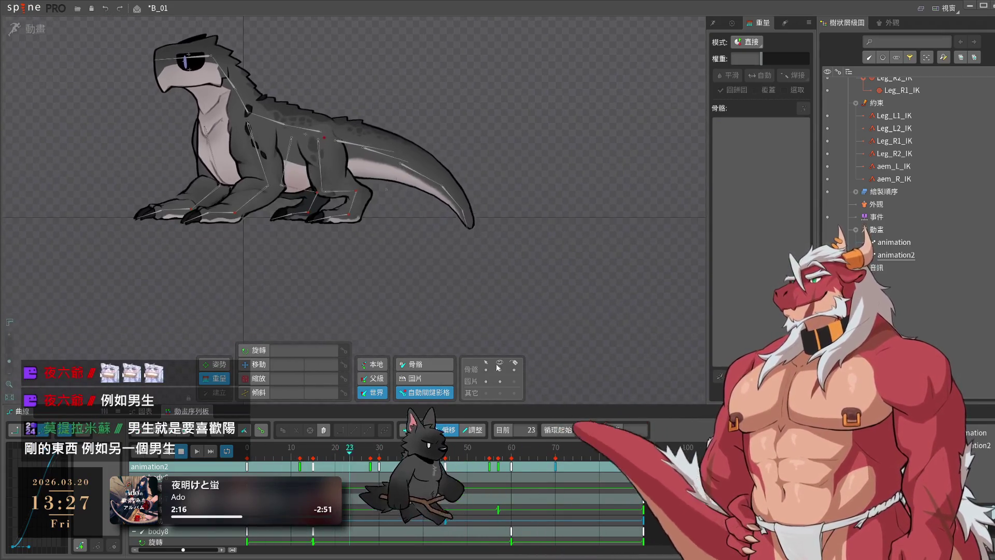
left_click_drag(490, 329, 543, 275)
scroll(505, 251, "up", 3)
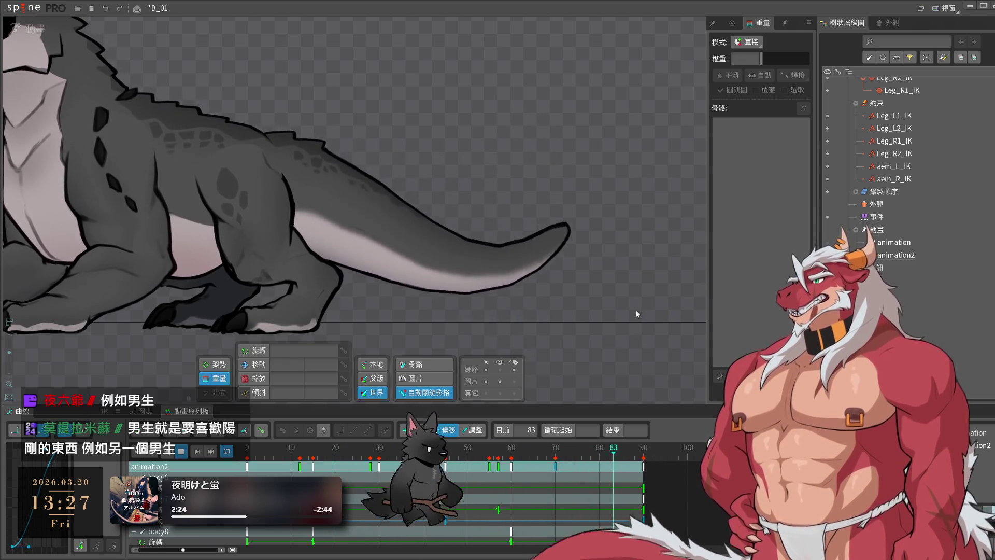
left_click_drag(399, 325, 461, 329)
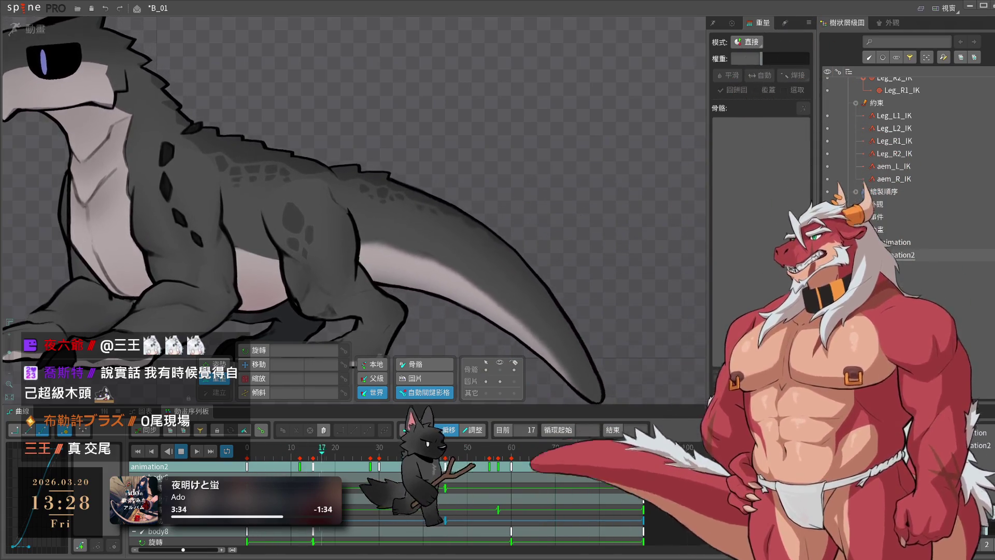
scroll(483, 98, "down", 3)
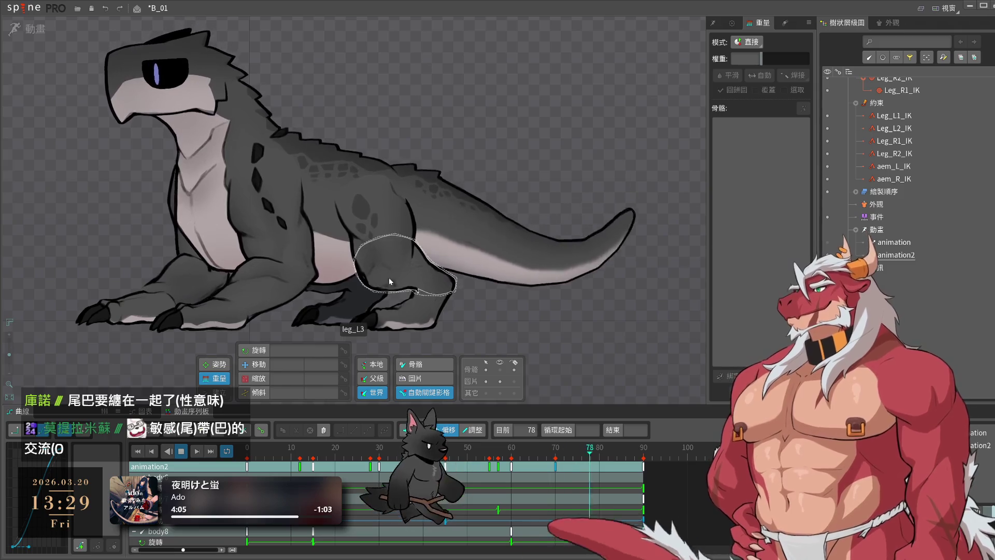
- Show the skeleton's bones and save project B_01
left_click(501, 370)
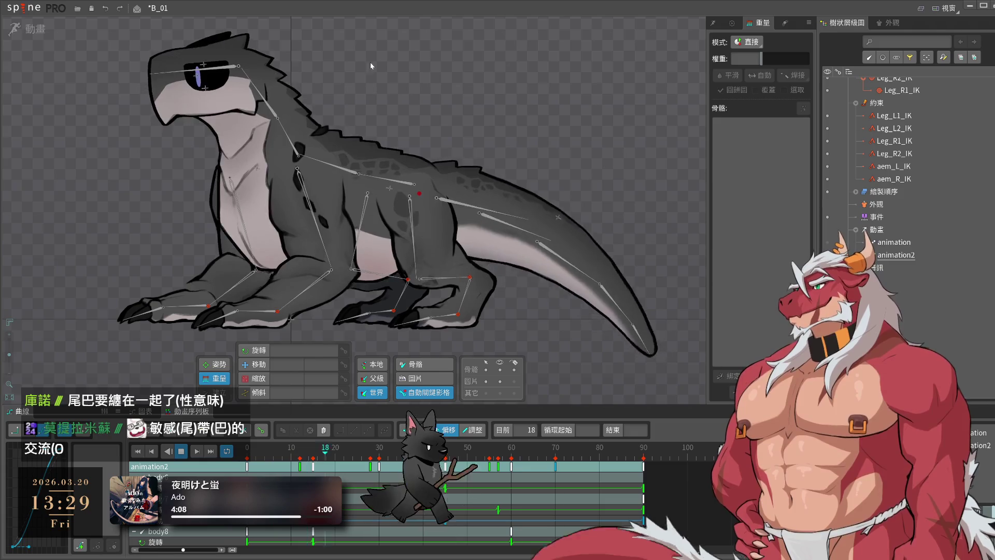
key("ctrl+s")
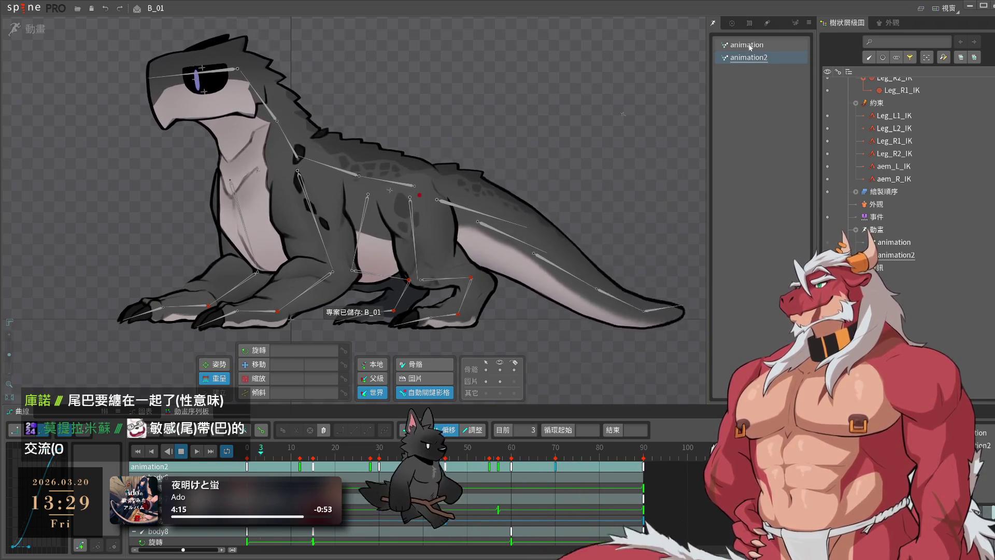
scroll(285, 238, "up", 5)
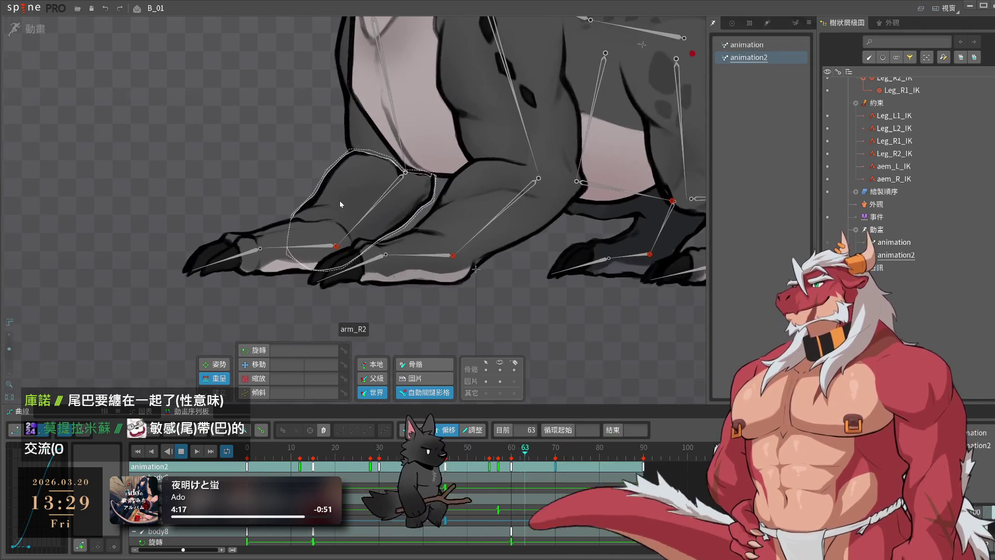
- In Setup mode with arm_R2 selected, hide the arm_L2 mesh
left_click(340, 200)
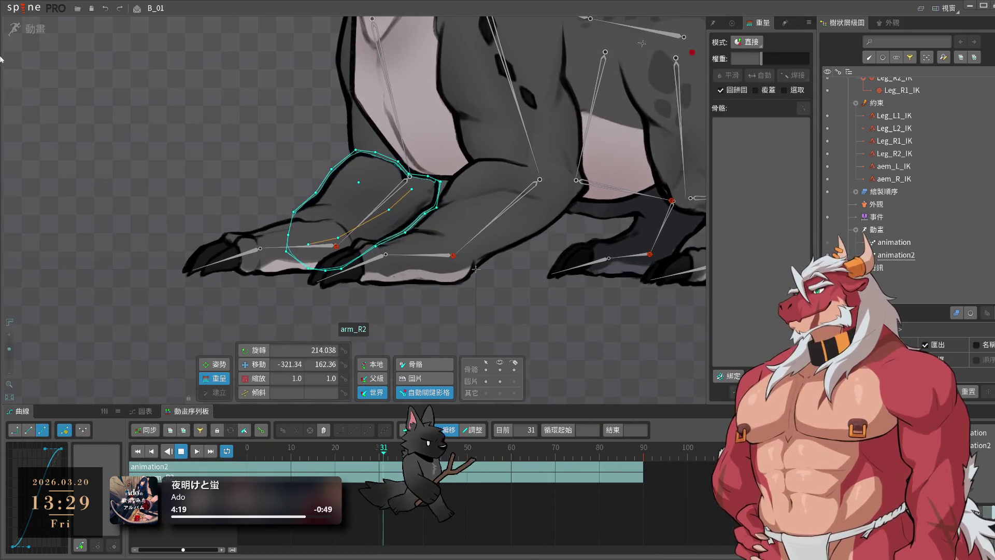
left_click(32, 29)
scroll(354, 287, "up", 2)
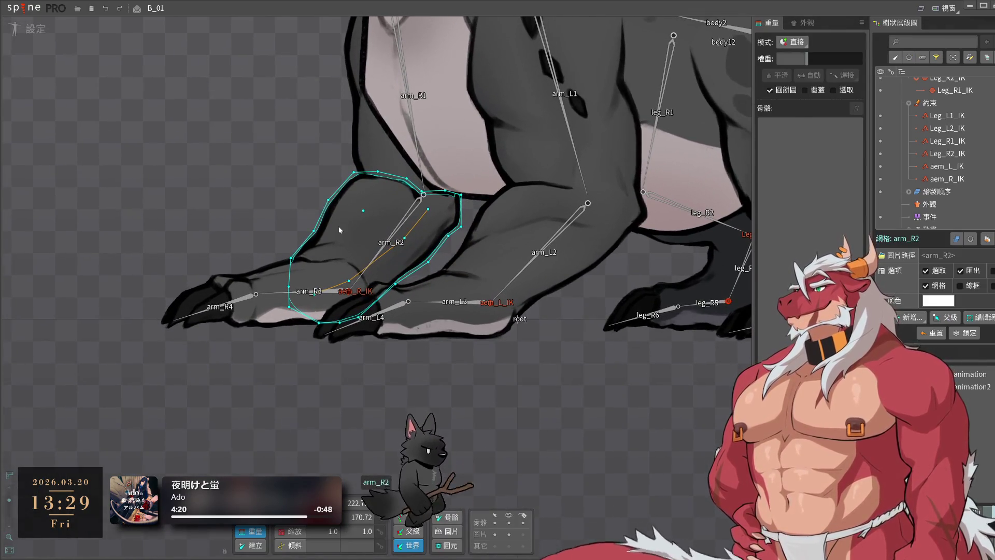
left_click(32, 28)
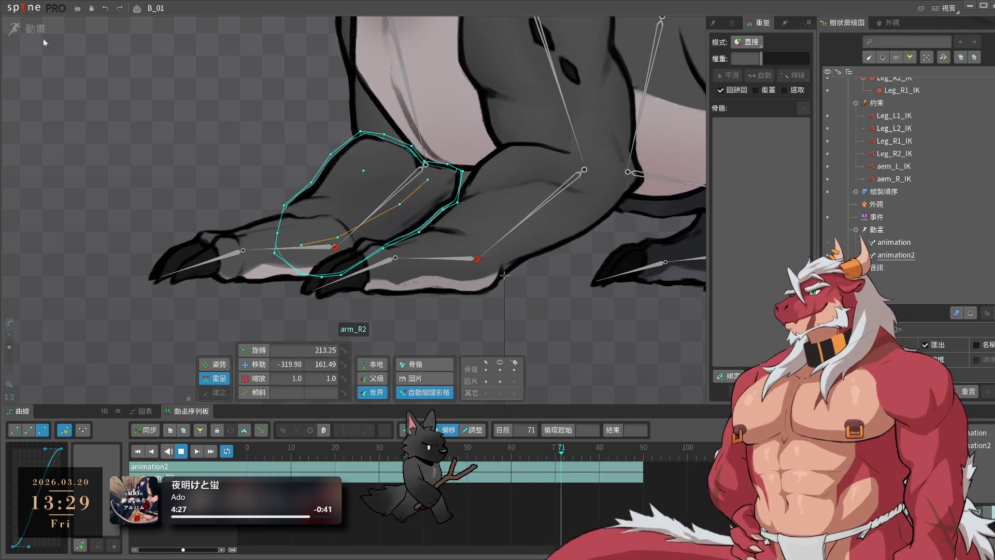
left_click(32, 28)
left_click(354, 343)
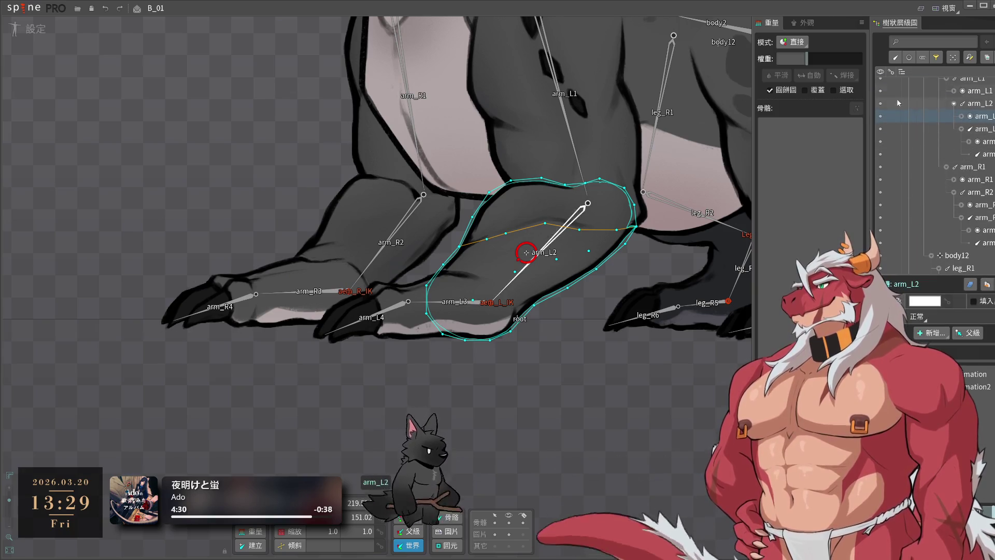
left_click(880, 104)
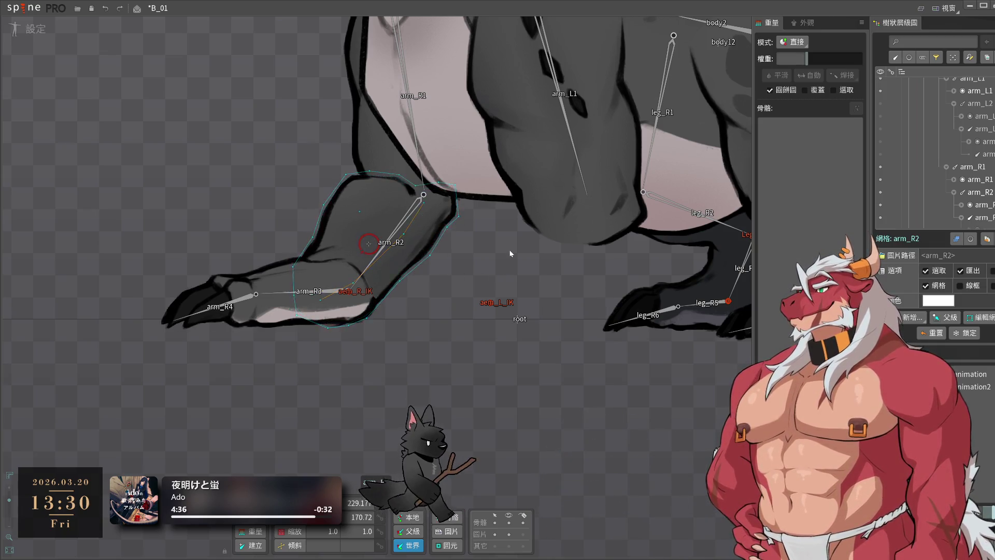
- Rotate the arm_R2 mesh slightly, then return to Animate mode with arm_R2 selected
left_click_drag(502, 265, 511, 263)
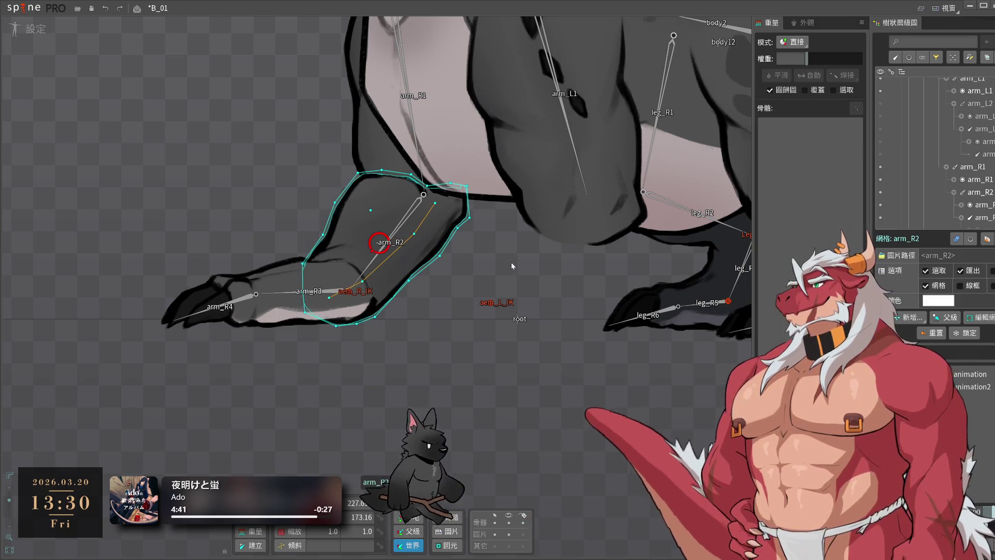
left_click(510, 263)
left_click(28, 29)
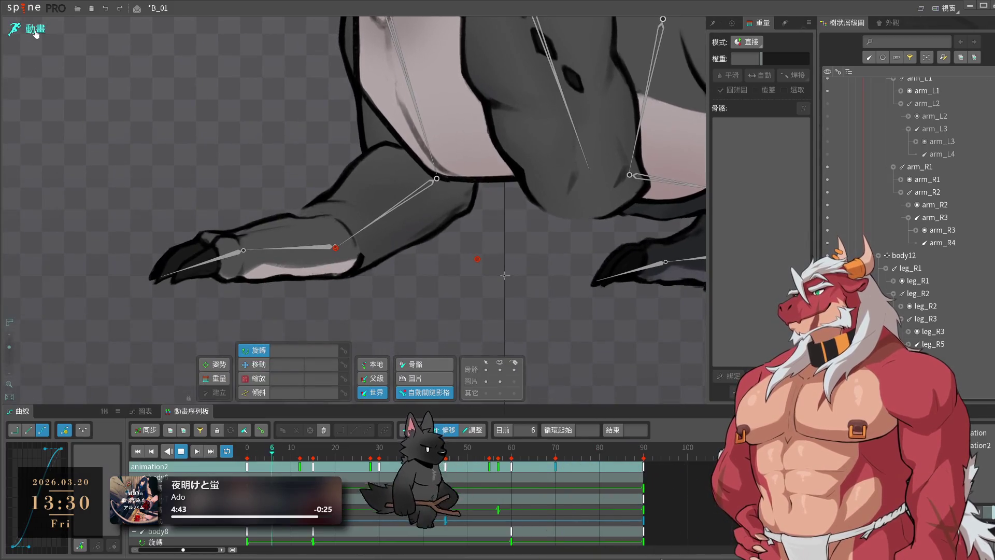
left_click(400, 212)
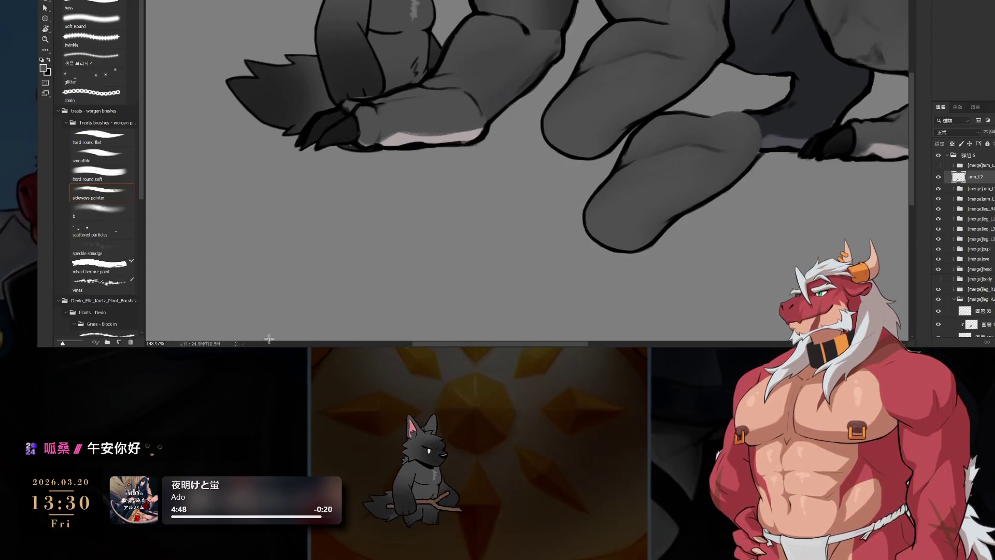
left_click_drag(502, 110, 573, 126)
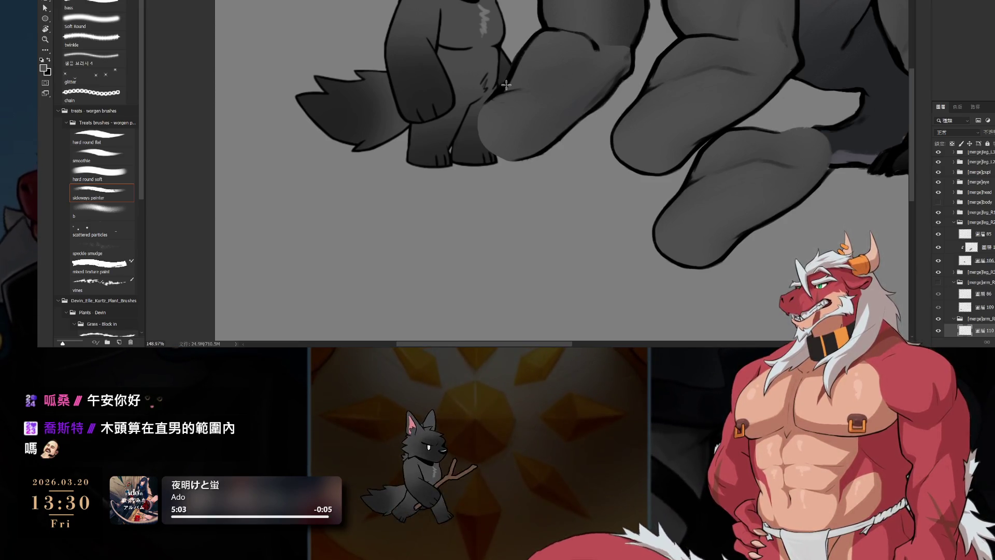
scroll(556, 108, "up", 5)
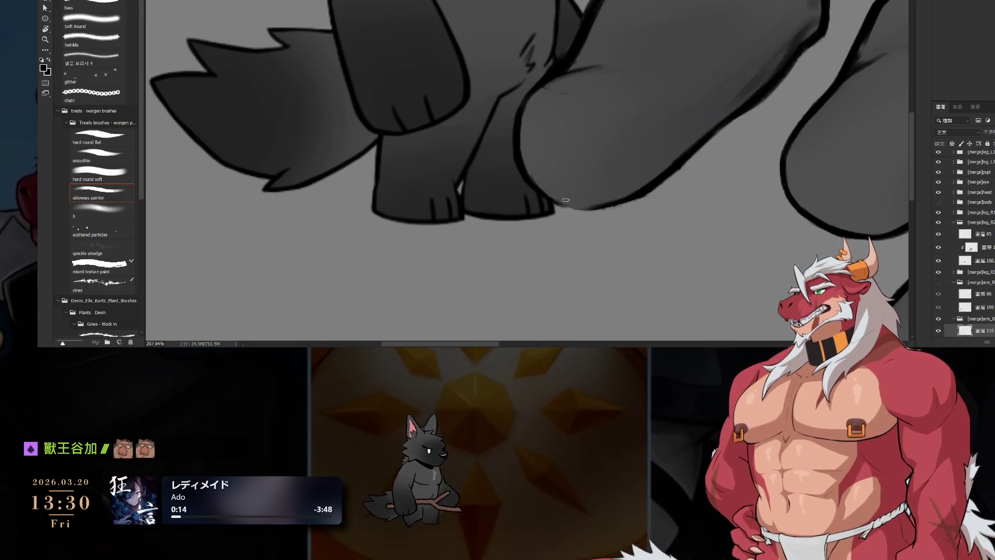
- Paint the dark outline under the leg, move to layer 110, and zoom out toward the feet
mouse_move(565, 198)
left_mouse_down()
mouse_move(610, 205)
mouse_move(625, 188)
left_mouse_up()
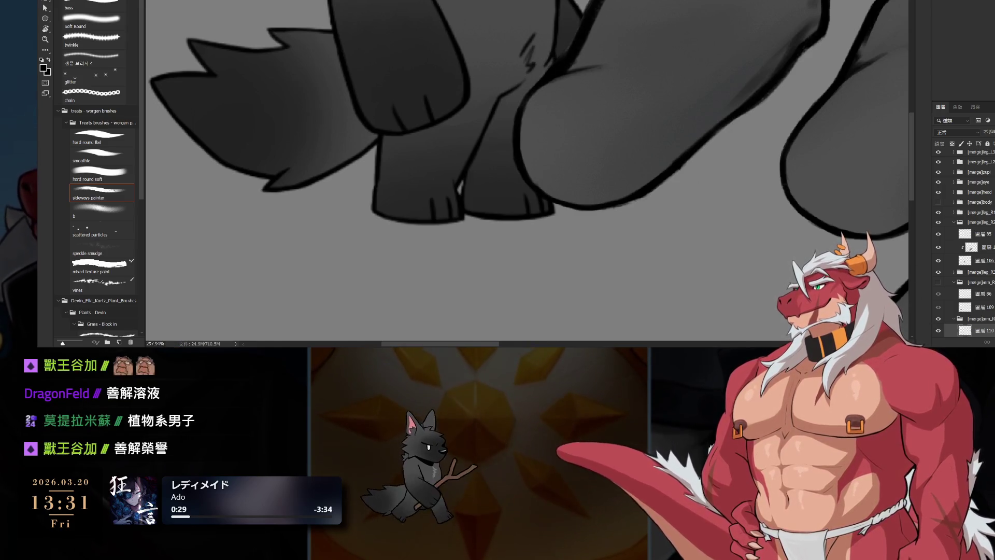
scroll(963, 244, "down", 3)
left_click(965, 290)
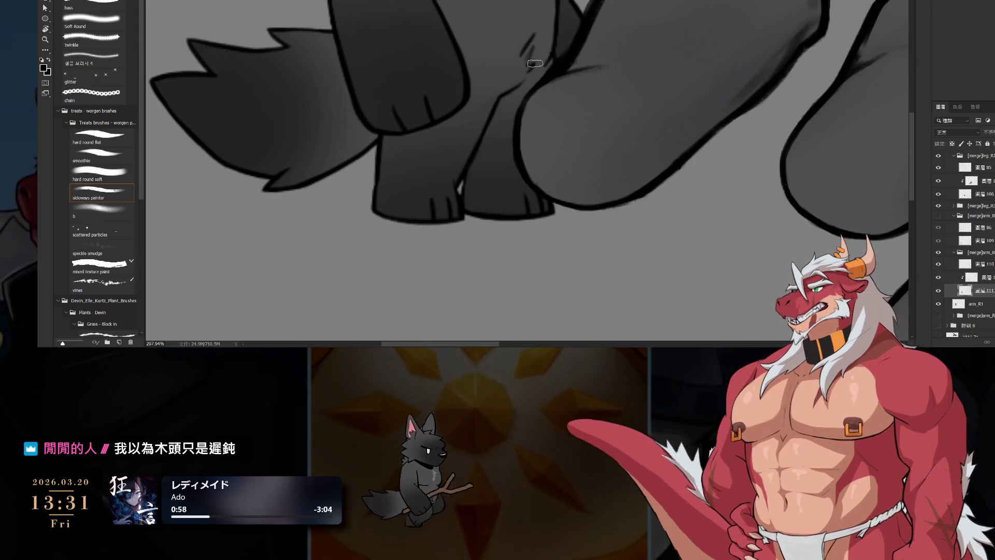
key("alt+bracketright")
key("alt+bracketright")
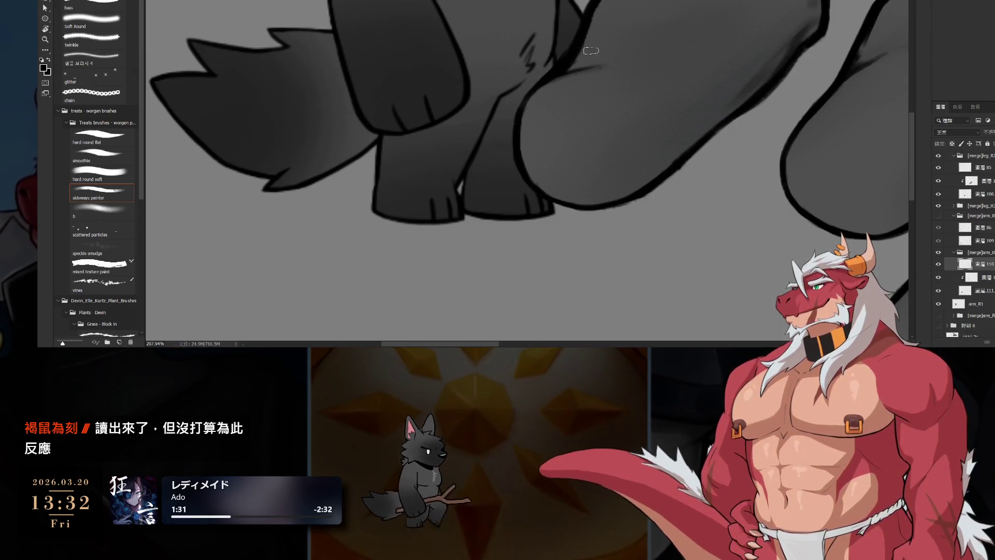
scroll(701, 42, "down", 3)
mouse_move(854, 51)
left_mouse_down()
mouse_move(716, 36)
mouse_move(682, 75)
left_mouse_up()
scroll(733, 71, "up", 2)
scroll(704, 73, "down", 3)
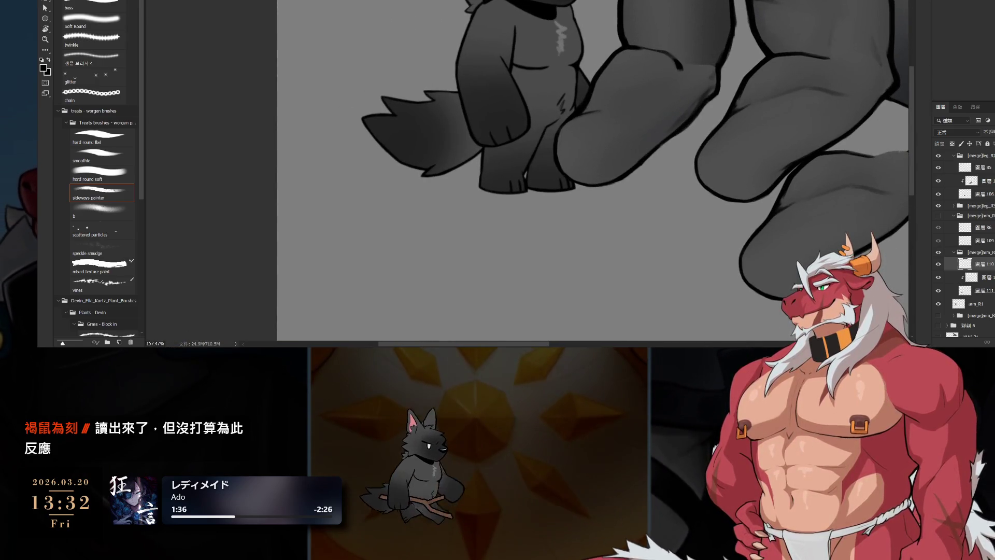
- On the Multiply layer below 110, shade the knee with enlarged sideways painter and Soft Round brushes
left_click(974, 277)
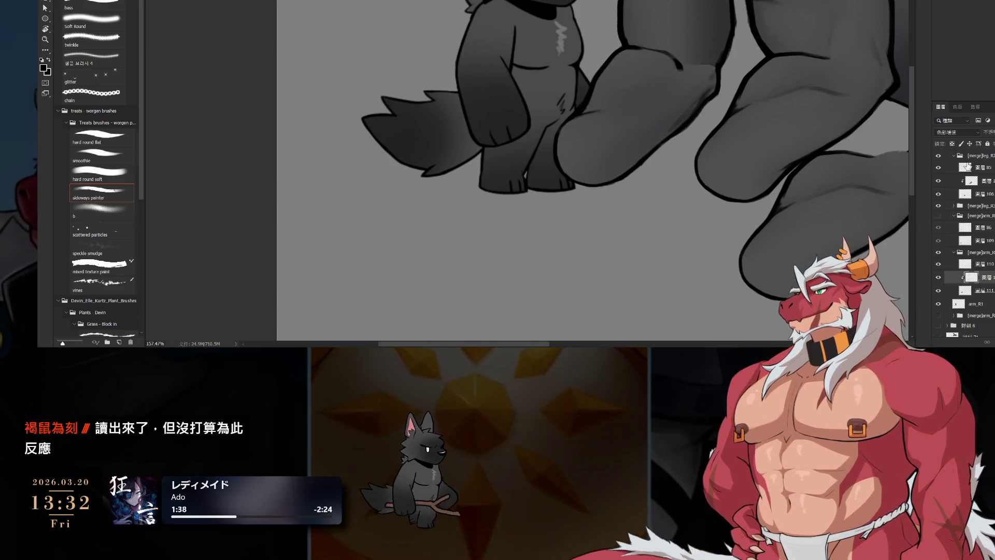
scroll(544, 111, "down", 5)
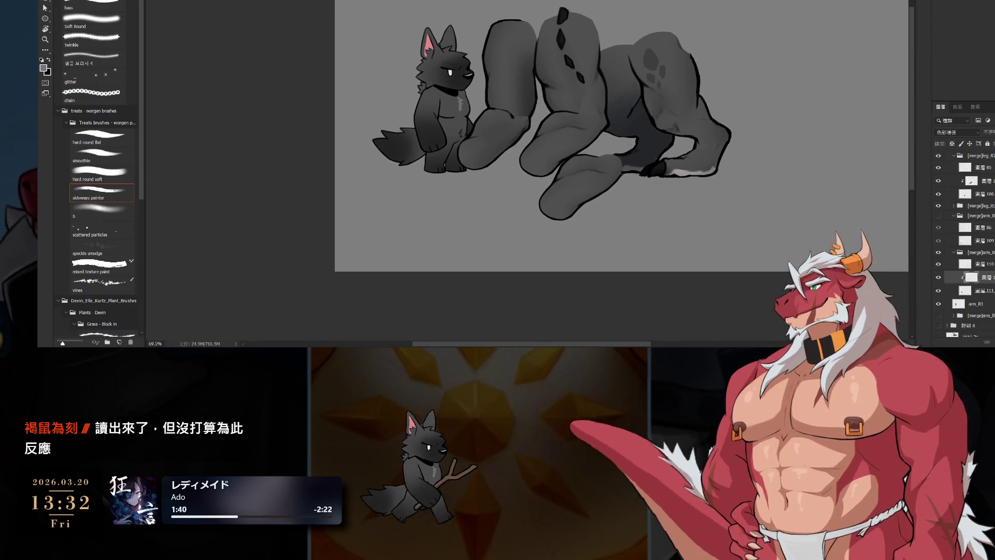
scroll(528, 91, "up", 4)
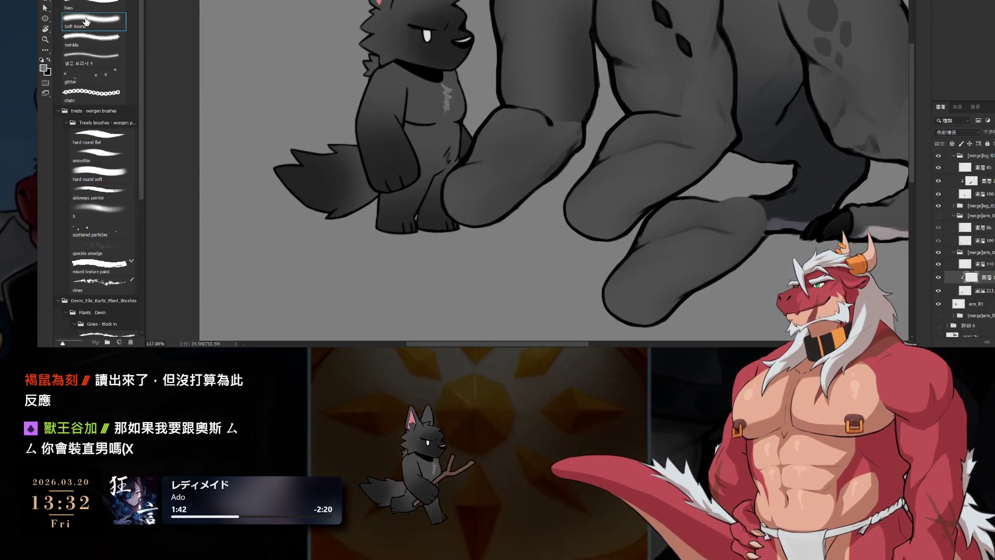
left_click_drag(590, 126, 603, 83)
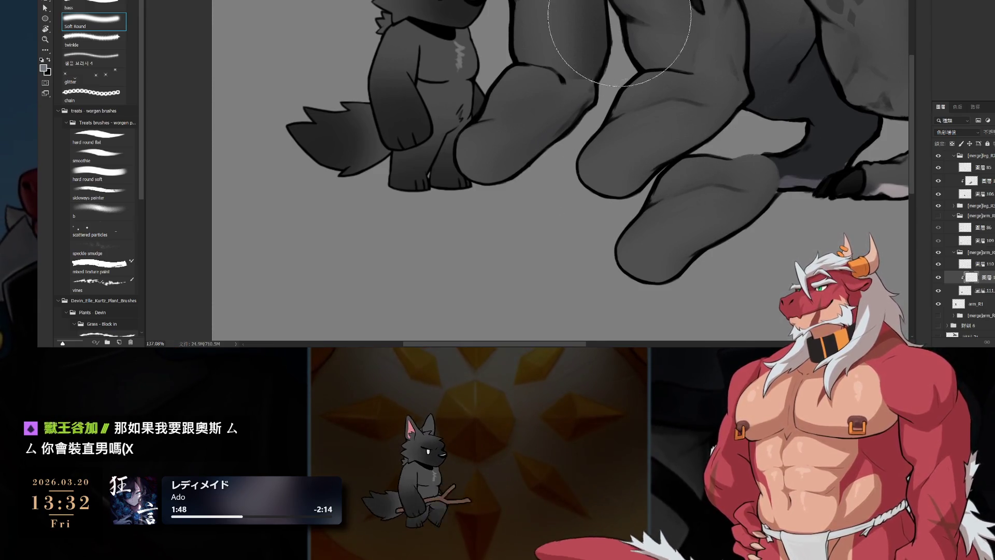
key("bracketright")
key("bracketright")
key("bracketright")
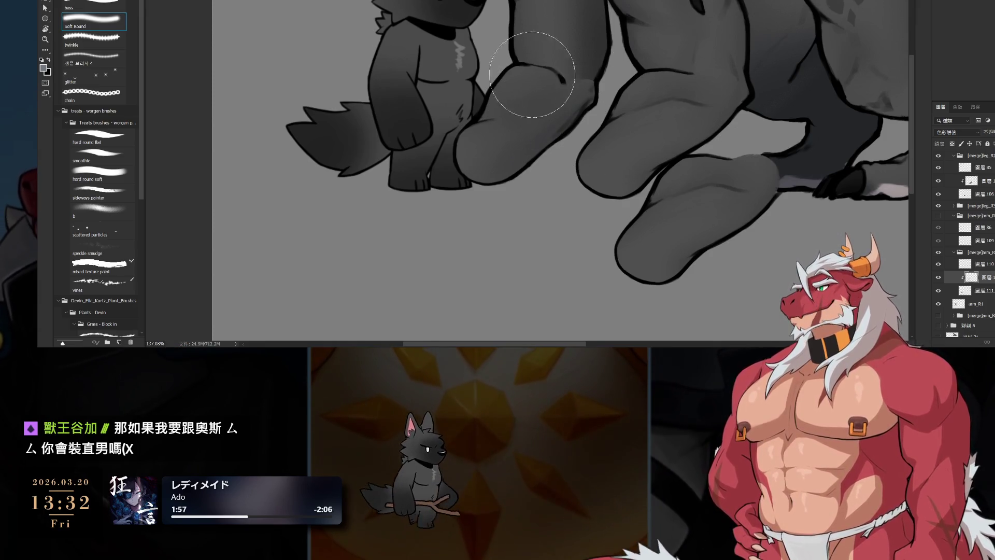
key("bracketright")
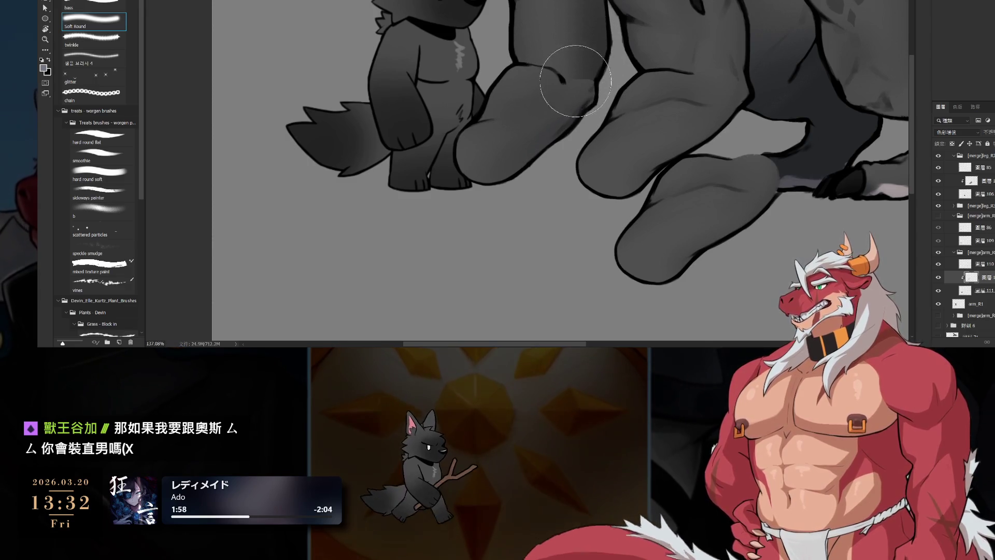
key("period")
key("bracketright")
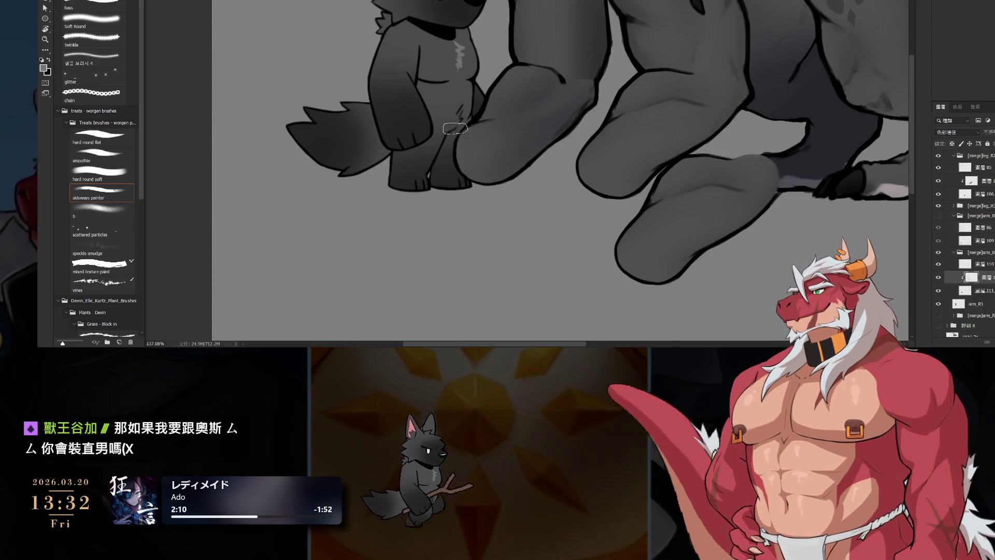
key("e")
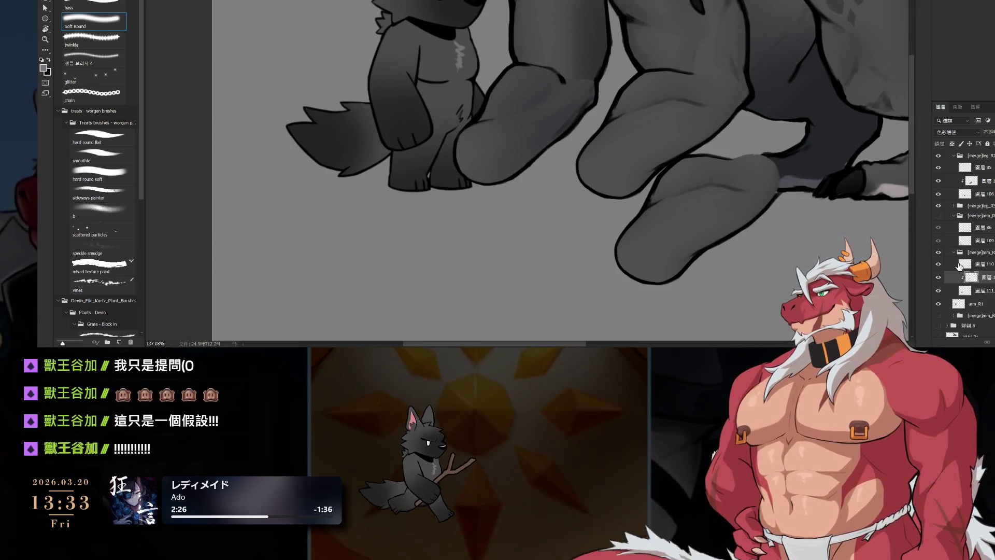
- Hide and reshow the [merge]arm_R group to compare the new shading
left_click(945, 257)
left_click(939, 253)
left_click(938, 253)
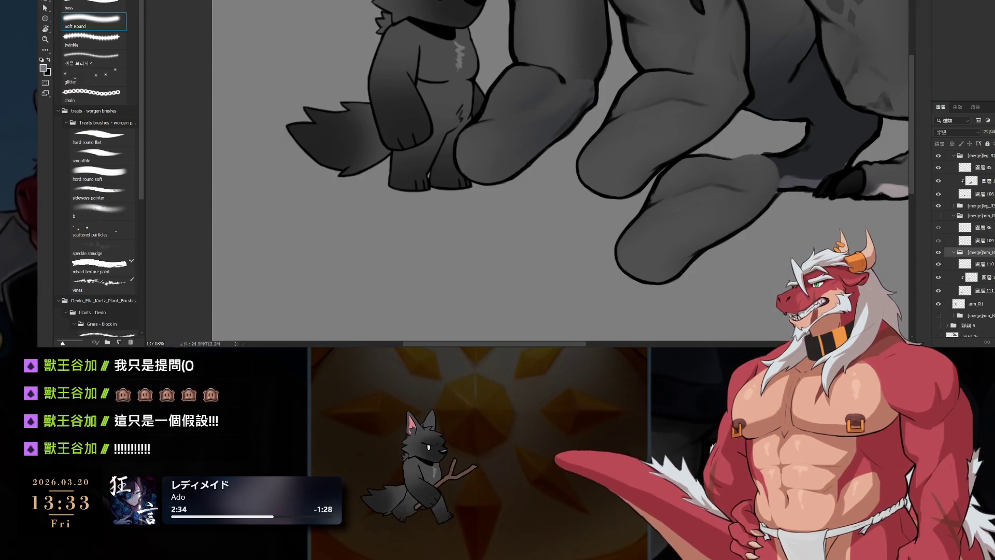
- Merge the collapsed [merge]arm_R group into one layer named arm_R2
left_click(953, 253)
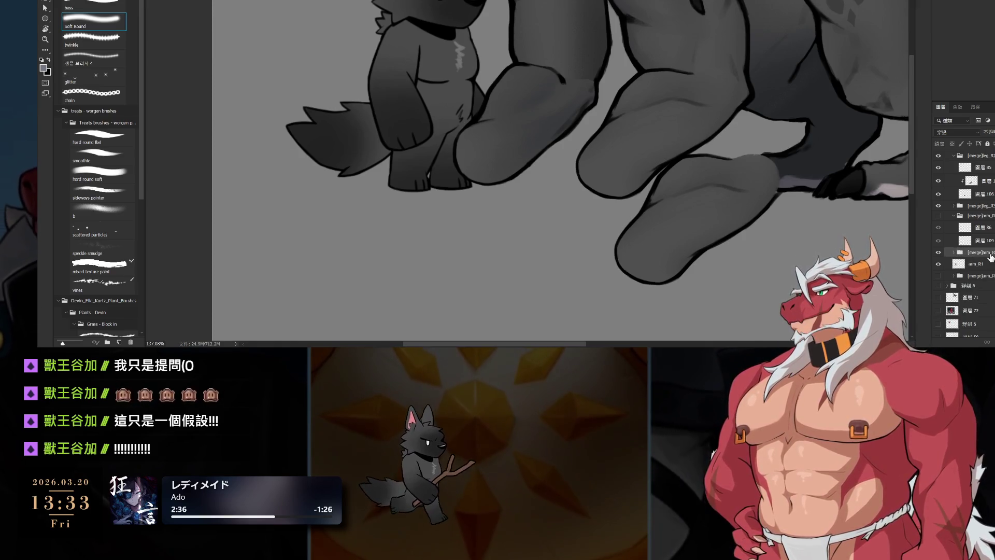
left_click_drag(670, 270, 694, 213)
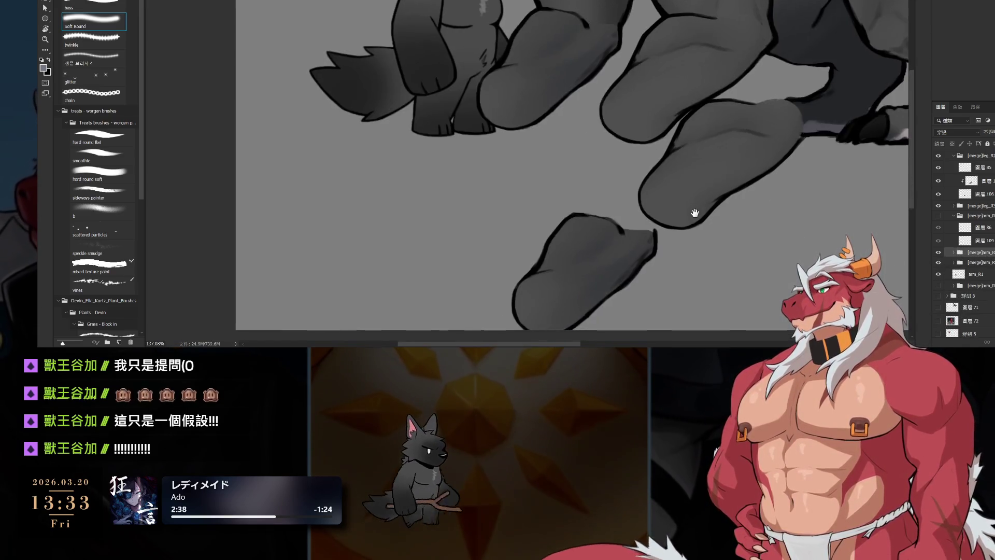
mouse_move(598, 253)
left_mouse_down()
mouse_move(562, 46)
mouse_move(566, 88)
left_mouse_up()
key("ctrl+z")
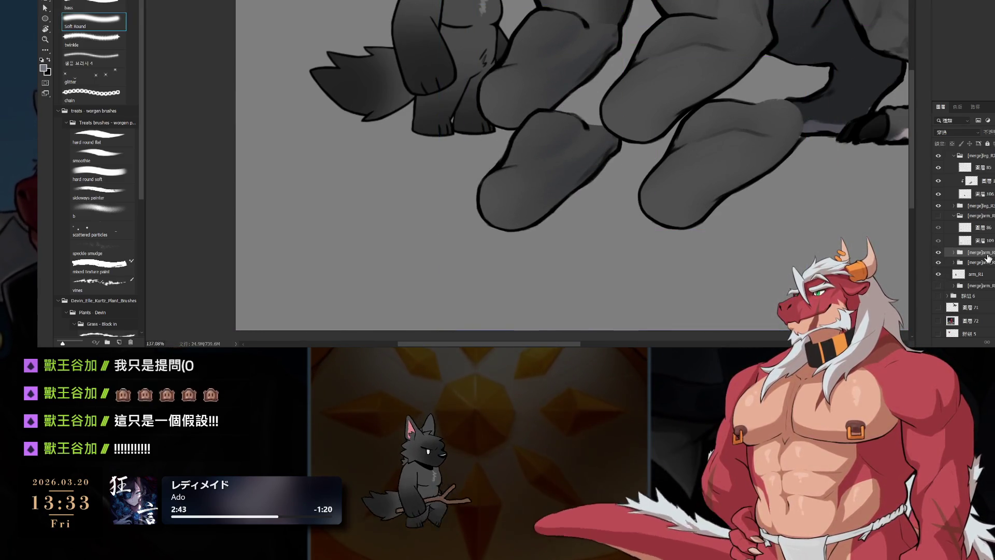
key("ctrl+e")
double_click(976, 253)
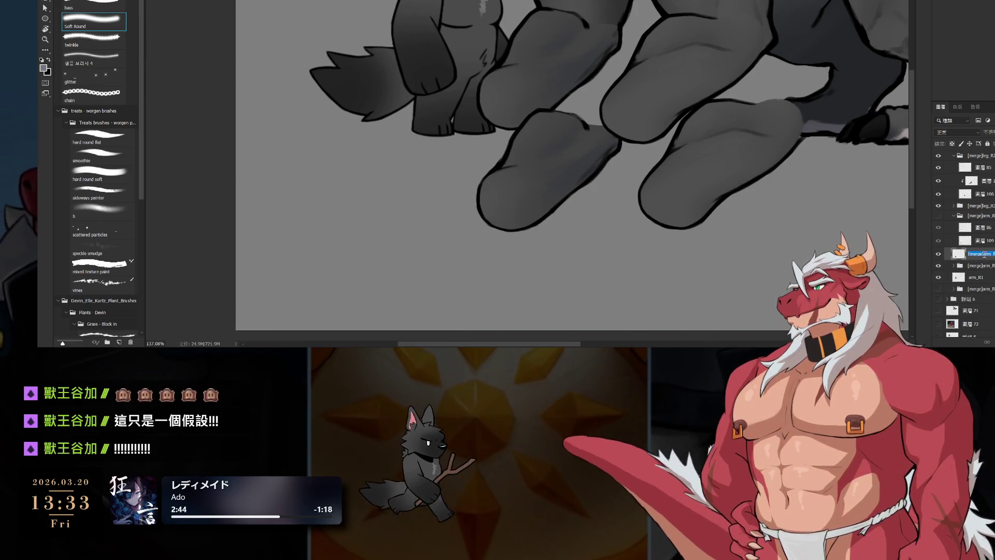
type("arm_R2")
key("Return")
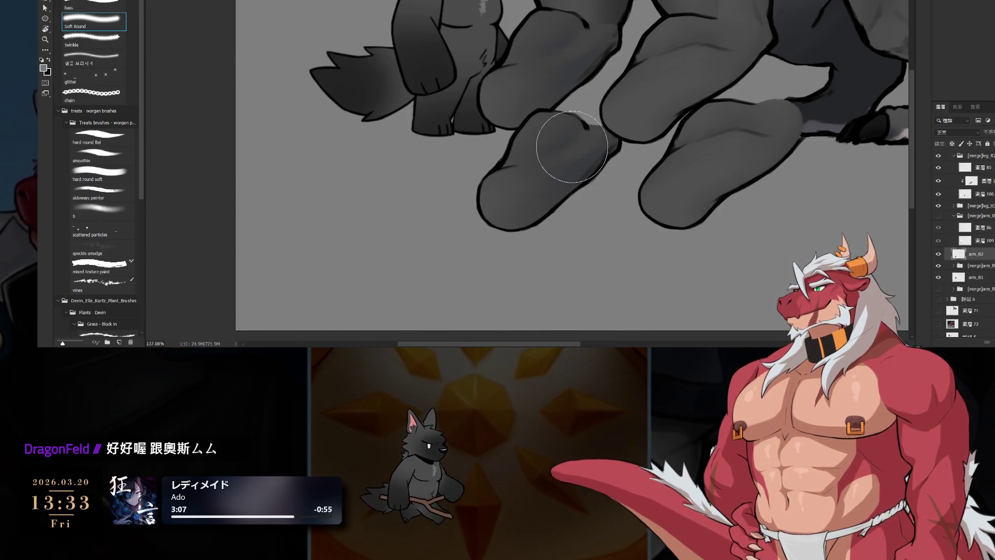
- Group the arm_L2 layer, then accept stretching the arm mesh to the resized image in Spine
left_click(936, 254)
left_click(937, 254)
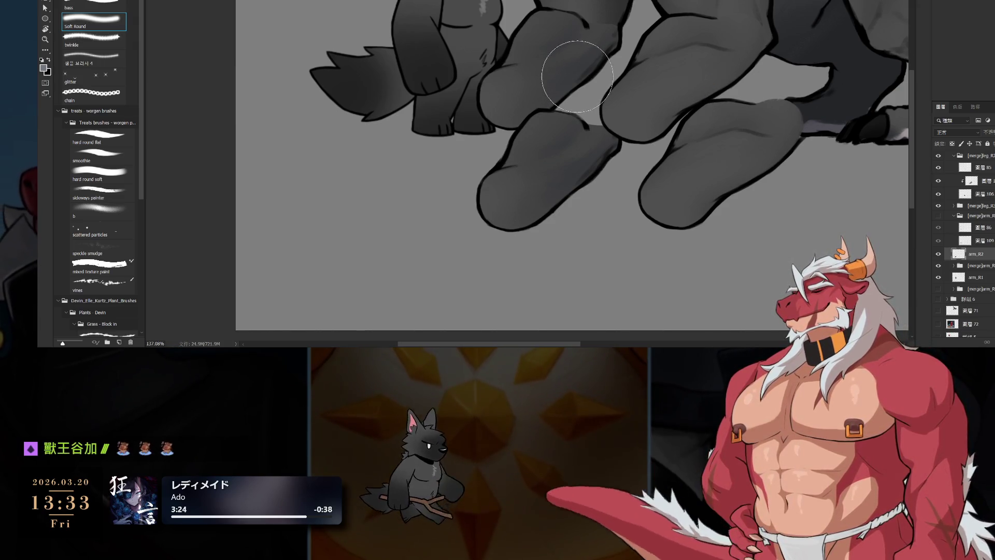
left_click(686, 138, "ctrl")
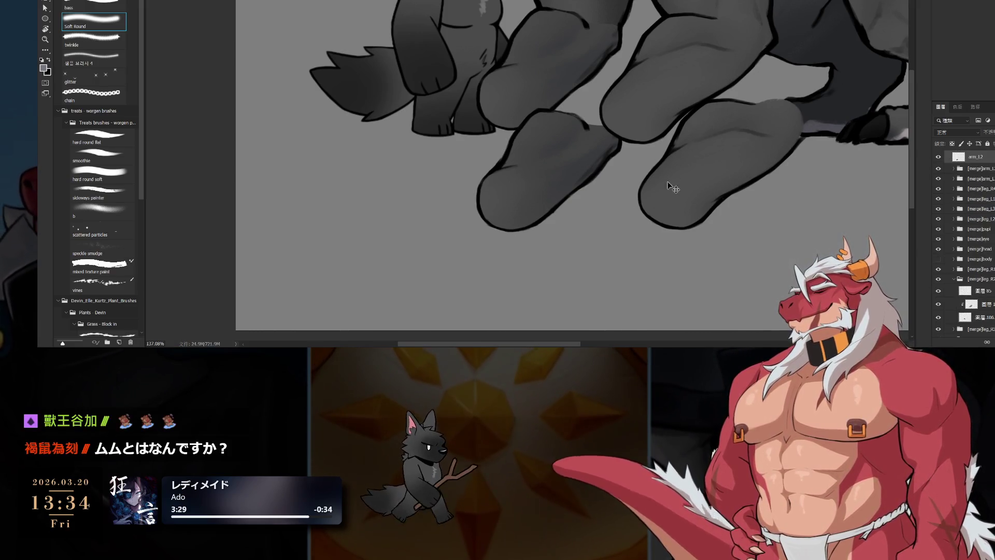
key("ctrl+g")
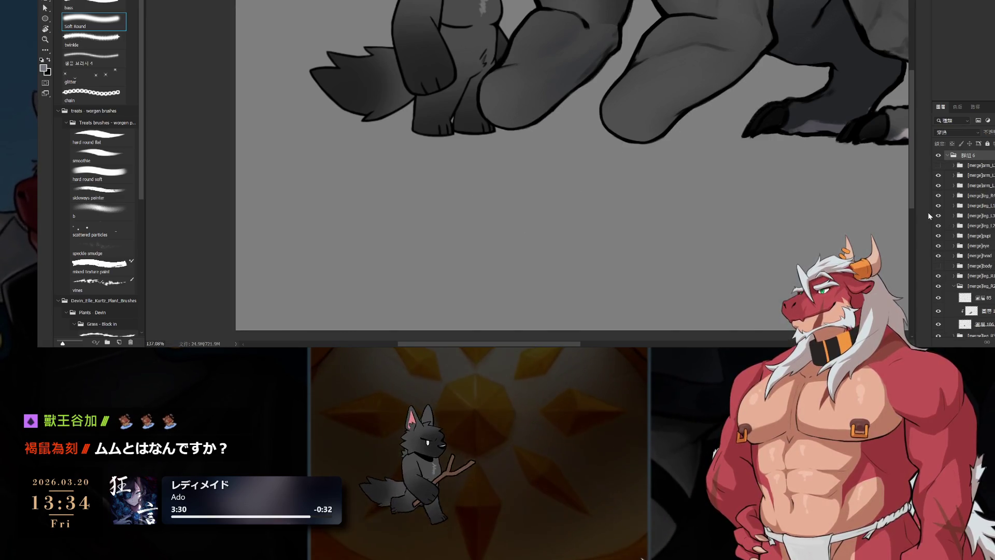
scroll(763, 137, "down", 2)
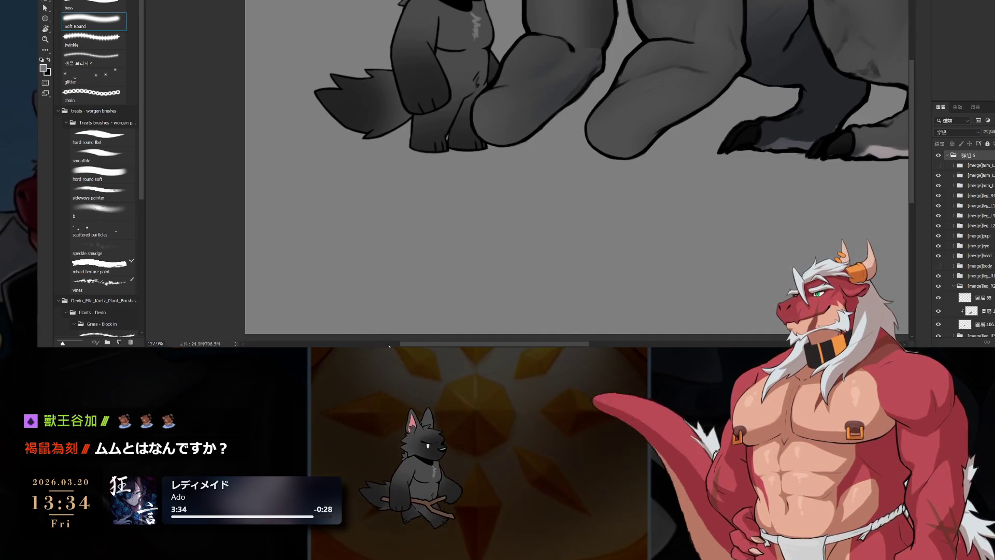
key("alt+Tab")
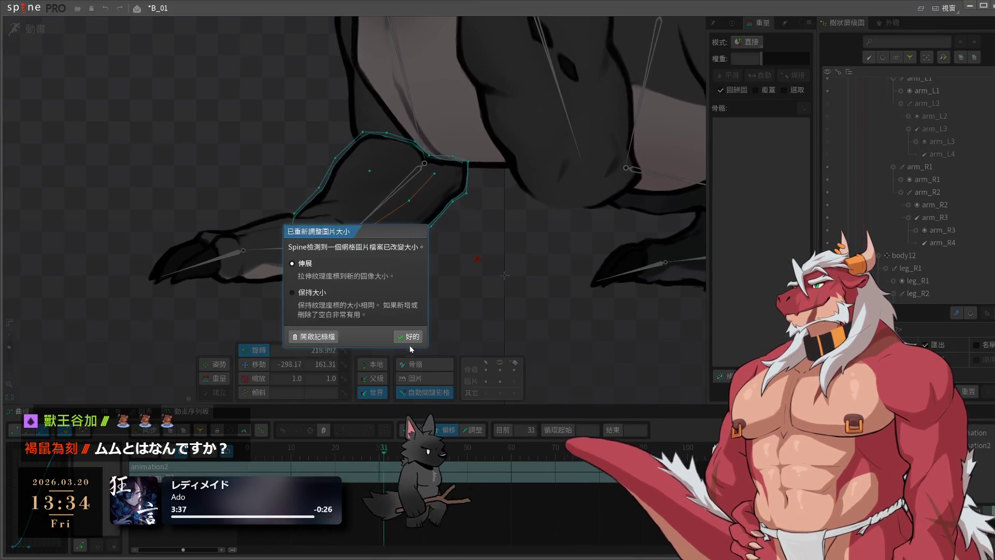
left_click(408, 336)
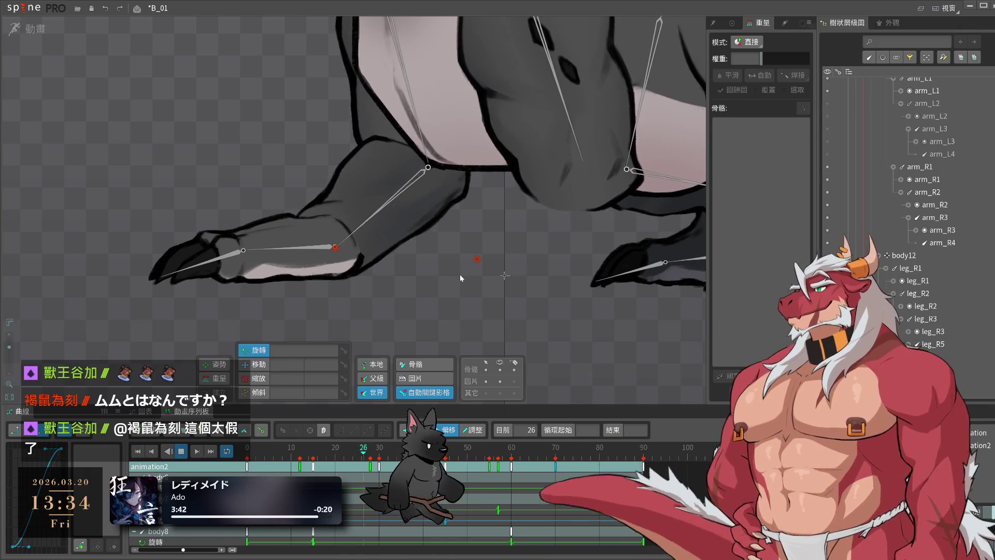
left_click(292, 271)
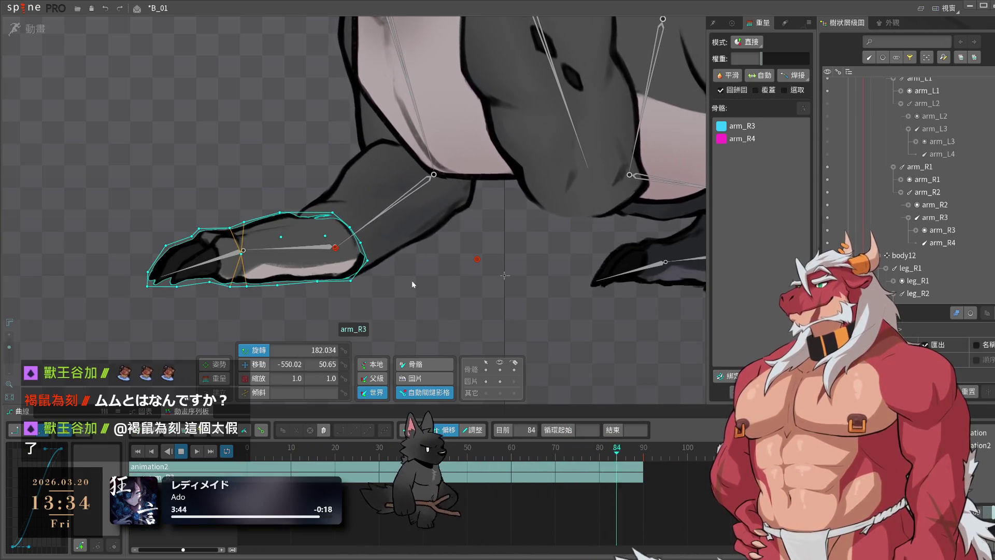
left_click(452, 279)
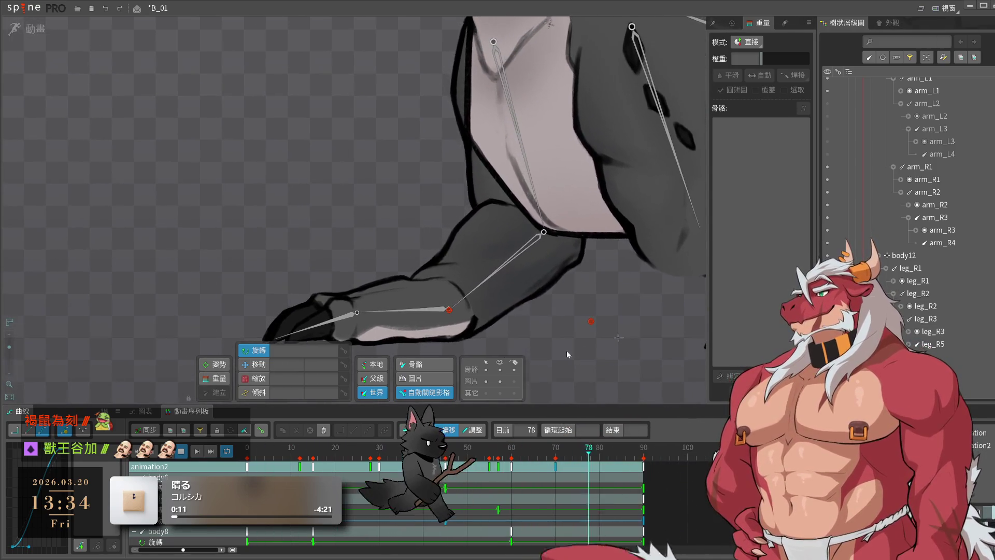
left_click(497, 272)
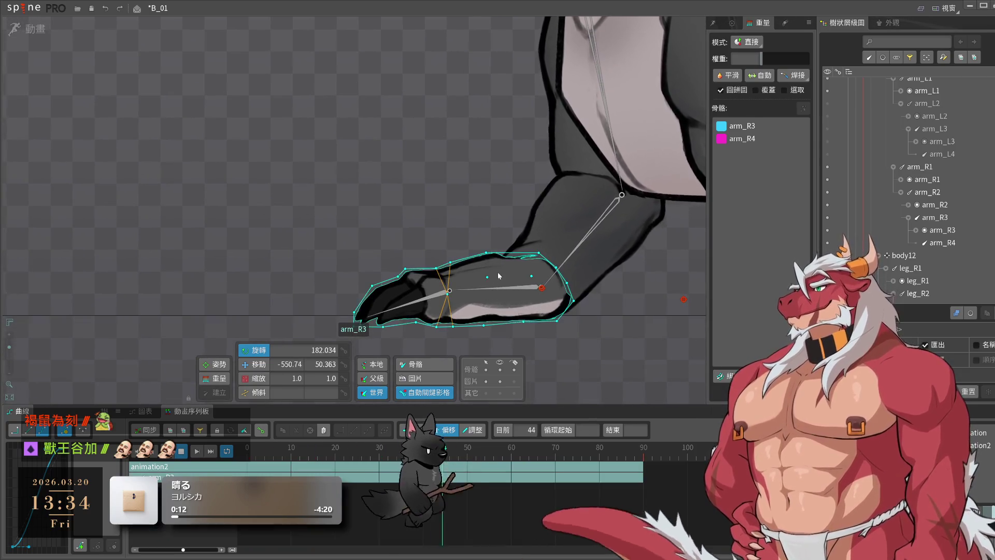
- In Setup mode, shift two top-edge vertices of arm_R3 right and check vertex weights
key("ctrl+Tab")
scroll(600, 290, "up", 2)
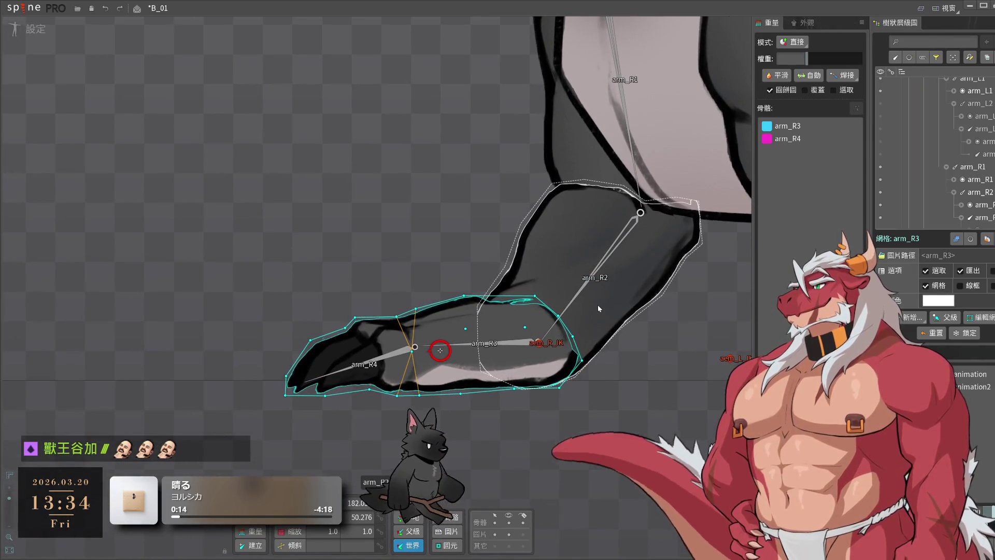
left_click(532, 294)
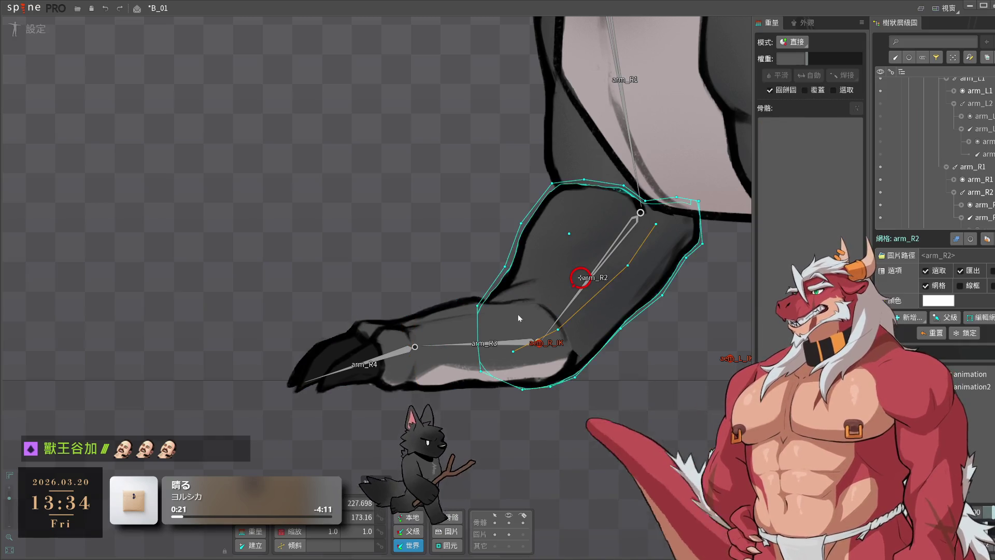
mouse_move(535, 296)
left_mouse_down()
mouse_move(549, 284)
mouse_move(544, 295)
left_mouse_up()
left_click_drag(470, 297, 479, 299)
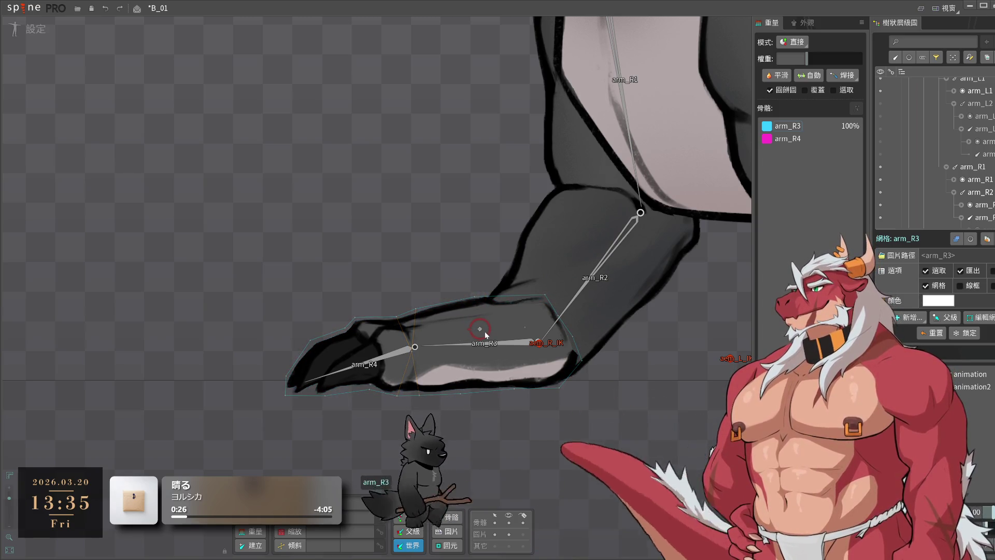
left_click(471, 393)
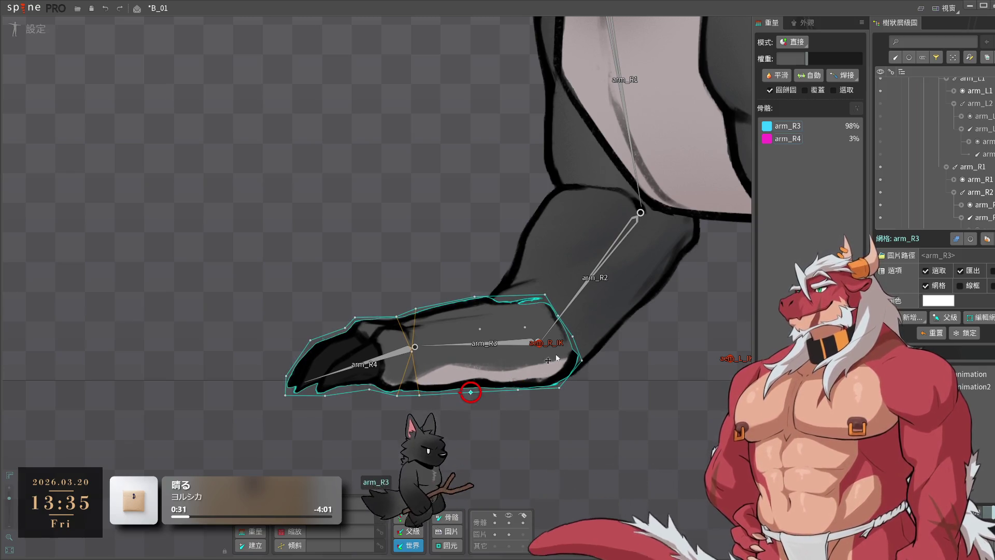
left_click(525, 327)
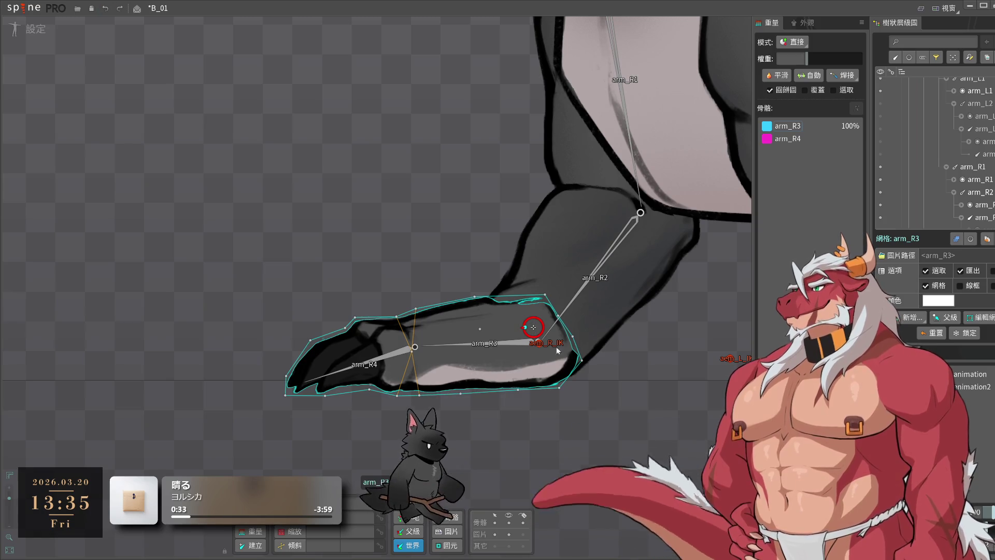
left_click(526, 326)
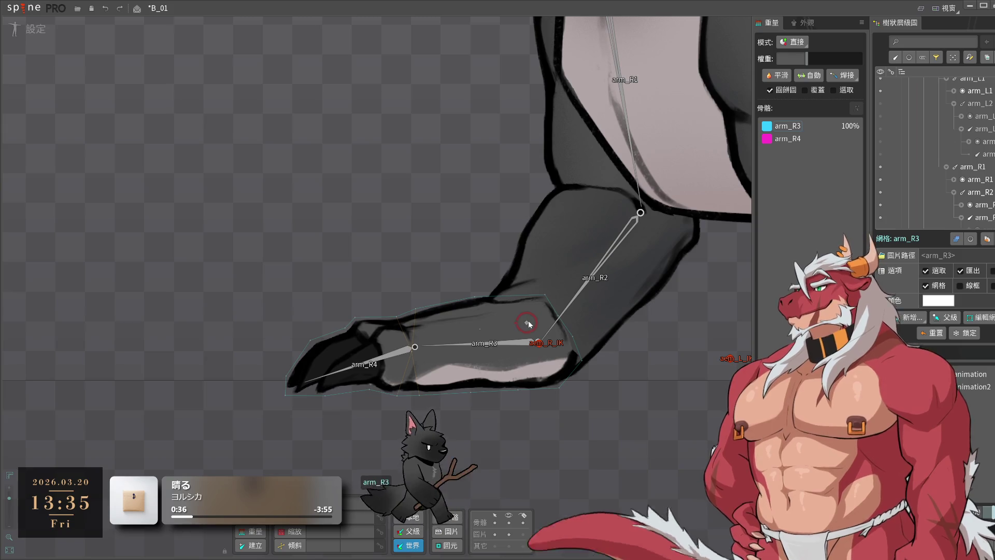
- Pull arm_R3's ankle vertex up-left to meet the leg, return to Animate mode, and save
left_click(604, 390)
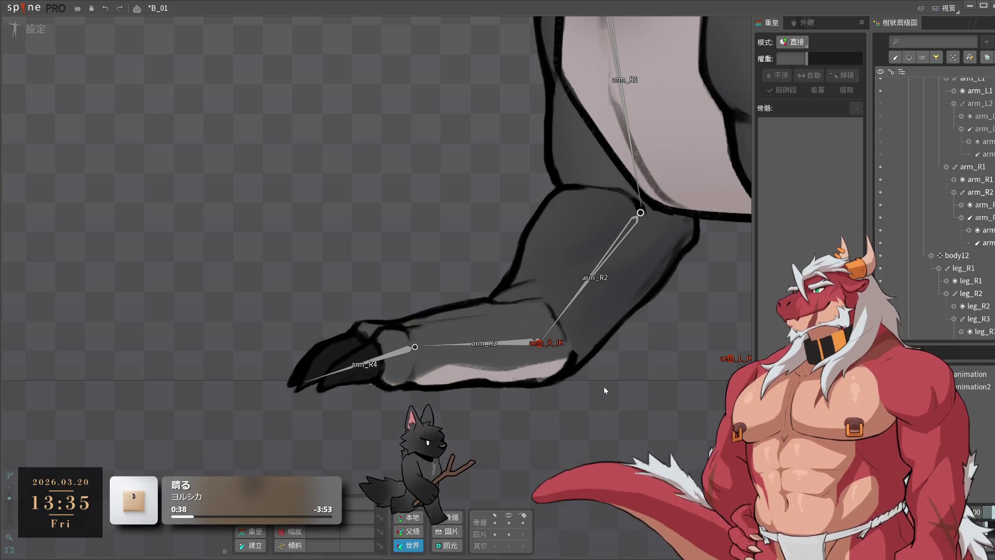
left_click(483, 328)
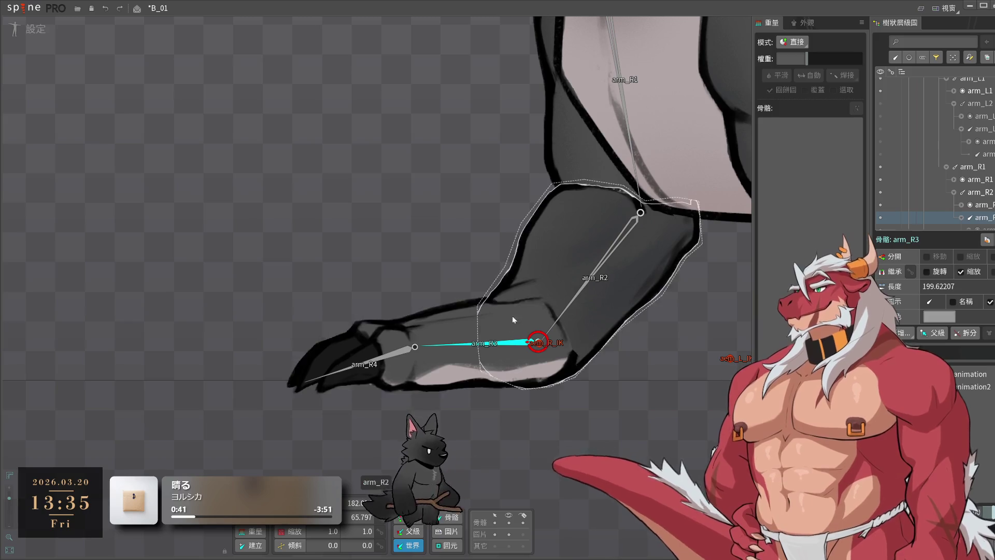
left_click_drag(545, 294, 534, 282)
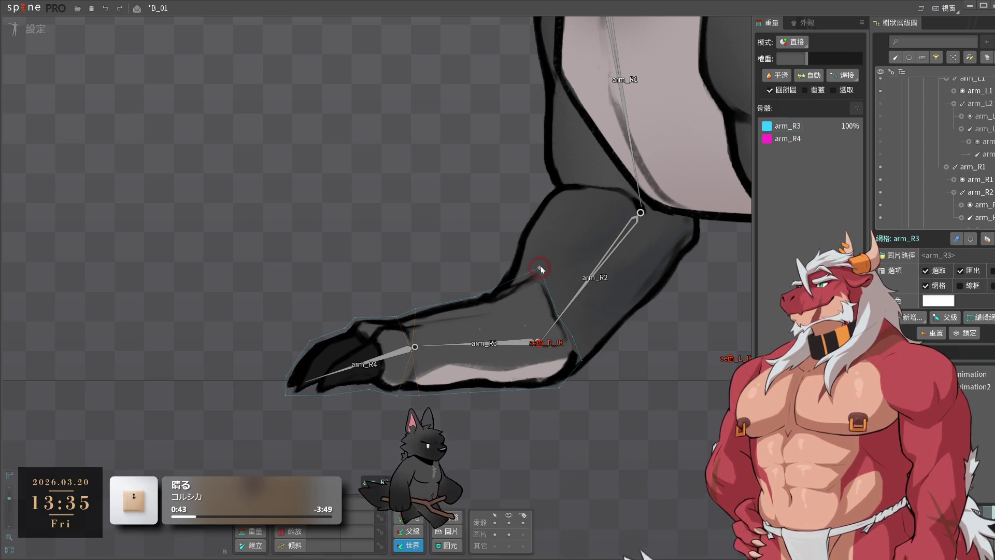
left_click(617, 385)
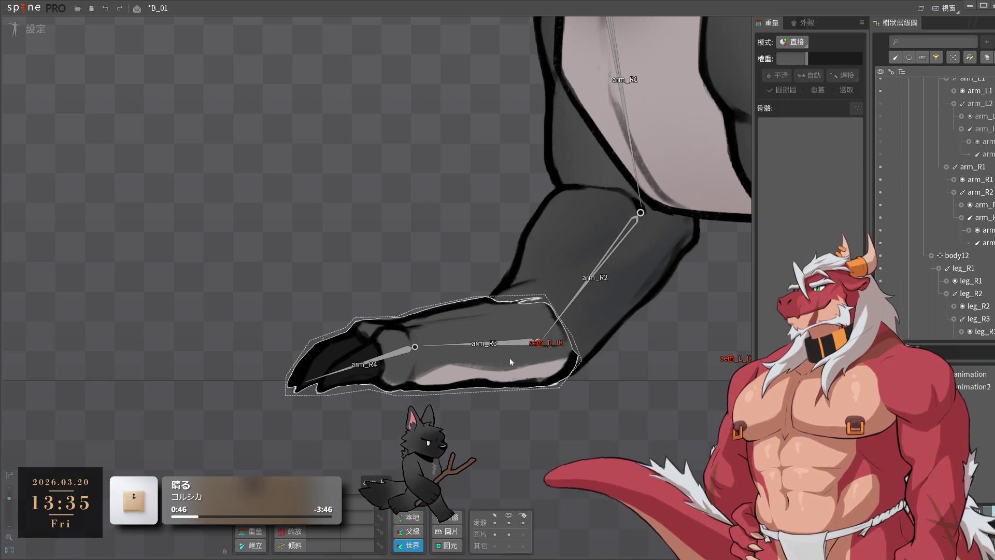
left_click(35, 29)
key("ctrl+s")
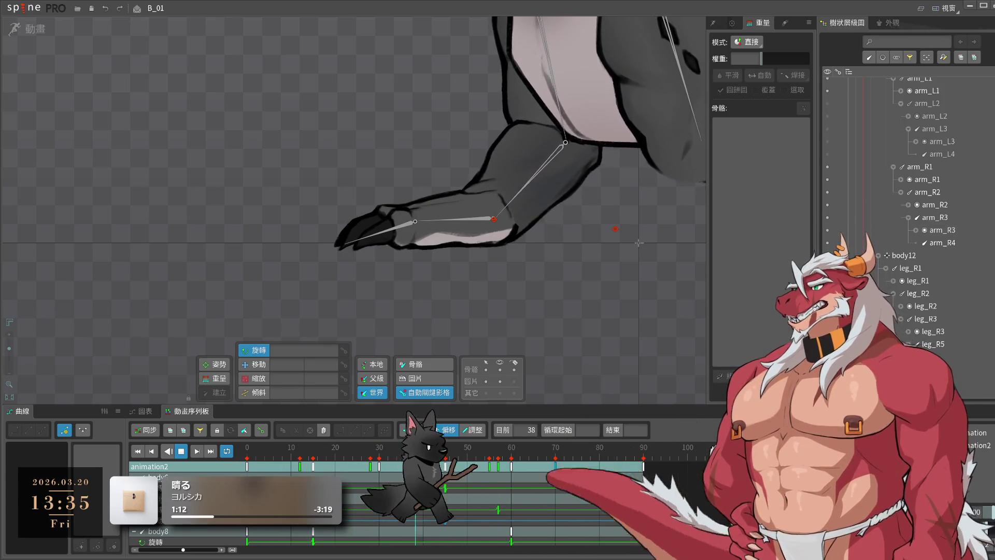
- Save B_01 with Ctrl+S during walk playback, panning and zooming around the lizard
left_click_drag(639, 268, 621, 319)
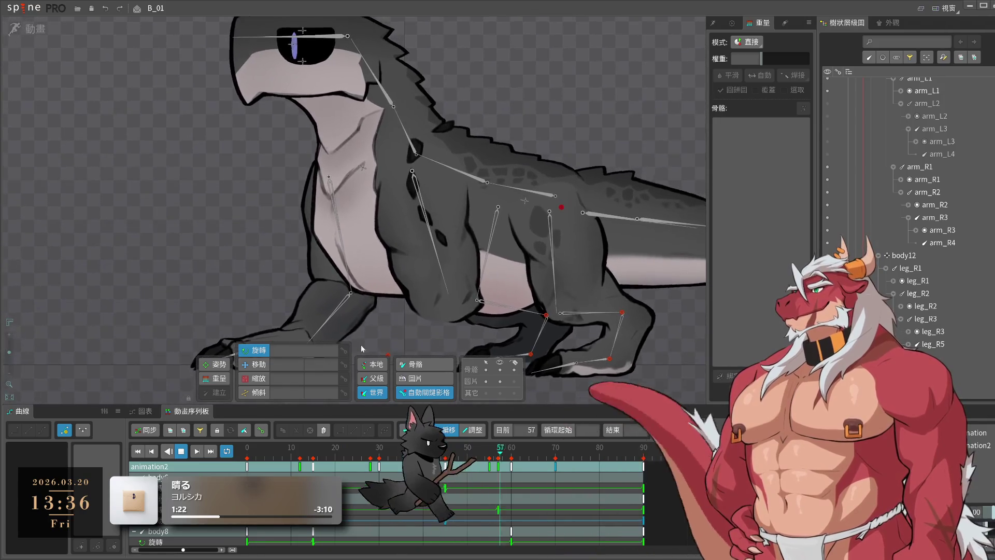
scroll(411, 298, "down", 5)
key("ctrl+s")
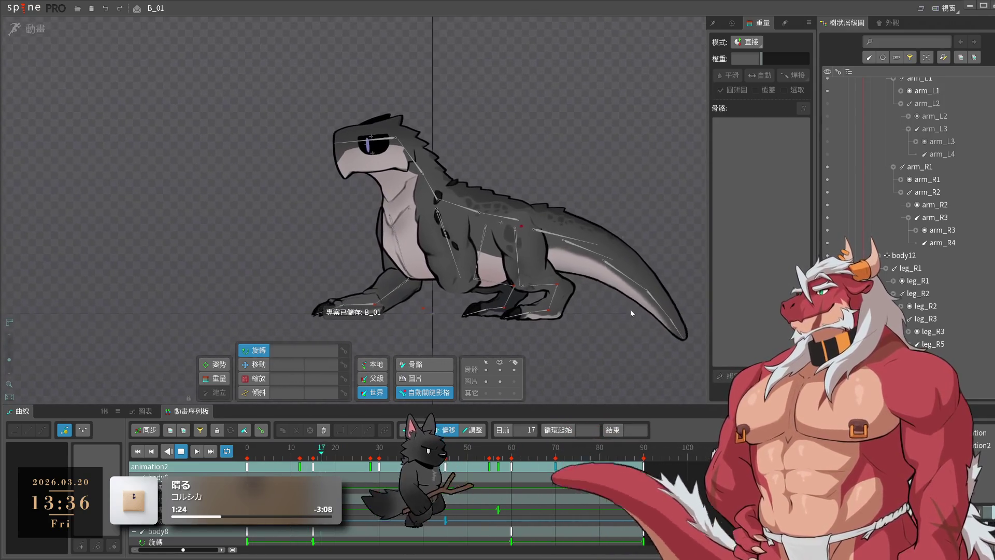
scroll(920, 205, "up", 2)
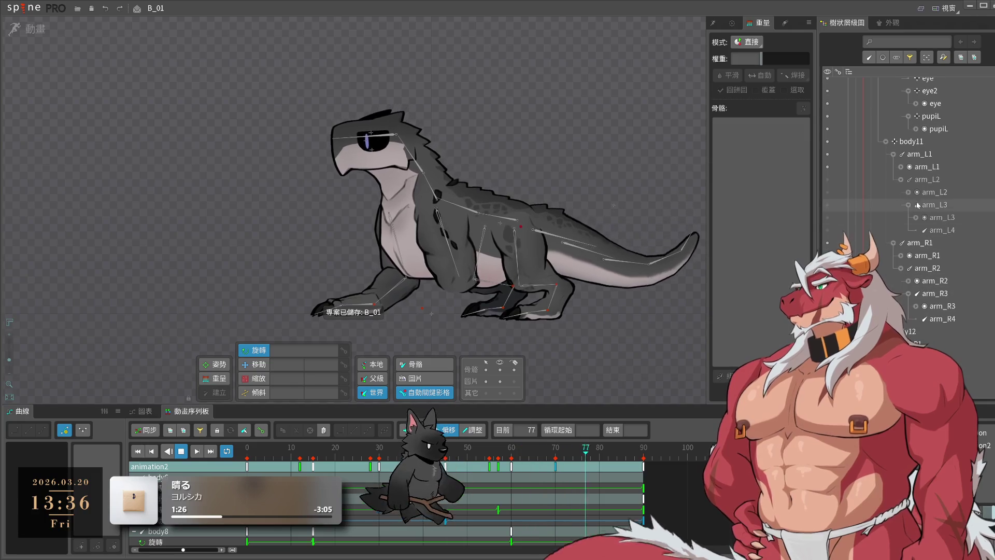
key("ctrl+s")
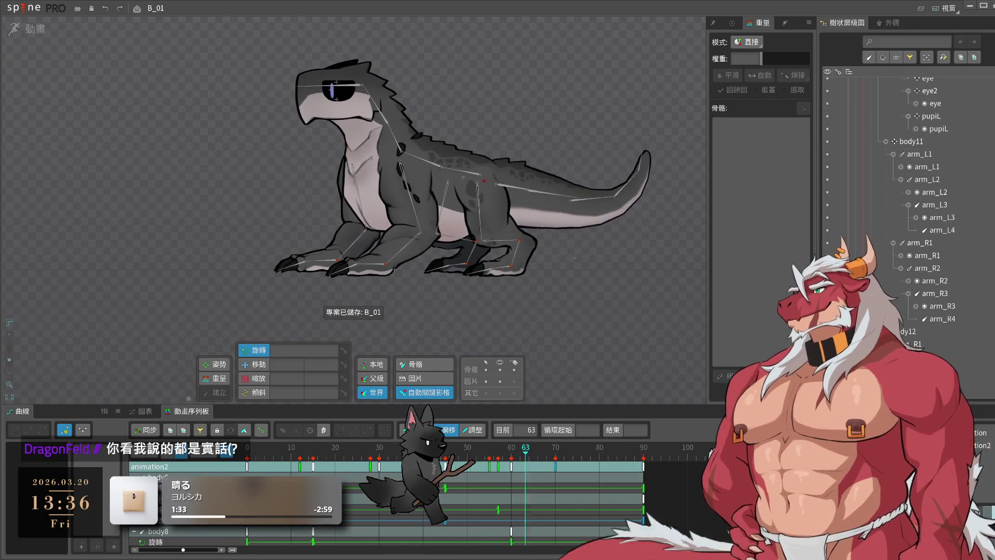
scroll(630, 254, "up", 3)
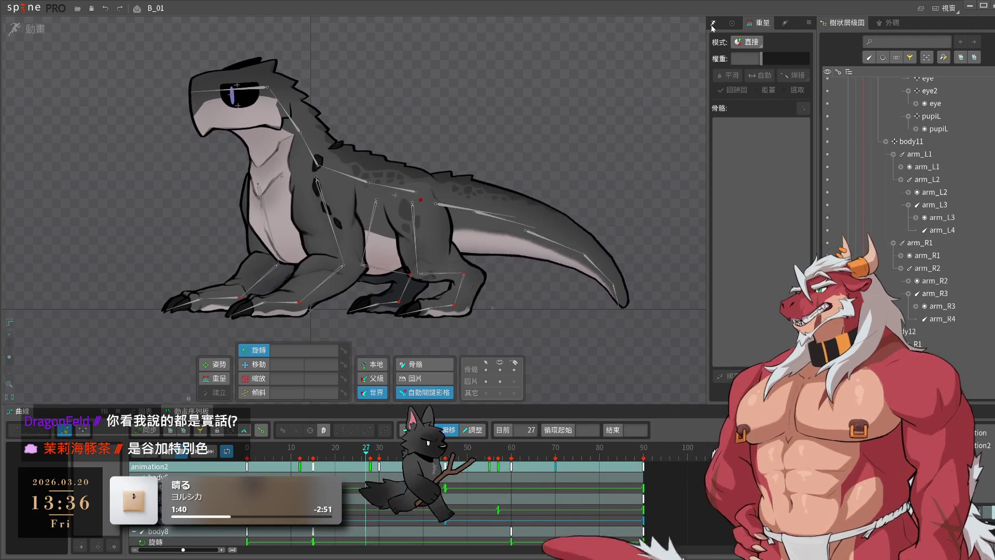
left_click(711, 25)
- Load animation2, delete the old 'animation', and select the arm_L1 bone
left_click(745, 45)
left_click(747, 61)
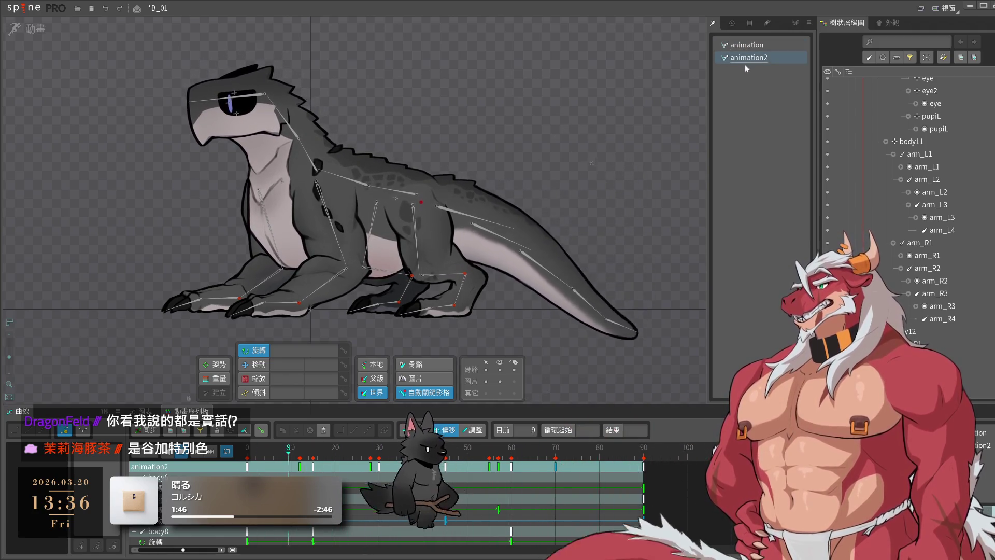
left_click(746, 45)
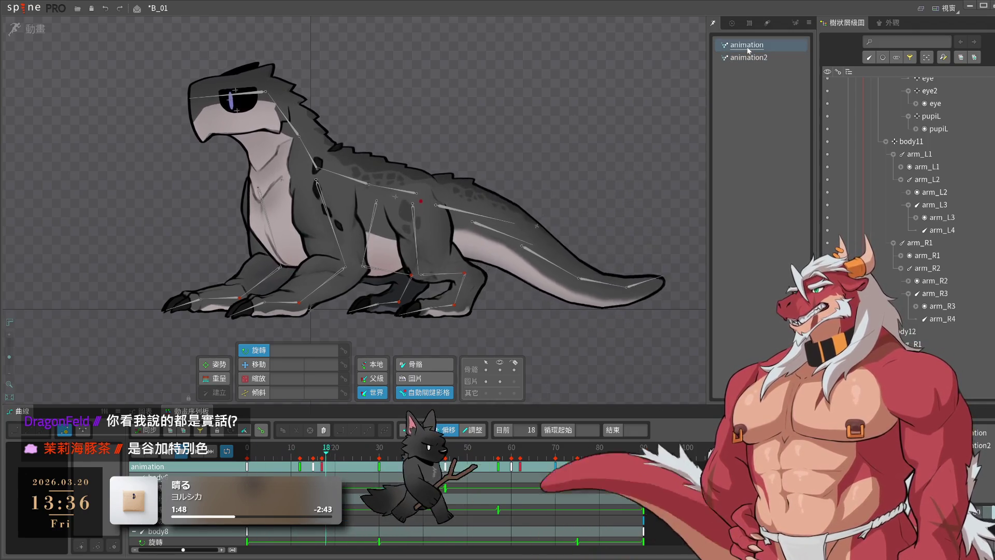
key("Delete")
left_click(350, 303)
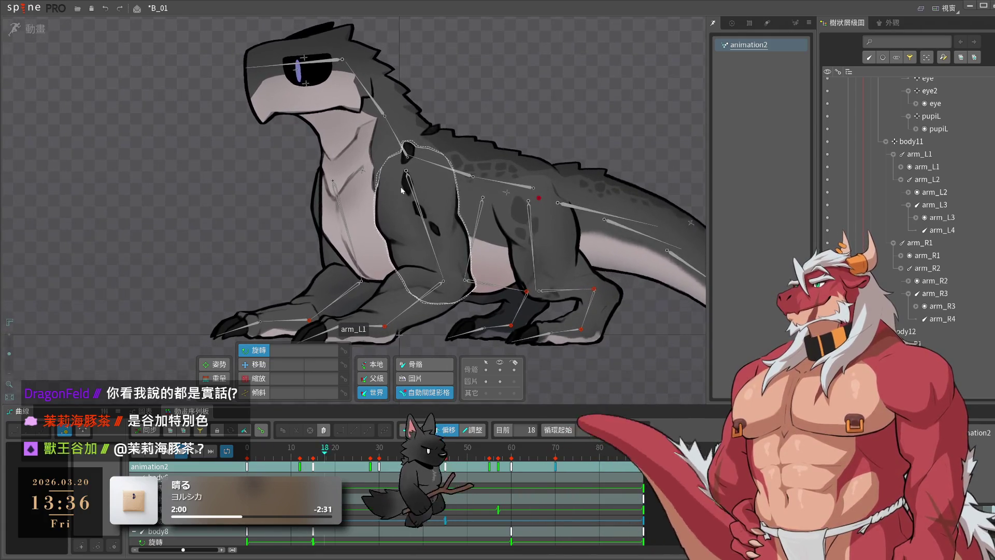
left_click(412, 185)
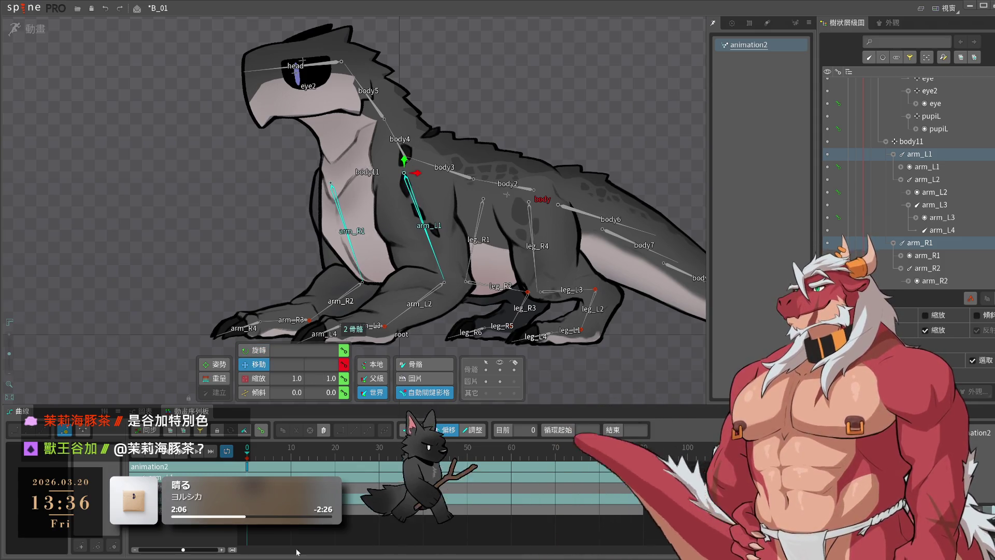
- Paste arm keys at frame 90, nudge both arm bones right at frame 45, move arm_R1's key to 79
key("ctrl+v")
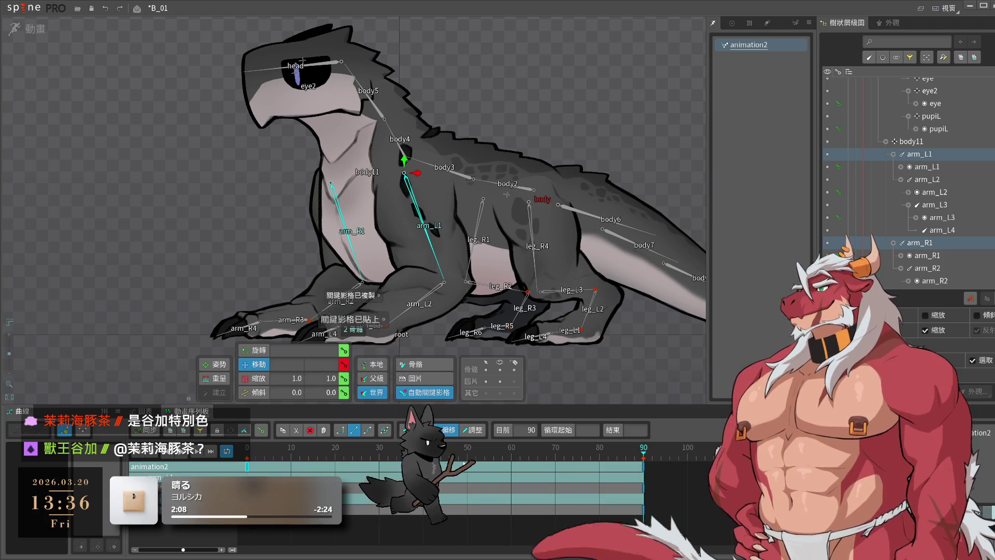
left_click(444, 450)
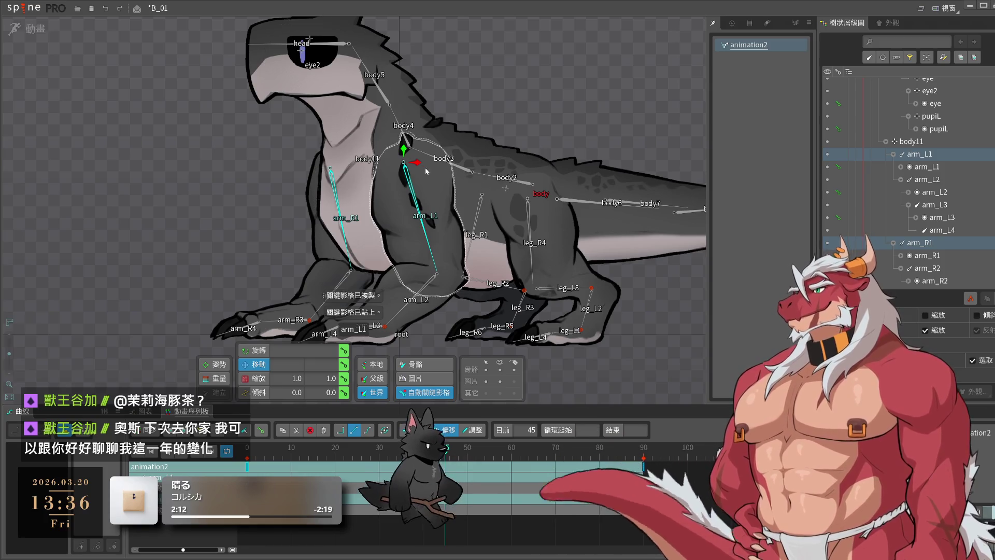
left_click_drag(418, 163, 422, 165)
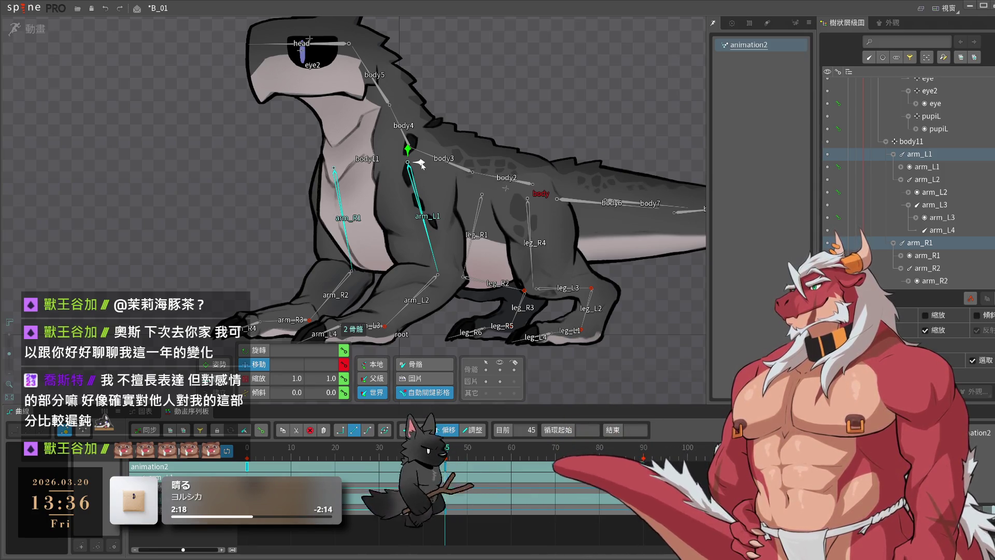
left_click(699, 492)
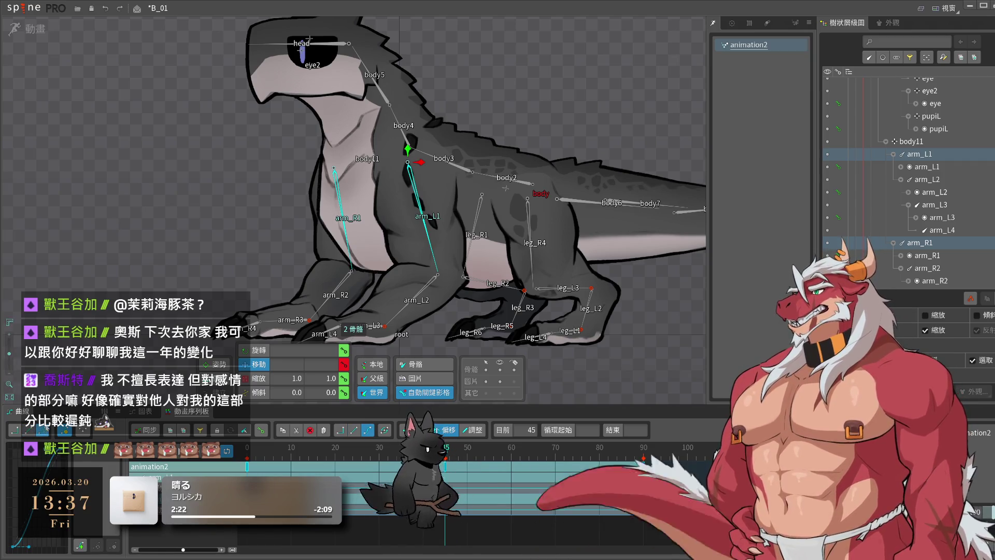
left_click(65, 163)
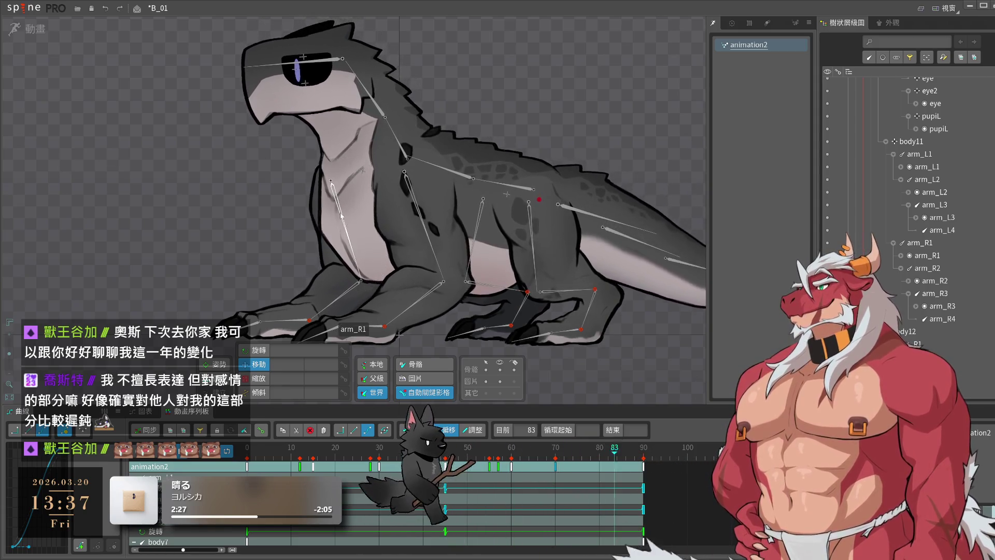
left_click(343, 220)
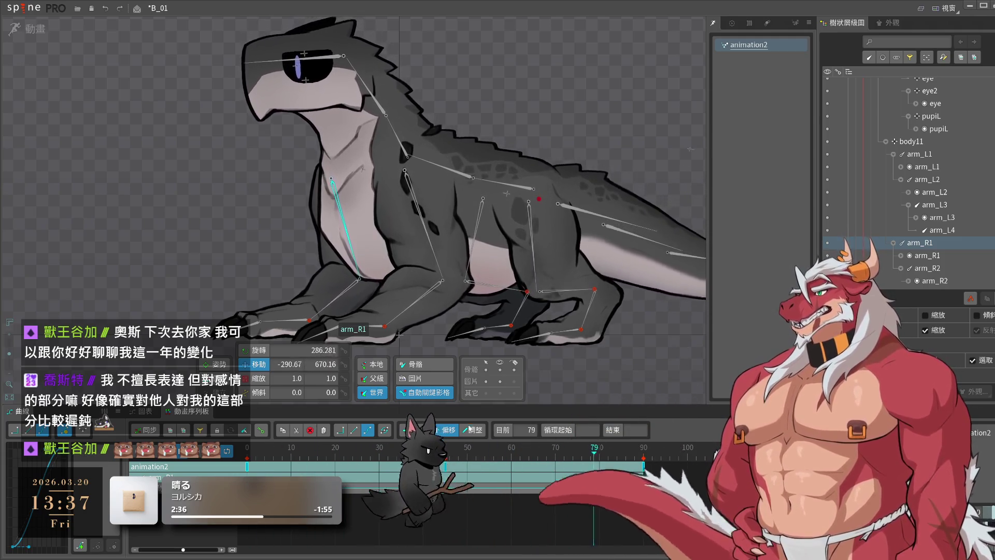
left_click_drag(446, 474, 644, 472)
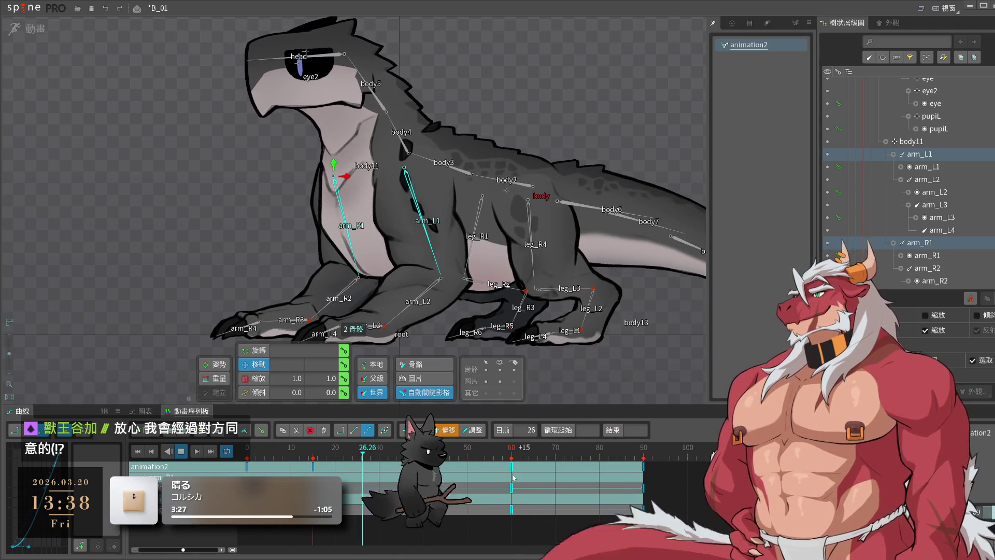
left_click(594, 374)
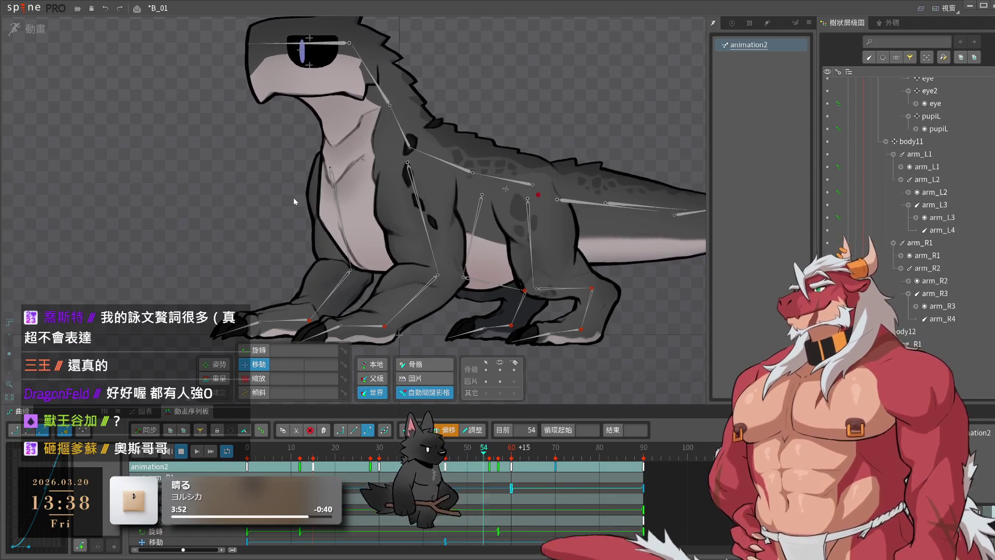
key("space")
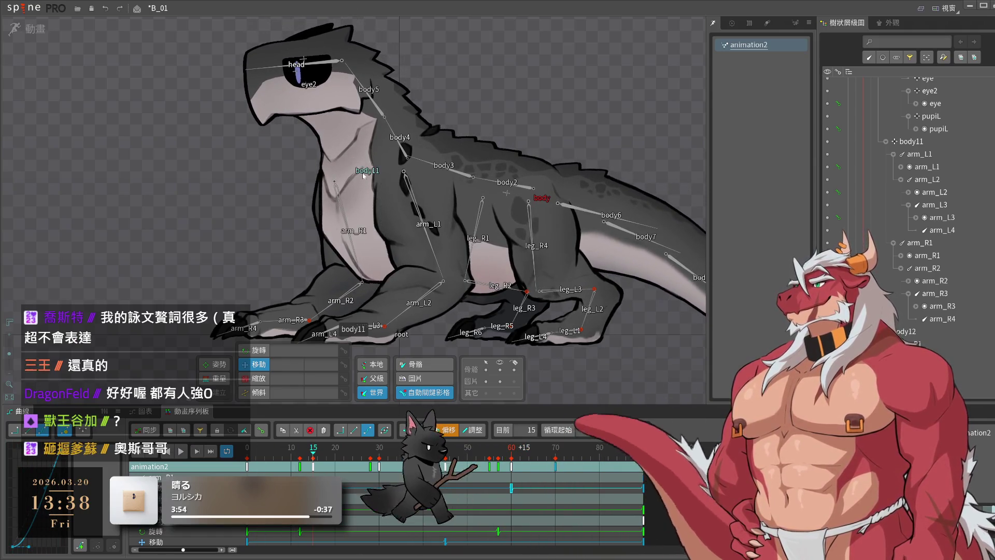
- Move body11 left and down at frame 33, then resume the walk playback
left_click(364, 174)
mouse_move(545, 111)
left_mouse_down()
mouse_move(549, 123)
mouse_move(521, 148)
mouse_move(539, 117)
mouse_move(530, 143)
mouse_move(542, 129)
left_mouse_up()
key("space")
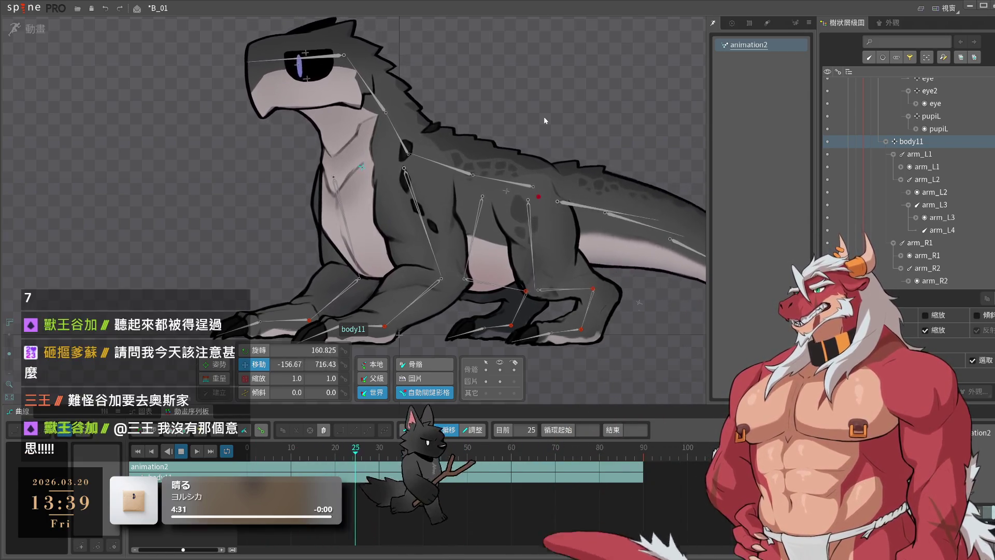
left_click(543, 116)
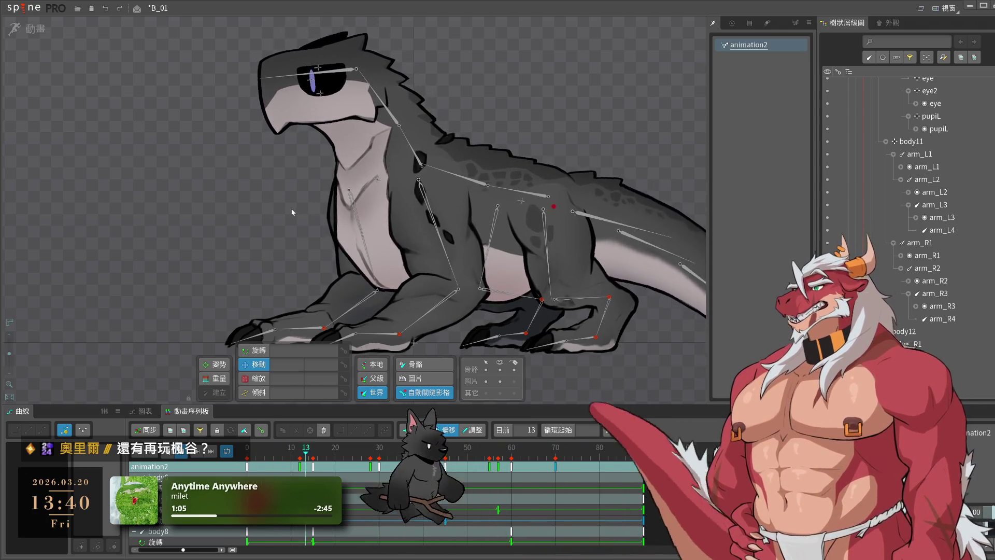
left_click(360, 213)
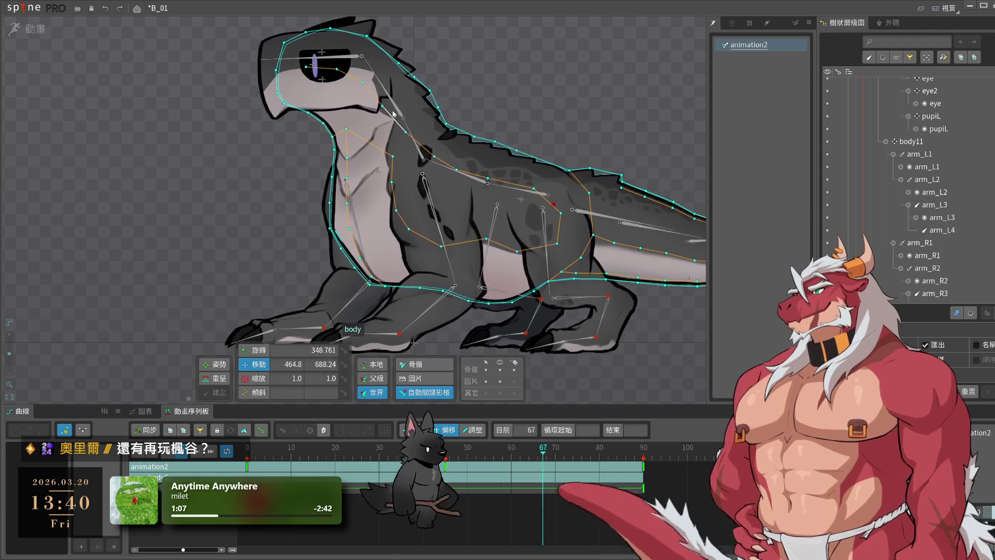
left_click(28, 31)
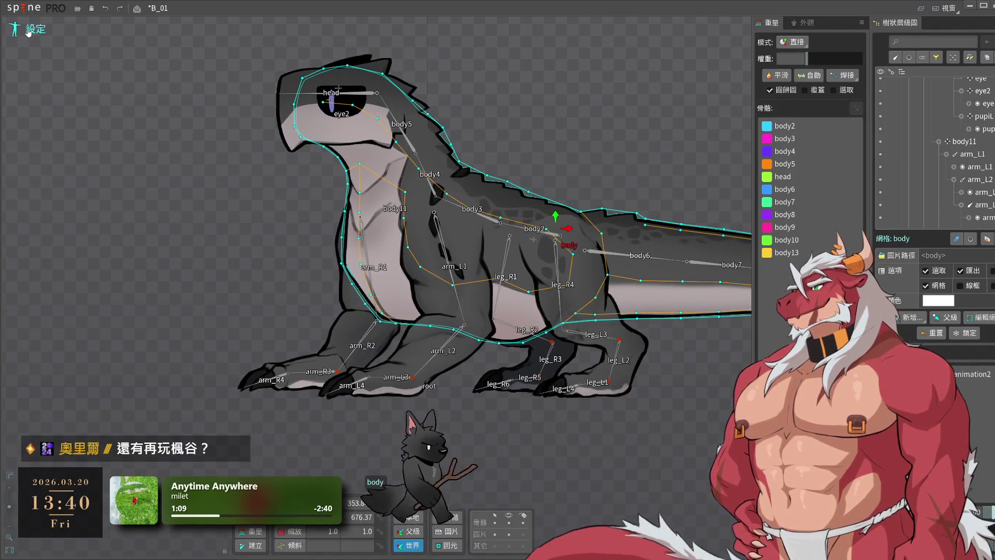
double_click(444, 11)
double_click(443, 8)
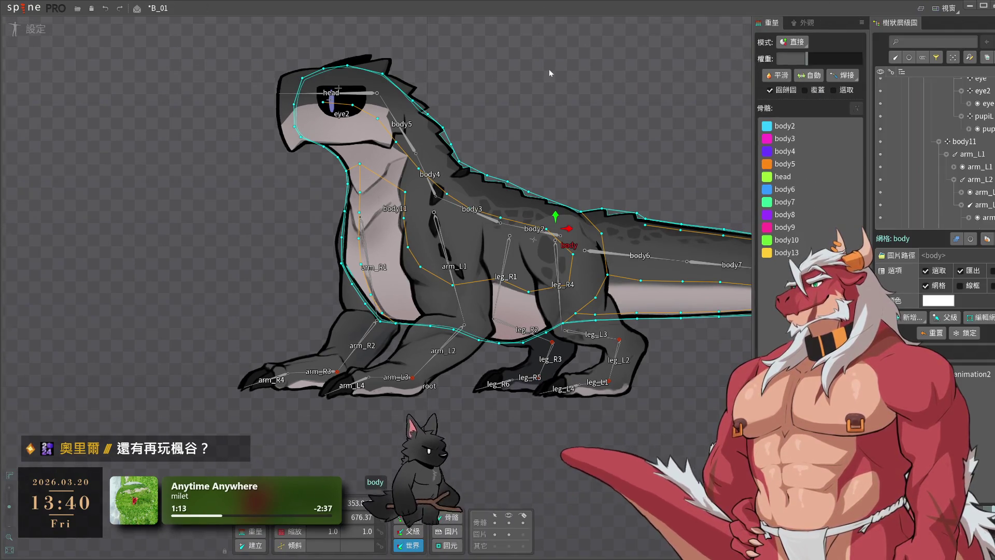
left_click(548, 69)
left_click(39, 29)
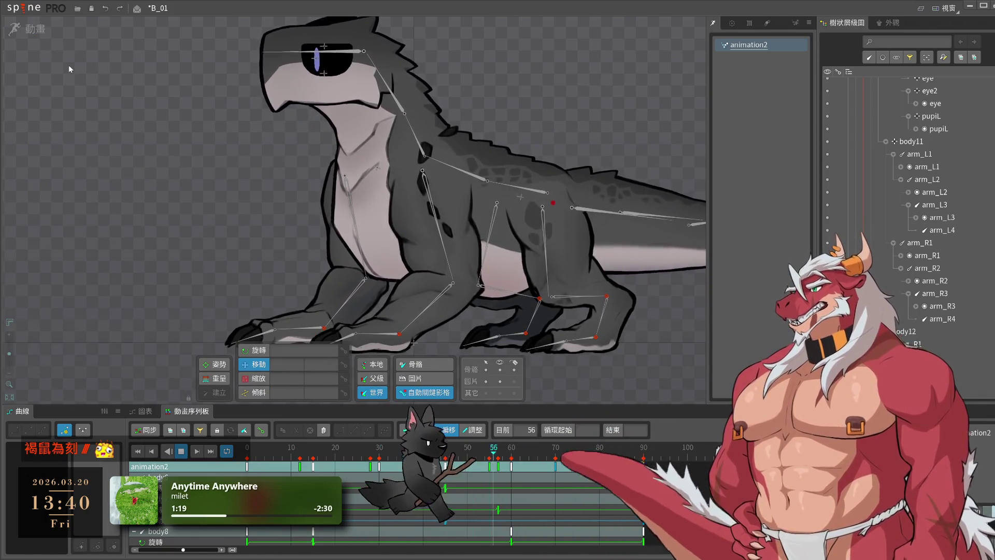
- Save B_01 with Ctrl+S and zoom in on the legs and tail
key("ctrl+s")
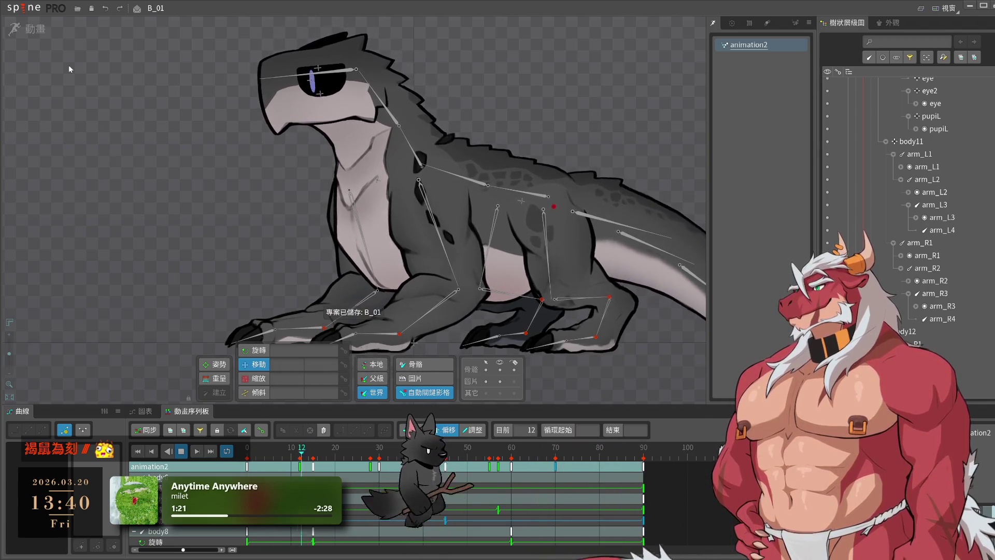
scroll(252, 165, "down", 2)
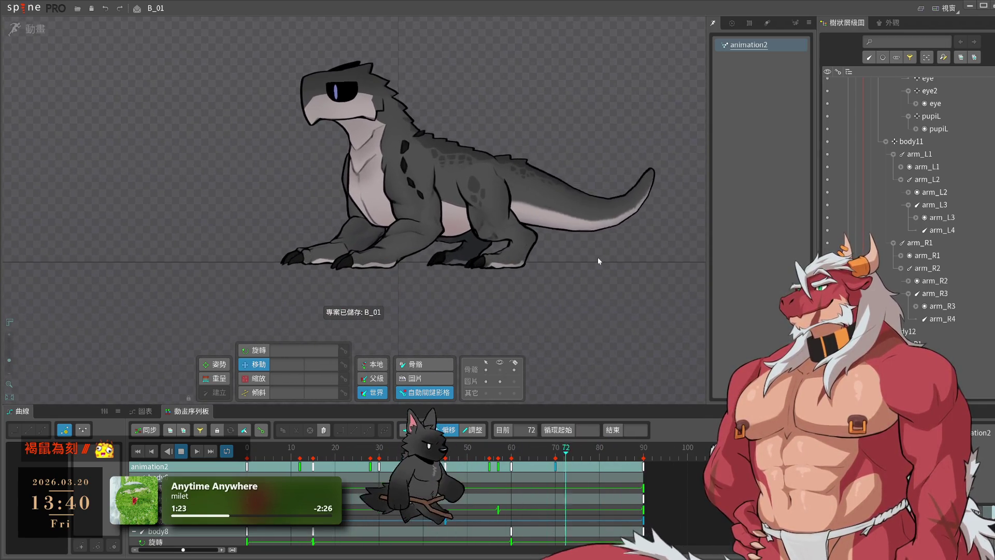
scroll(620, 266, "up", 6)
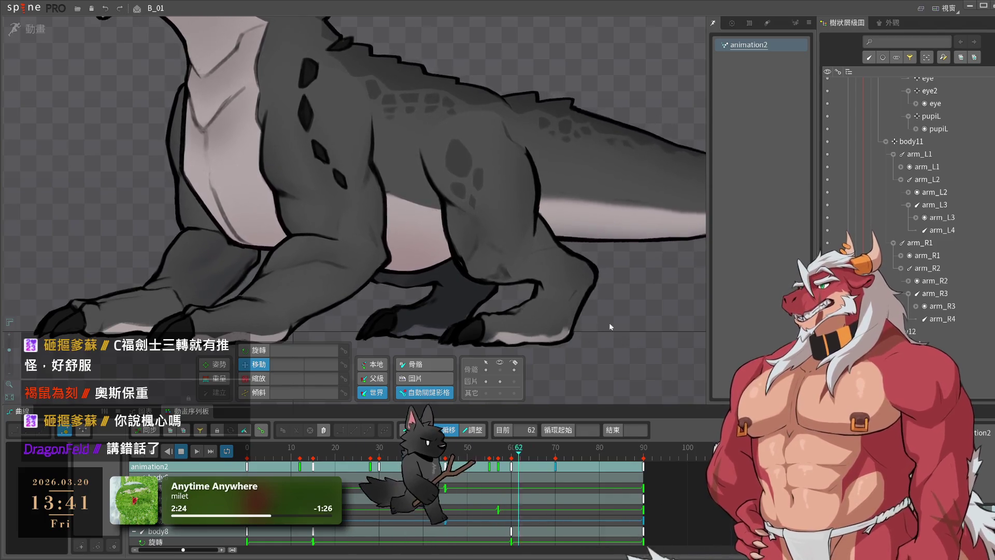
- Switch to setup mode with the leg_R4 mesh selected
left_click(478, 231)
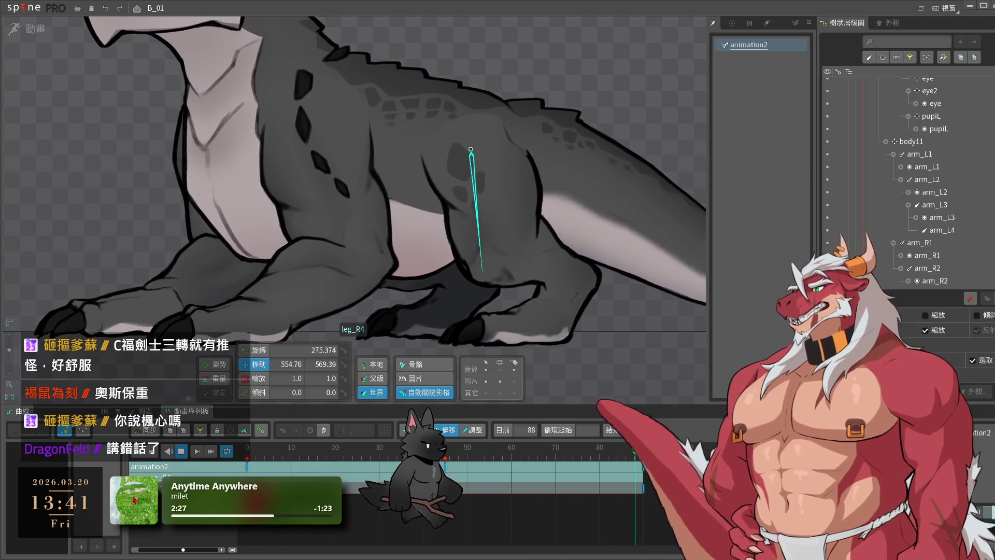
left_click(668, 318)
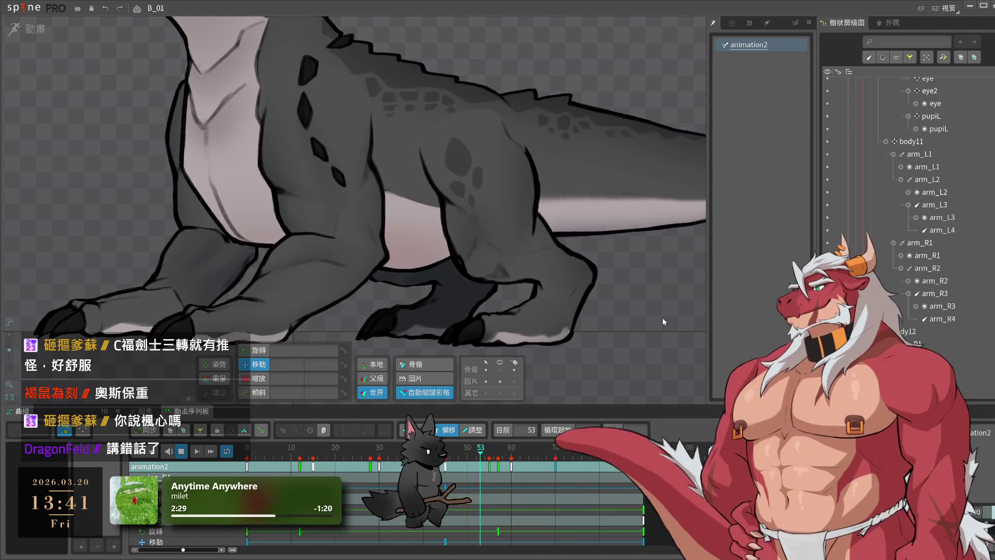
left_click(484, 185)
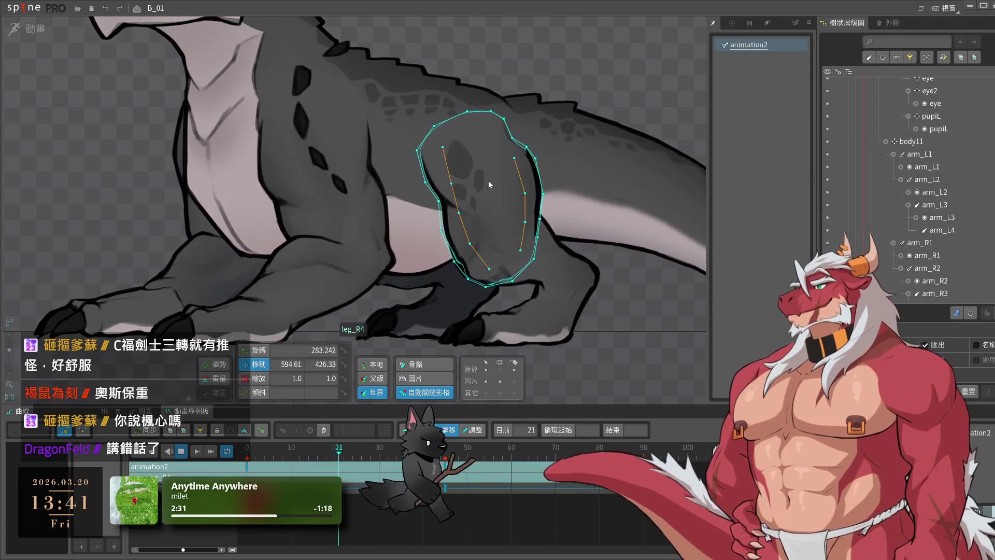
key("Tab")
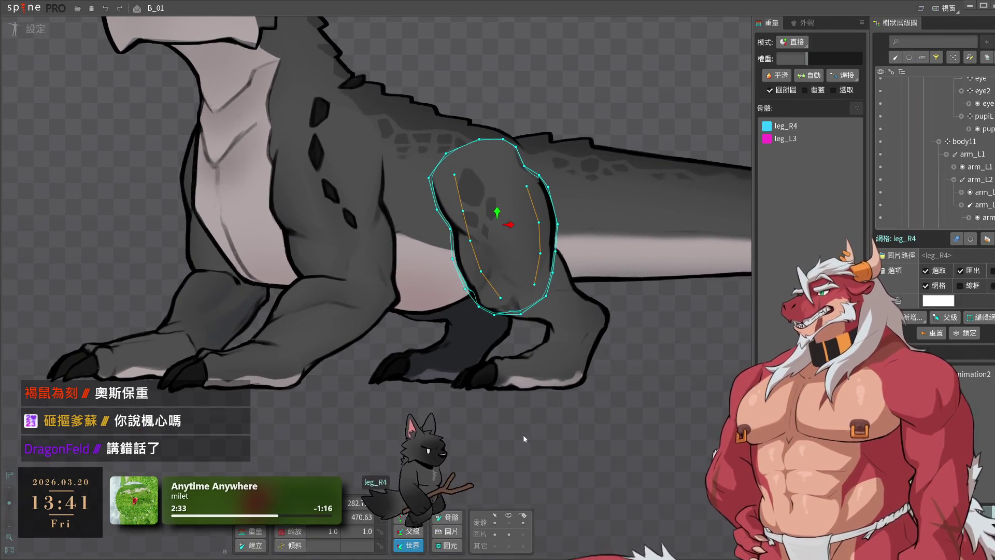
scroll(521, 325, "up", 2)
left_click(708, 414)
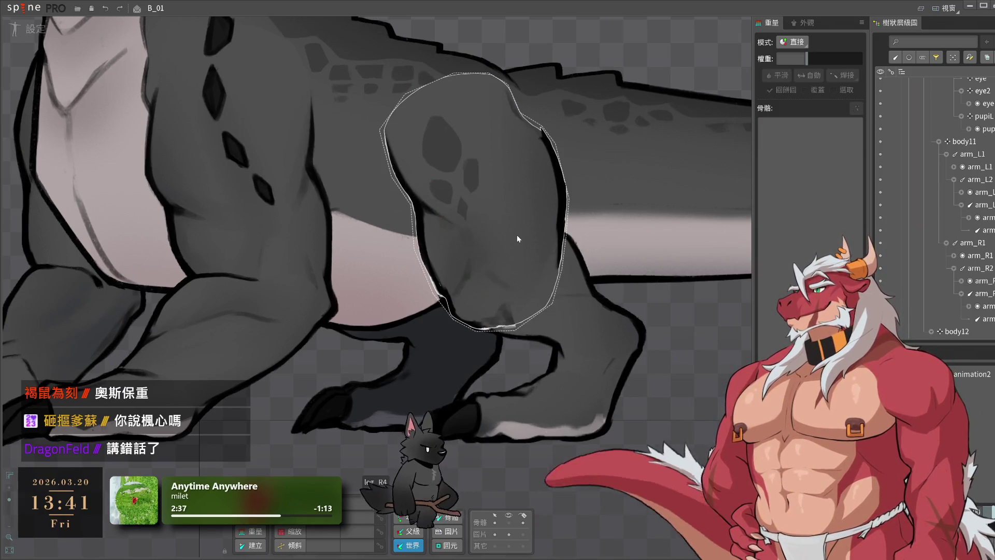
left_click(474, 188)
- Bind leg_R4 as an additional influencing bone of the leg_L3 mesh
left_click(578, 307)
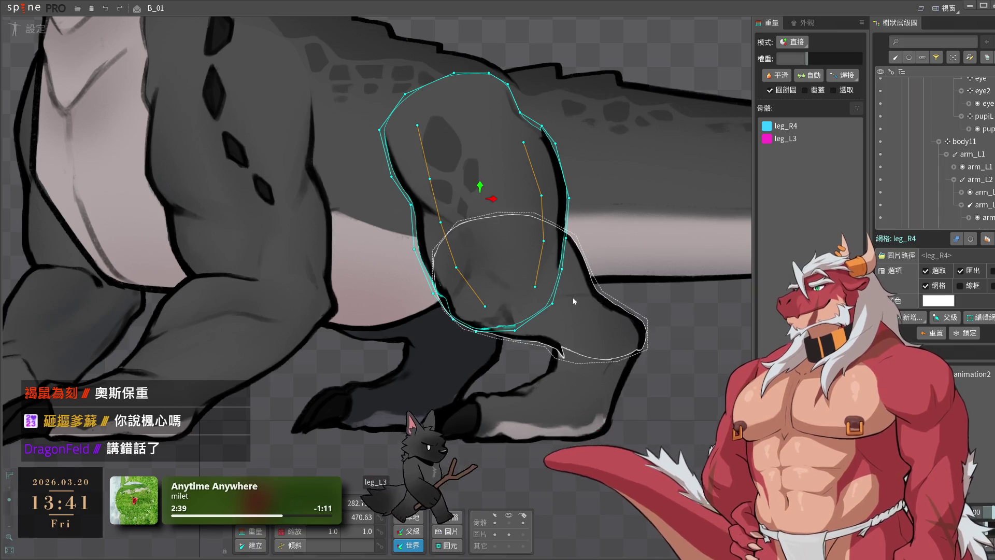
left_click(842, 75)
left_click(472, 248)
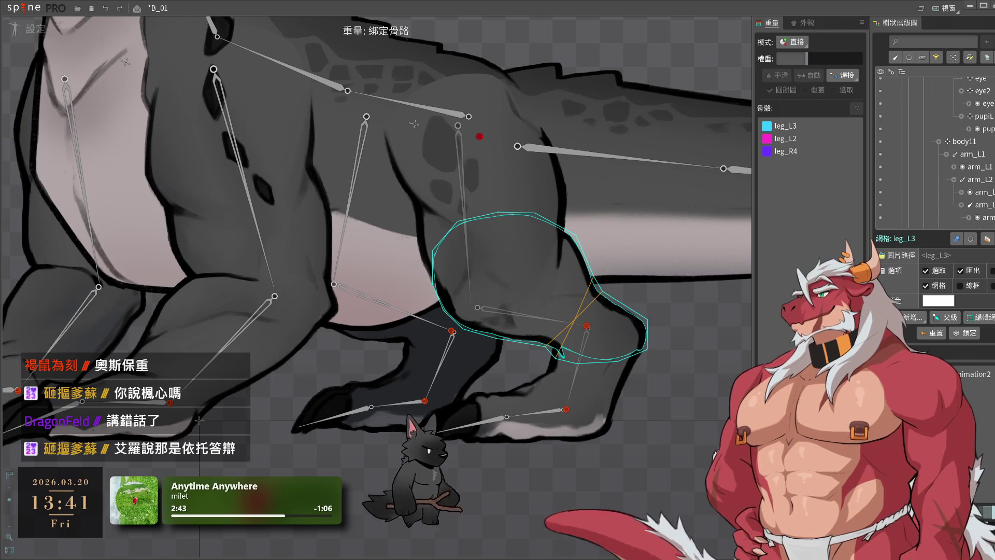
key("Return")
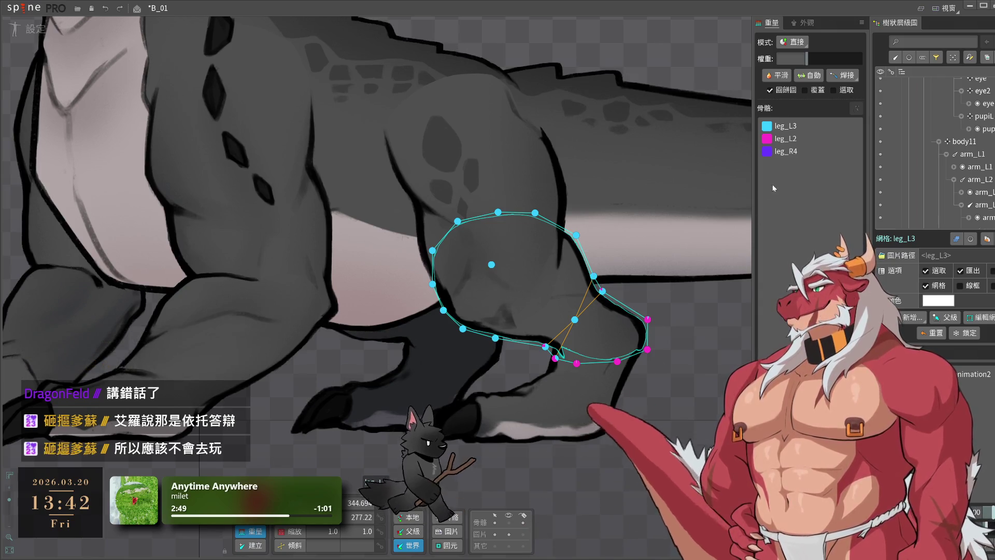
- Paint leg_R4 weight onto the upper leg_L3 vertices in Add mode, then return to Animate mode
left_click(798, 151)
left_click(801, 46)
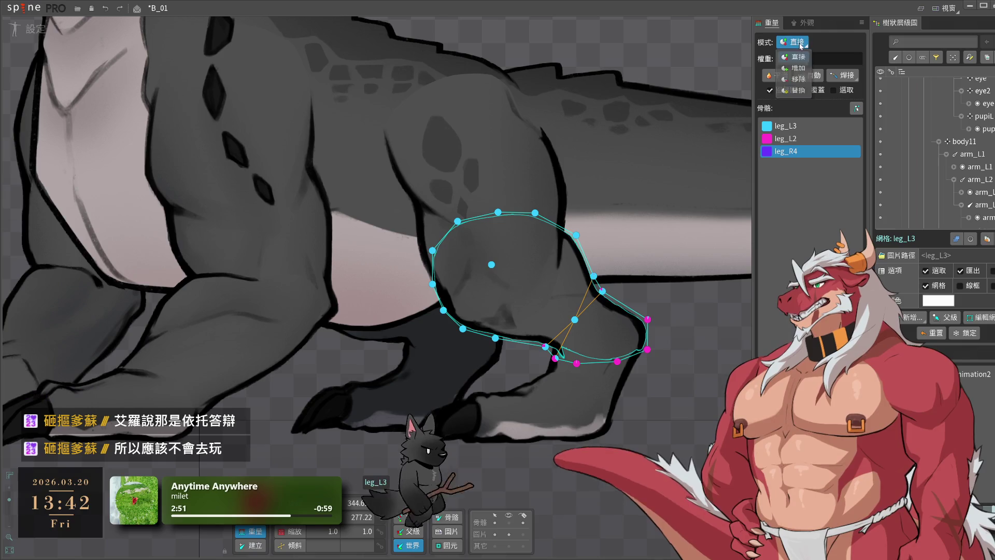
left_click(801, 71)
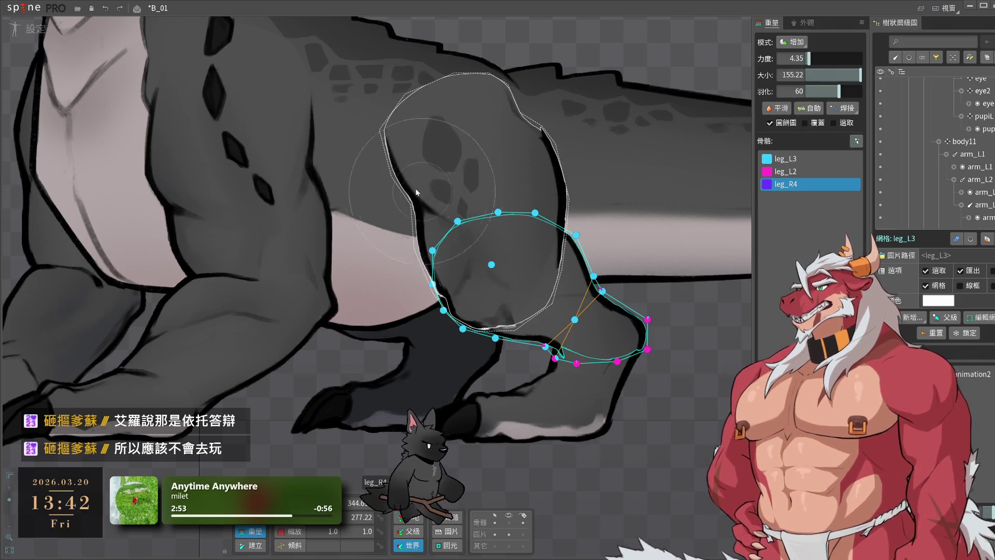
left_click_drag(813, 62, 820, 61)
mouse_move(383, 219)
left_mouse_down()
mouse_move(388, 305)
mouse_move(430, 171)
mouse_move(464, 132)
mouse_move(379, 366)
left_mouse_up()
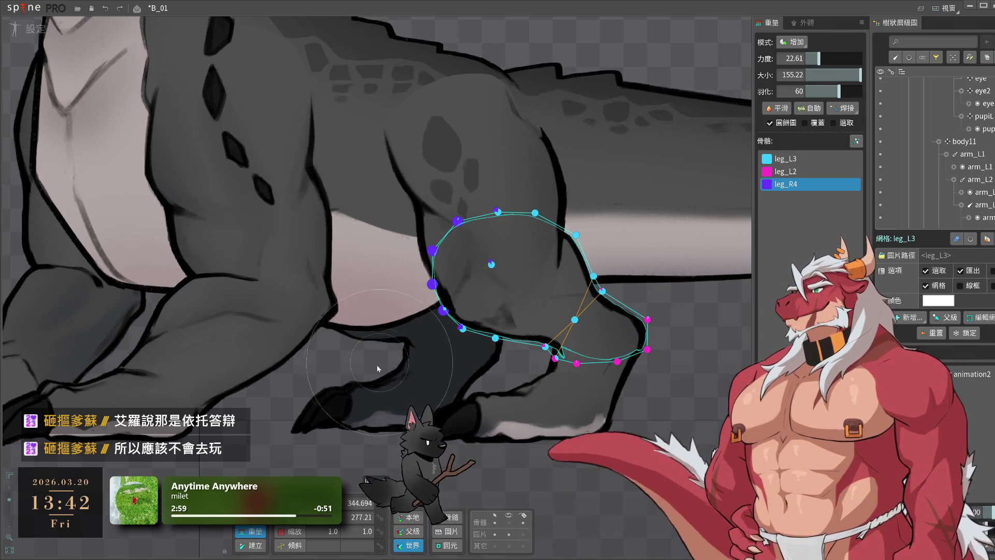
left_click(651, 362)
left_click(28, 30)
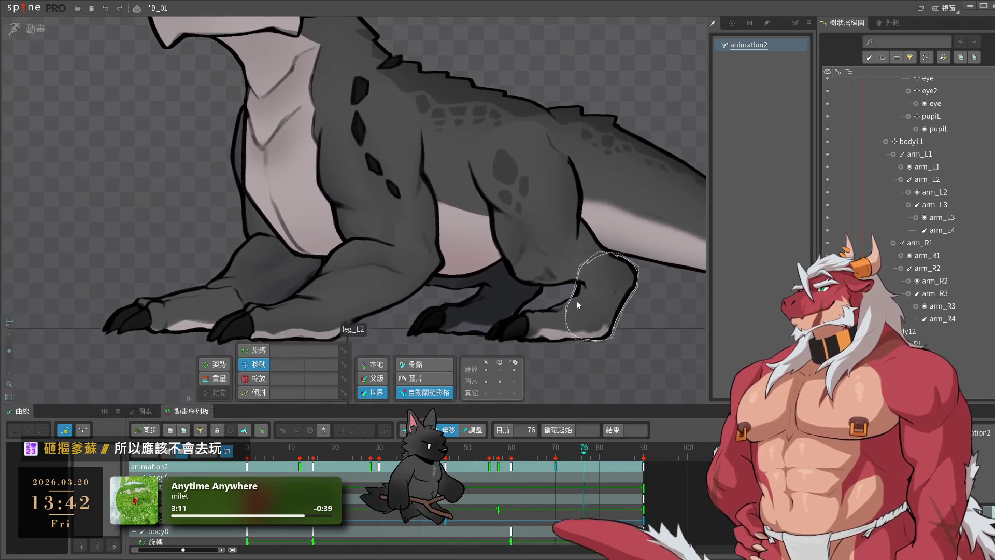
- Save the project and rename animation2 to idle
key("ctrl+s")
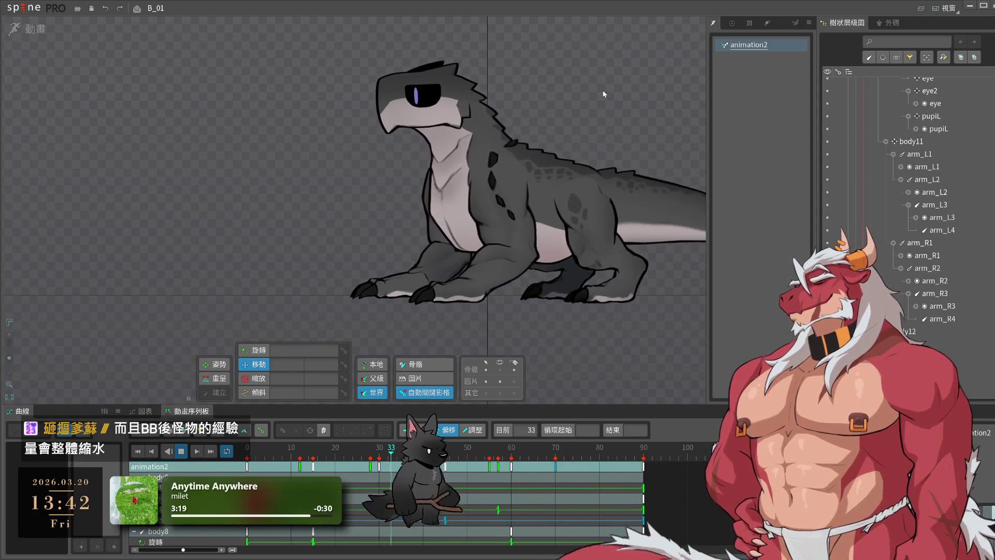
double_click(748, 43)
type("idle")
key("Return")
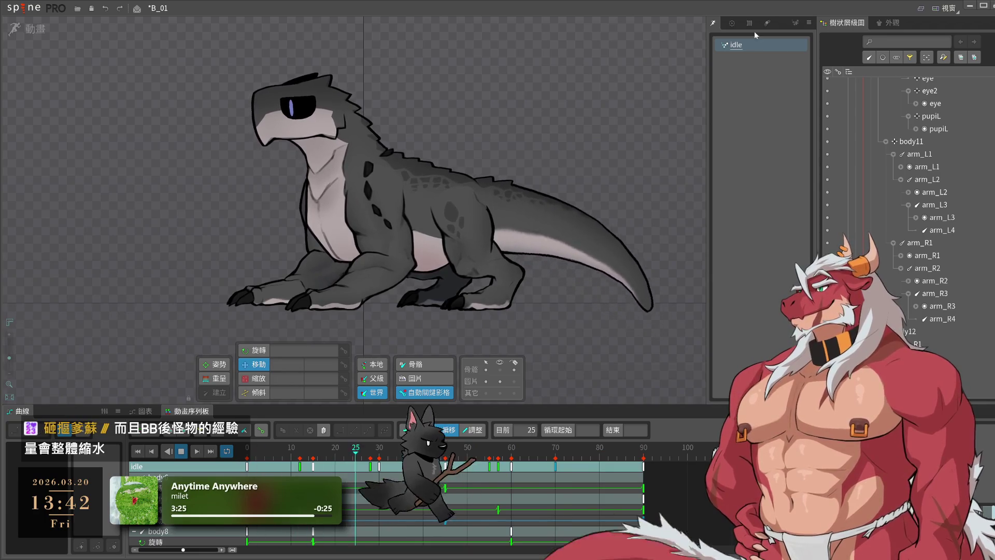
- Duplicate the idle animation and name the copy walk
key("ctrl+d")
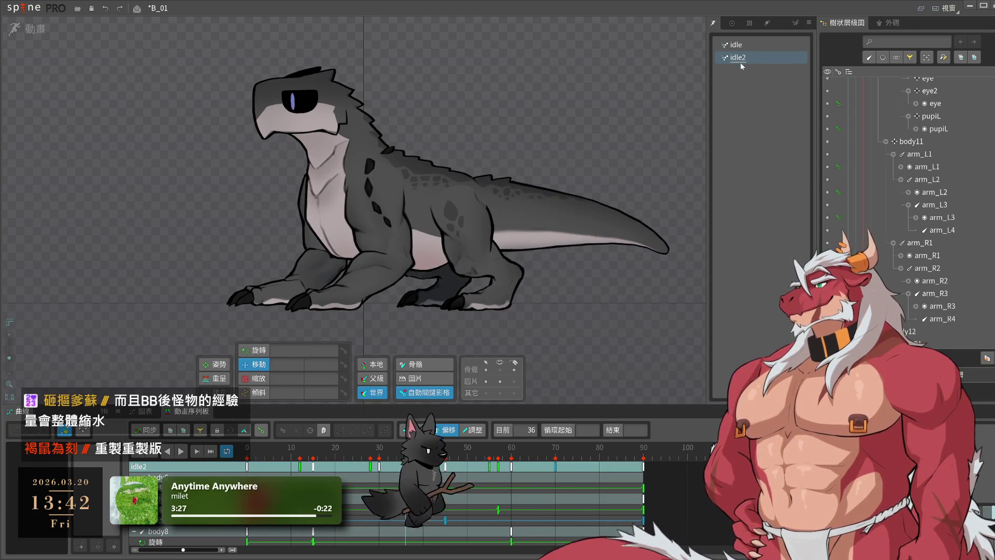
left_click(740, 61)
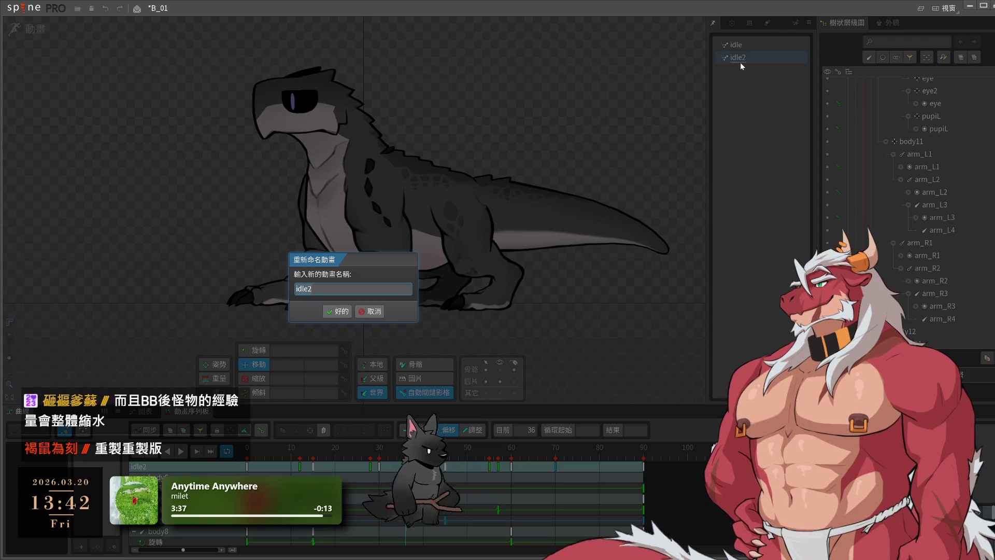
type("run")
key("Return")
double_click(737, 59)
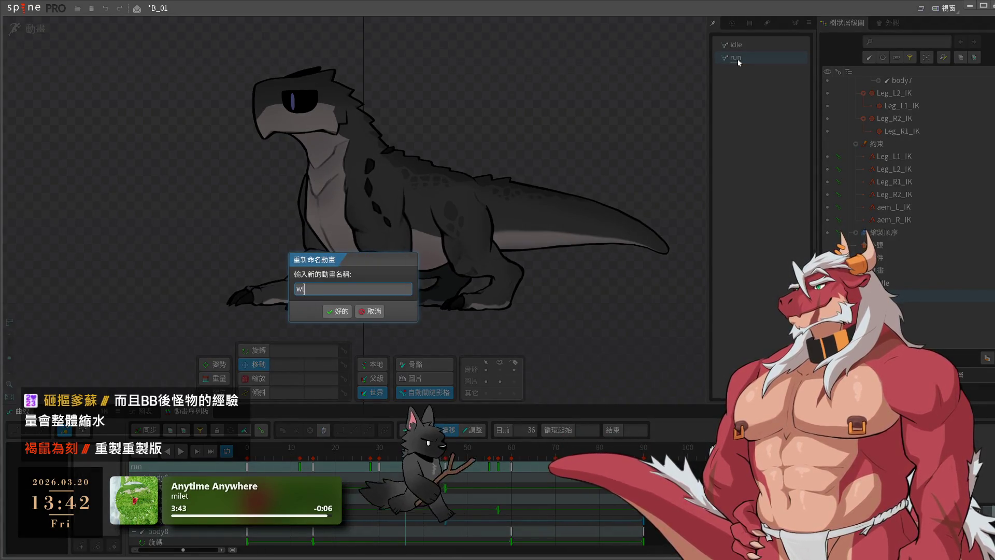
key("Return")
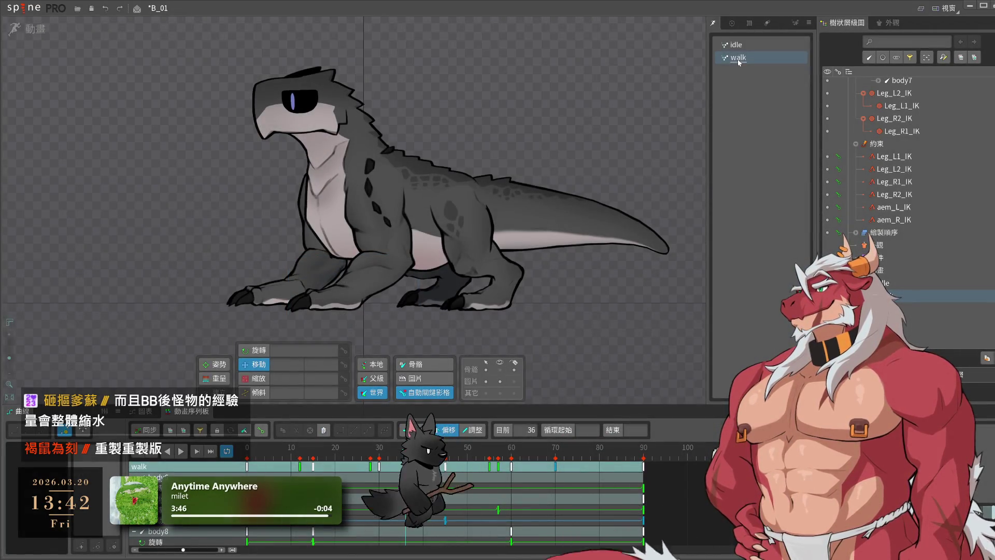
- Preview the walk animation, then delete all of its keys
key("l")
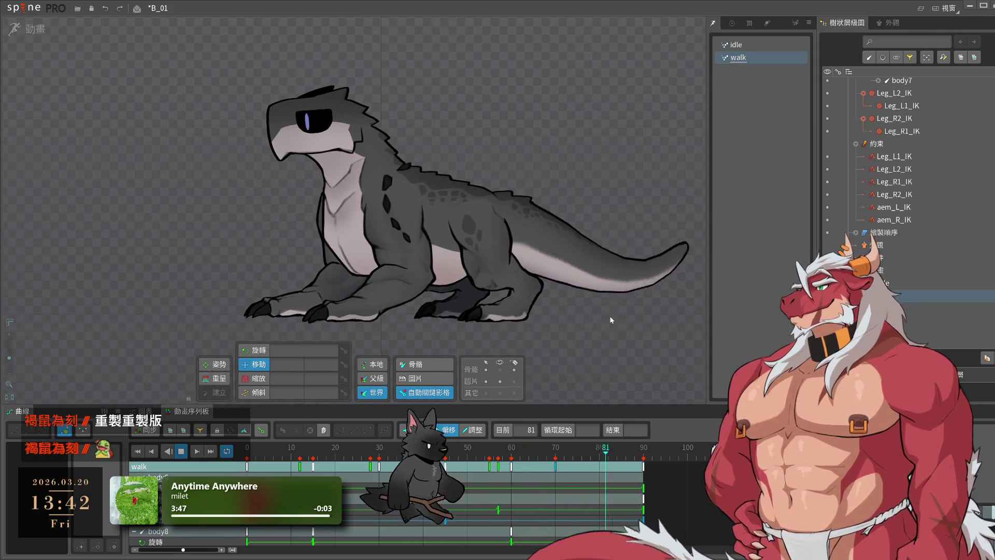
key("k")
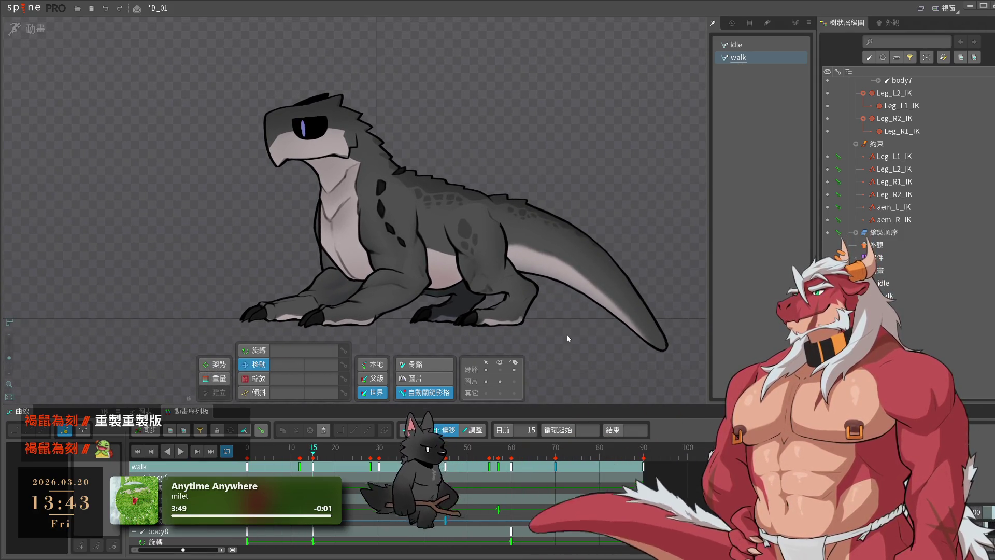
key("l")
key("k")
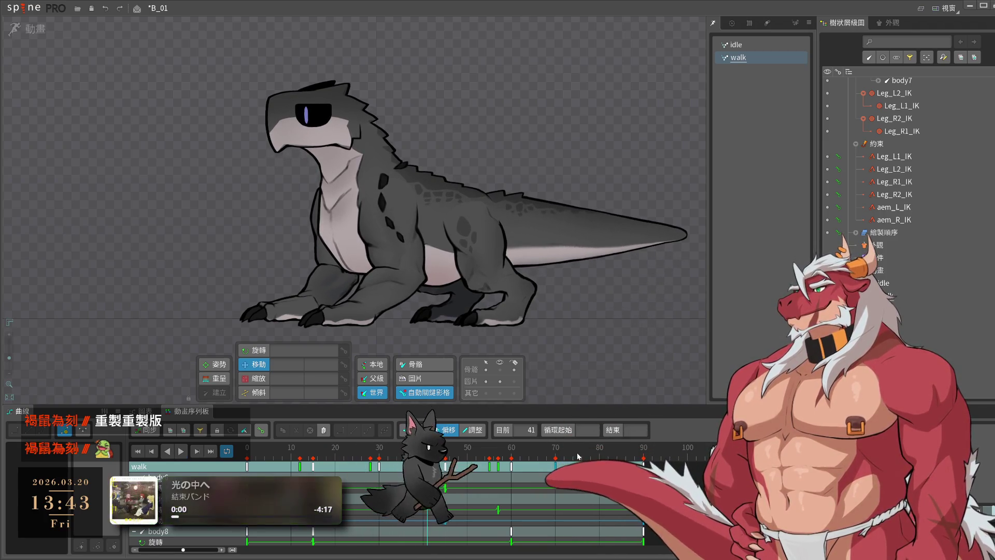
left_click(370, 450)
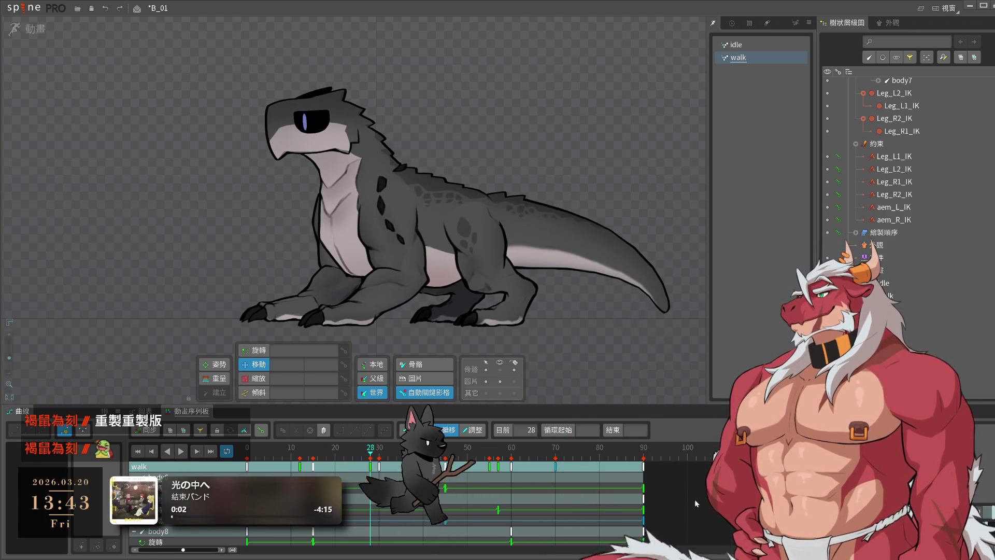
key("Delete")
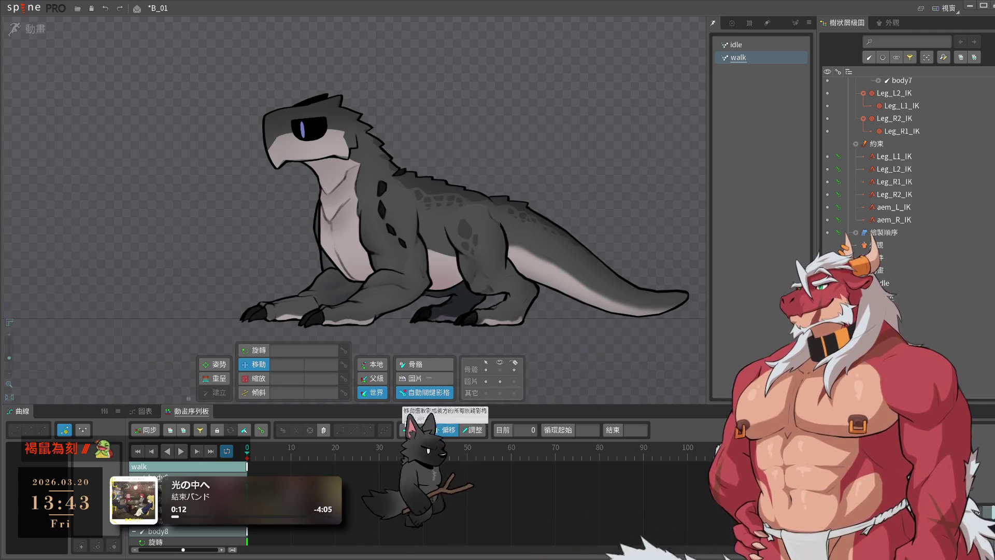
- Move the Leg_L2_IK and aem_L_IK targets to the right
left_click(509, 322)
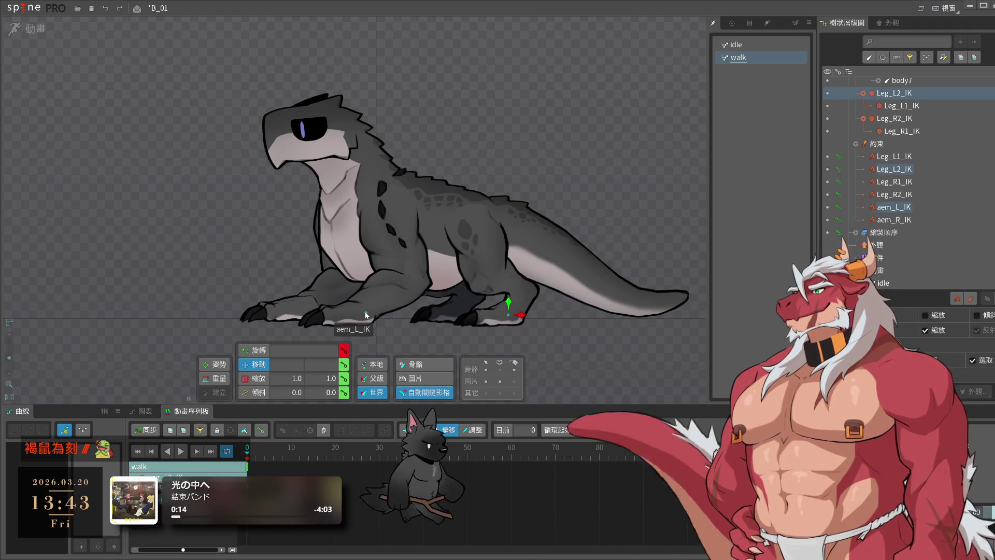
left_click(365, 315, "ctrl")
left_click_drag(409, 326, 422, 317)
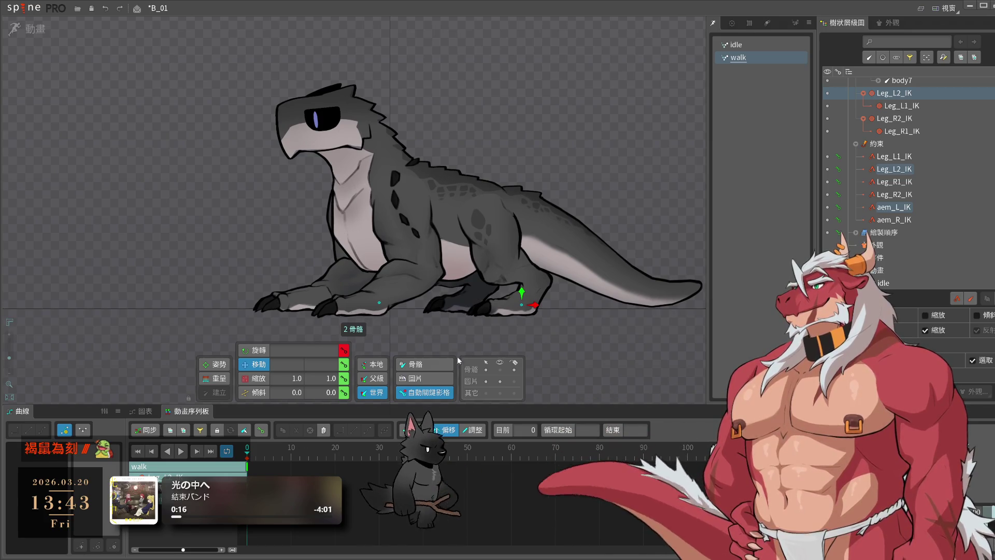
left_click_drag(534, 306, 547, 305)
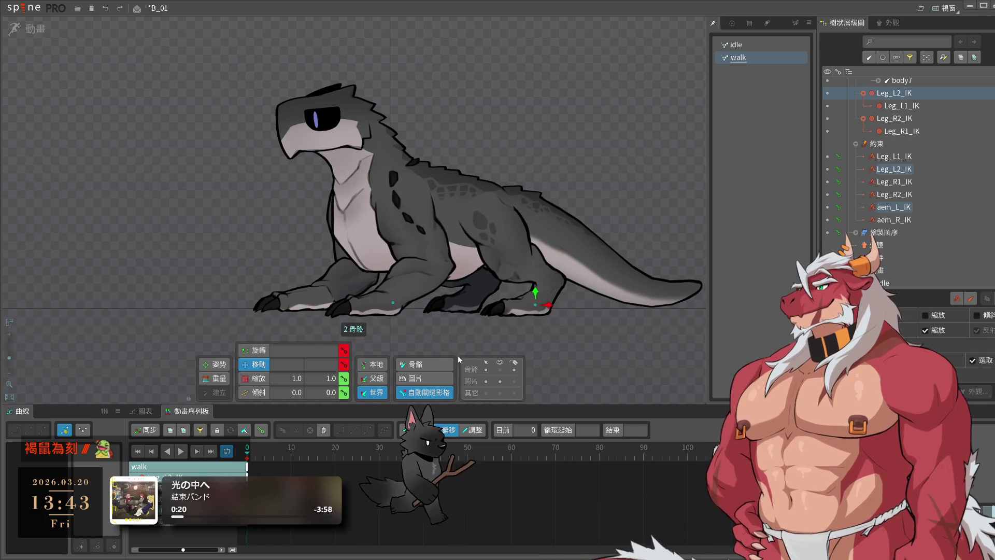
- Store Leg_R2_IK, aem_R_IK, aem_L_IK and Leg_L2_IK as saved selection 1
left_click(471, 302)
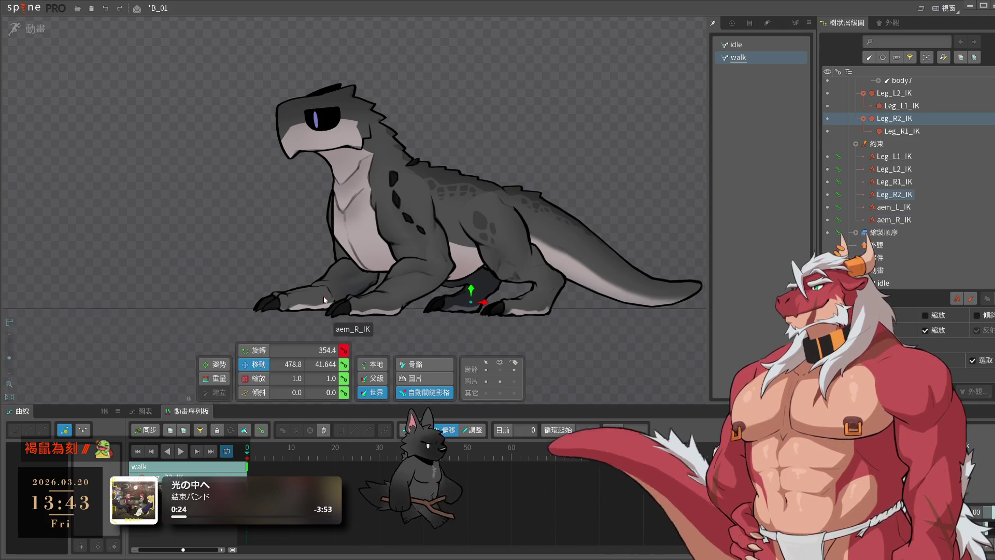
left_click(390, 304, "ctrl")
left_click(390, 302, "ctrl")
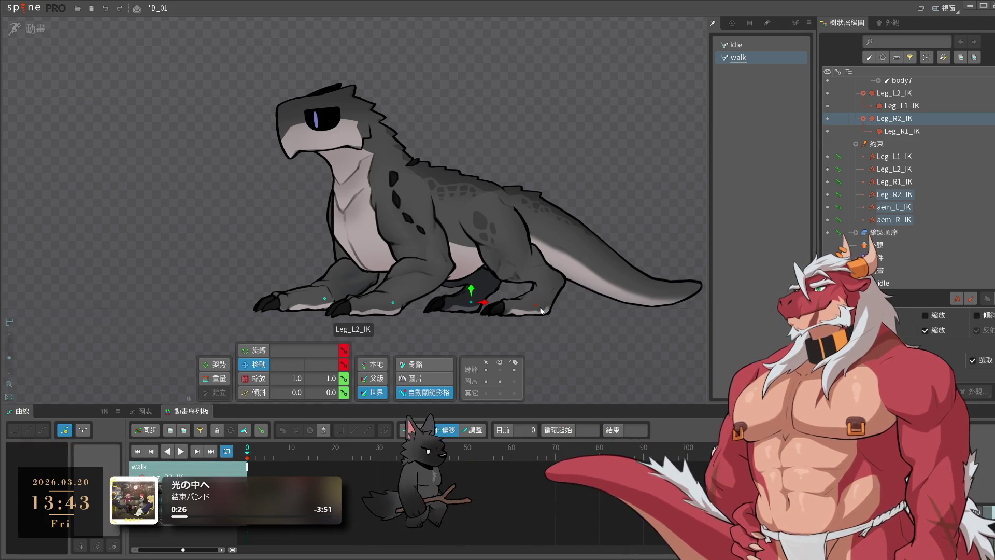
left_click(537, 305, "ctrl")
key("ctrl+1")
key("Escape")
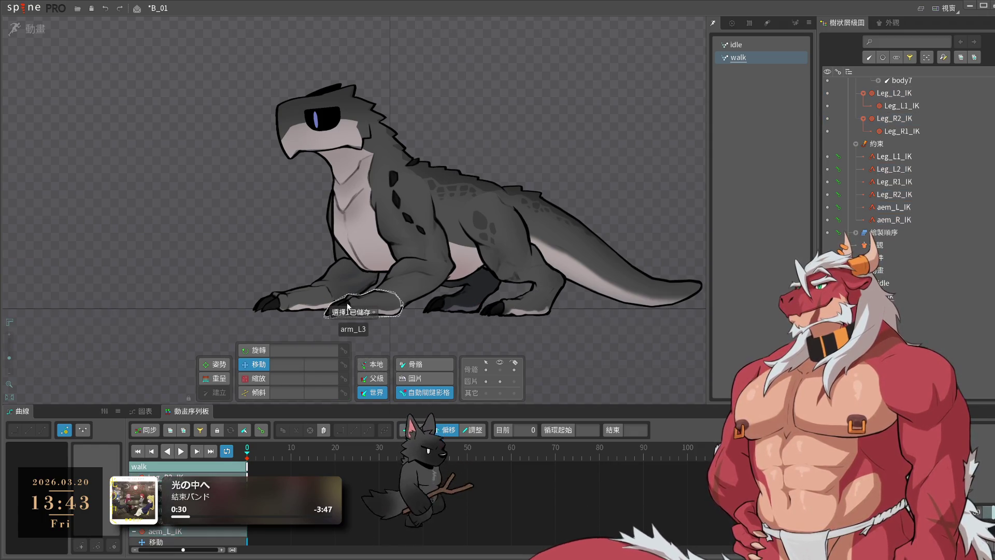
- Move Leg_R2_IK forward, rotate it with Leg_L2_IK to 16.981, and show all bones
left_click(365, 303)
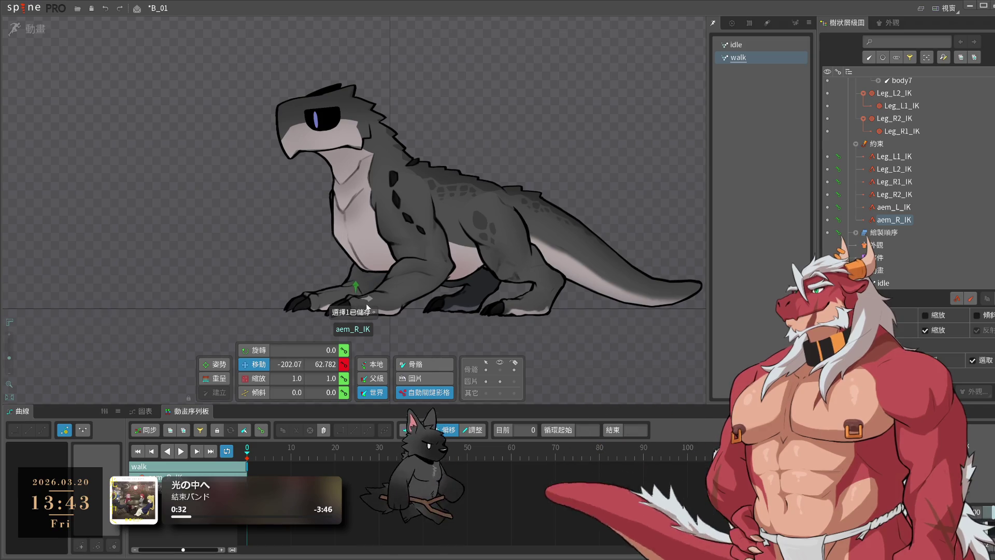
left_click(482, 303)
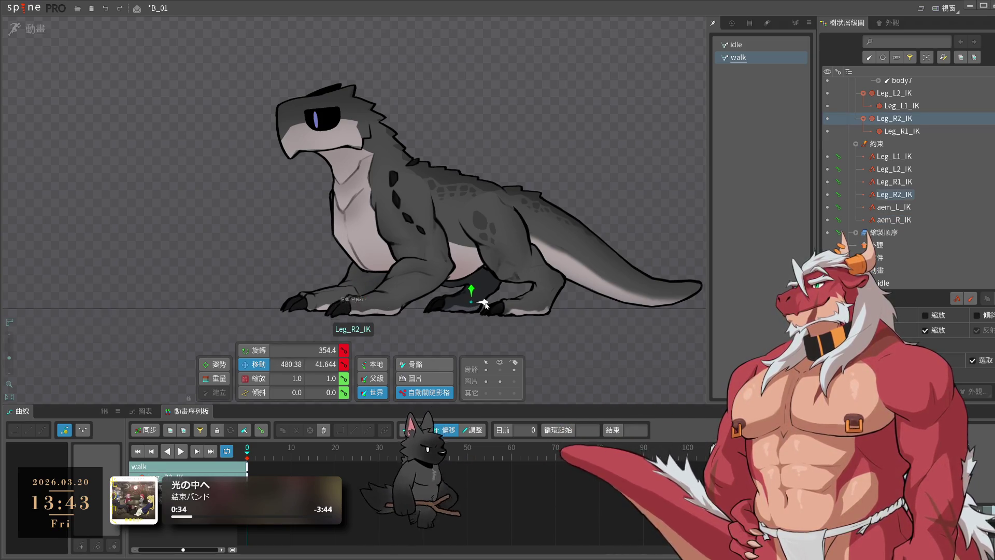
left_click_drag(483, 304, 498, 304)
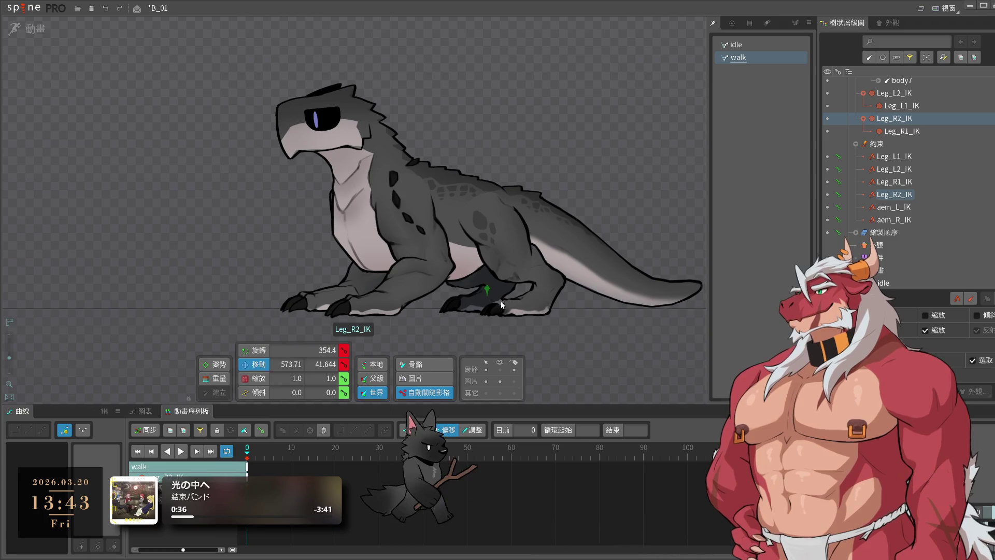
left_click(539, 309, "ctrl")
mouse_move(609, 305)
left_mouse_down()
mouse_move(587, 276)
mouse_move(559, 264)
mouse_move(566, 280)
left_mouse_up()
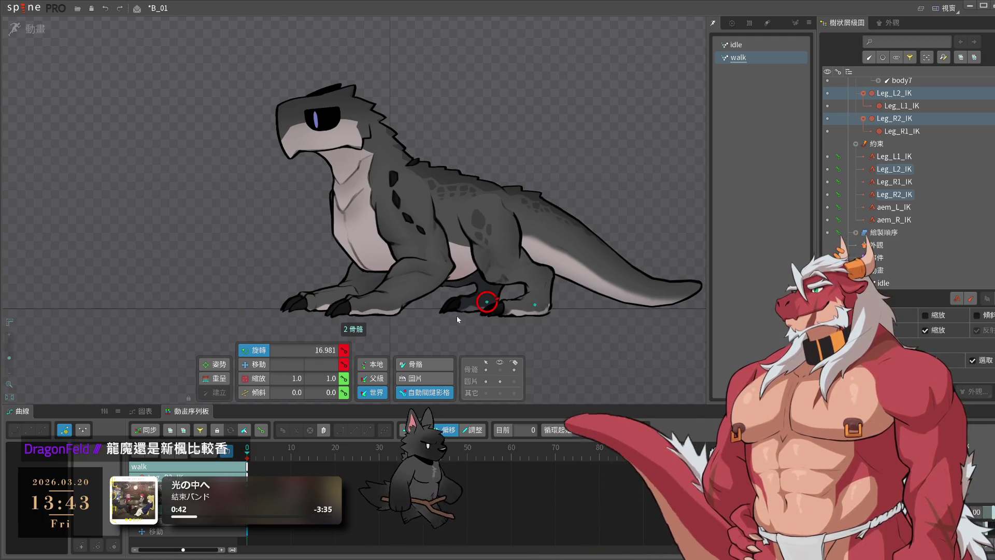
left_click(499, 369)
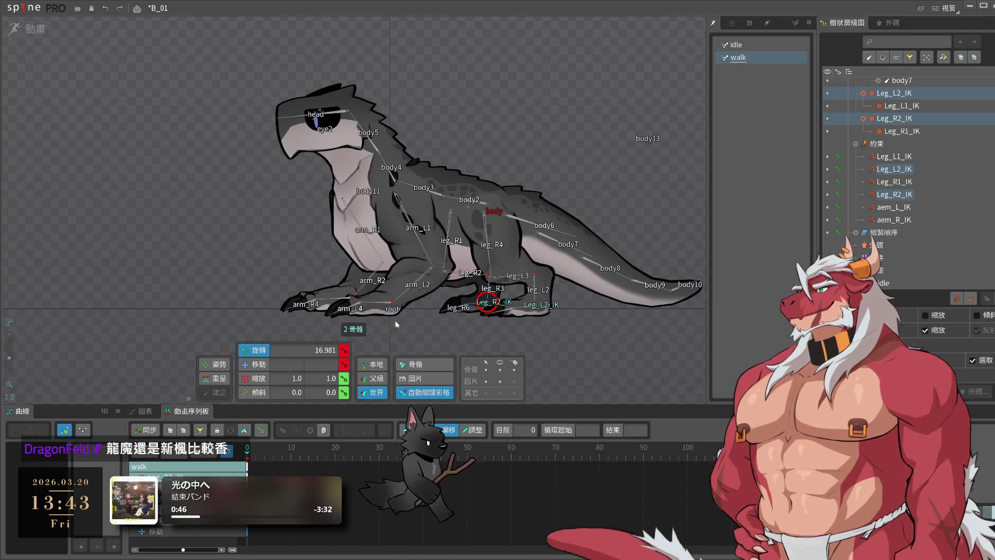
- Copy the selected IK keys and paste them at frame 60
scroll(396, 325, "up", 3)
scroll(300, 273, "down", 3)
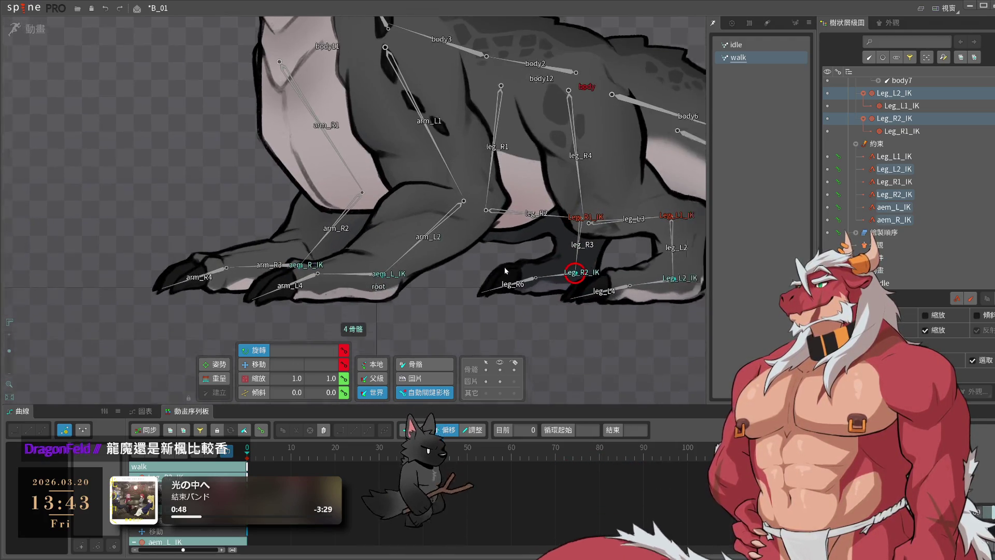
key("ctrl+c")
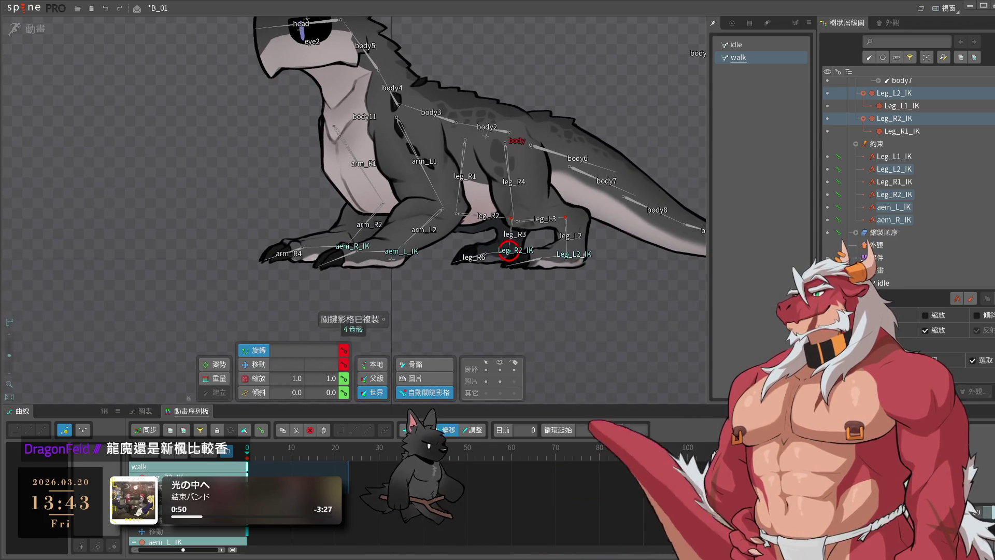
left_click(479, 450)
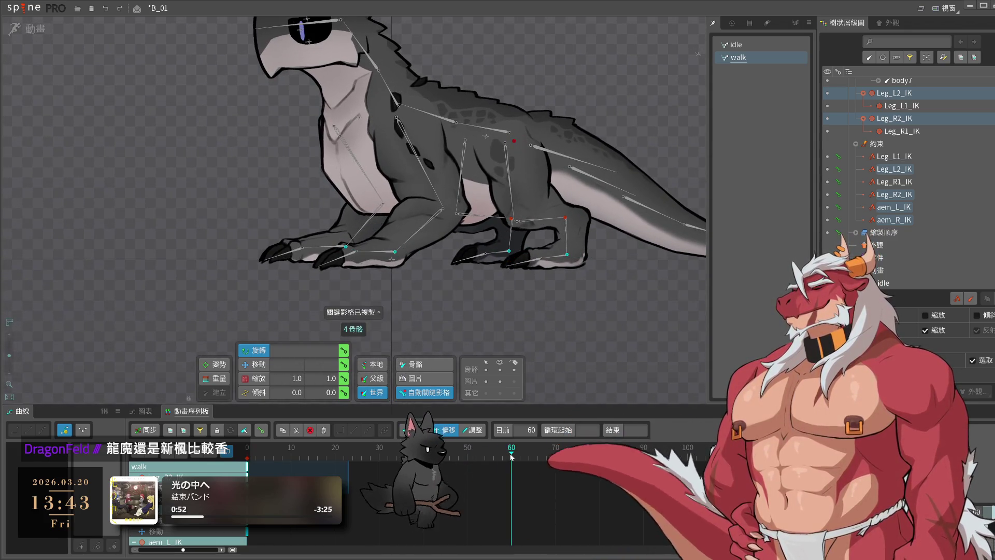
key("ctrl+v")
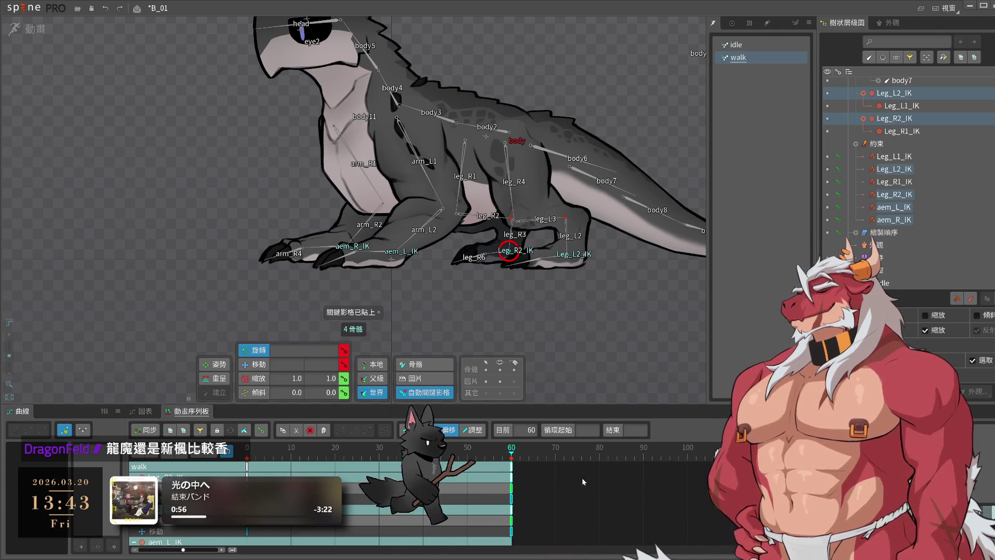
left_click_drag(630, 503, 510, 461)
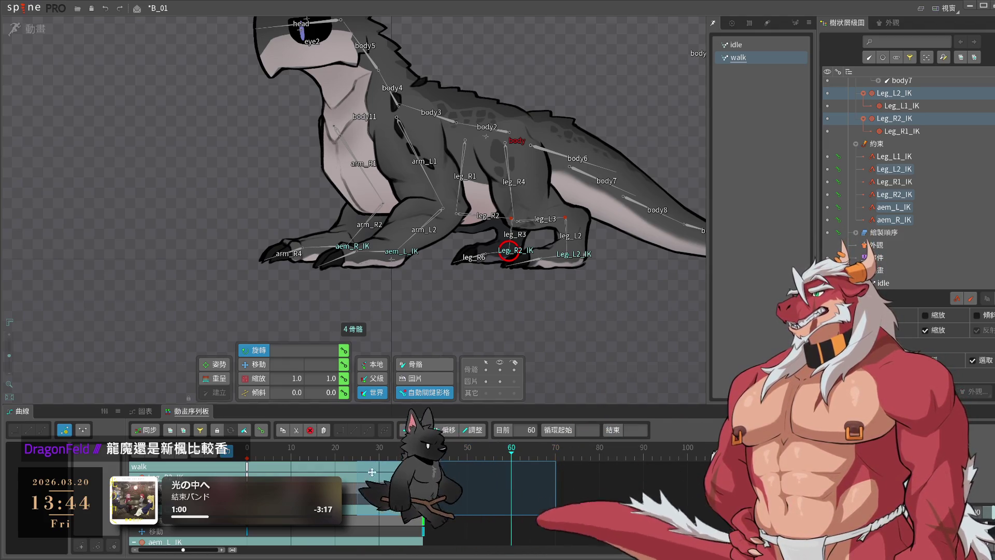
- At frame 20, move Leg_R2_IK to re-pose the hind leg mid-step
left_click(336, 468)
left_click_drag(537, 296, 581, 352)
left_click_drag(574, 313, 490, 309)
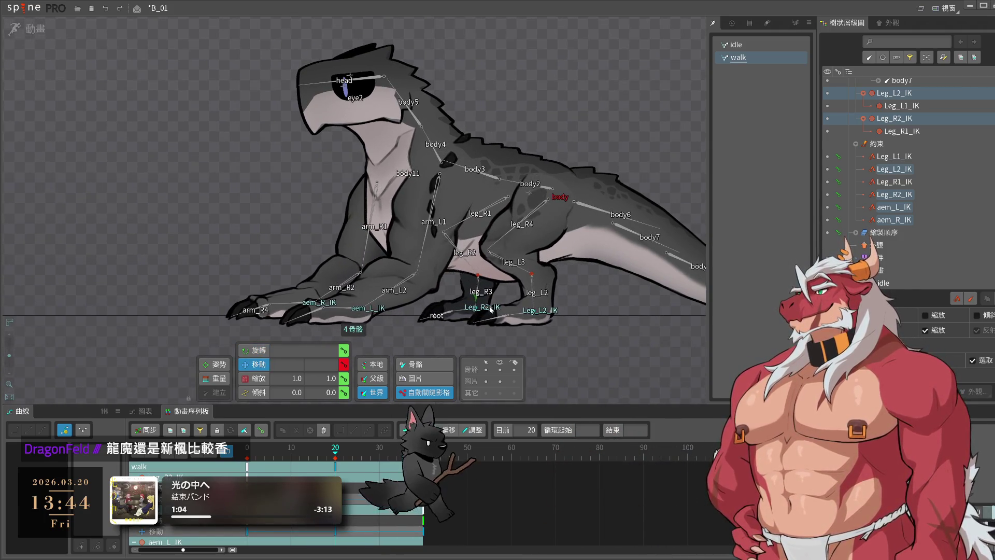
left_click(580, 317)
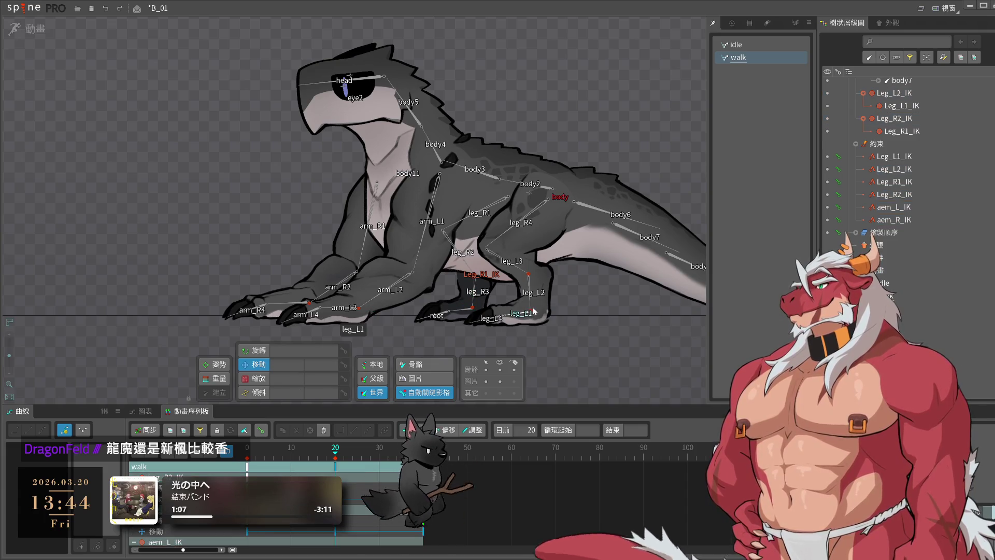
scroll(533, 312, "up", 3)
left_click(531, 314)
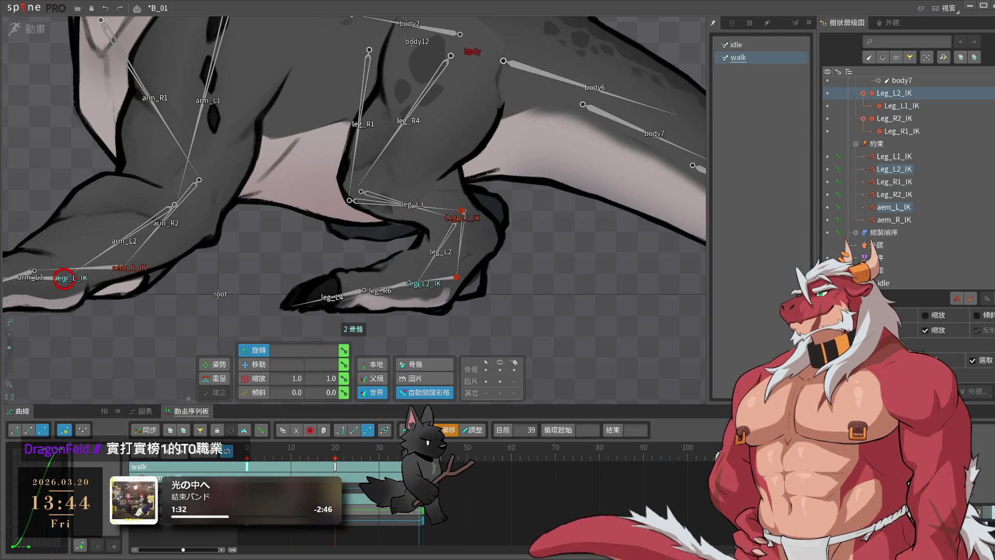
left_click_drag(458, 279, 491, 279)
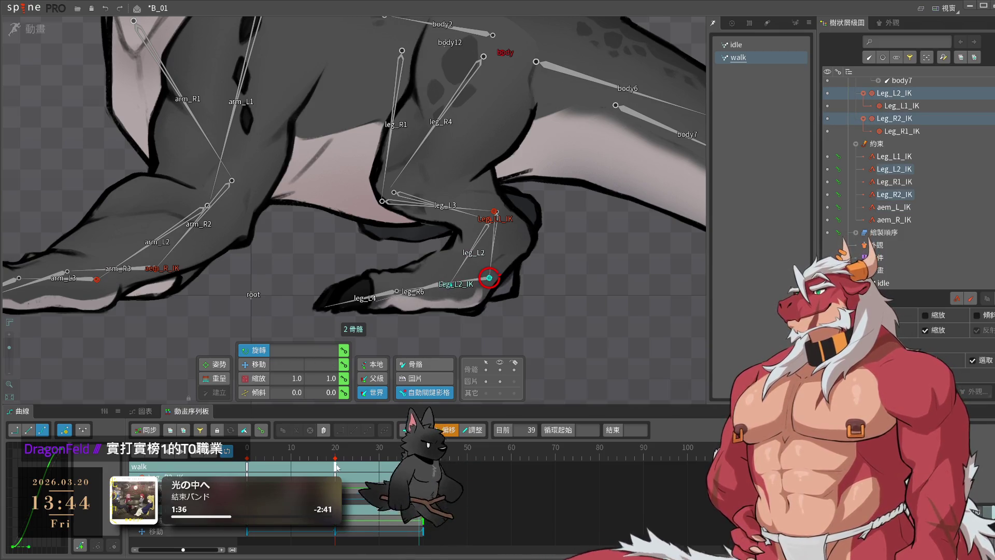
- Shift the mid-step key from frame 20 to frame 25 in the Dopesheet
left_click_drag(335, 466, 357, 467)
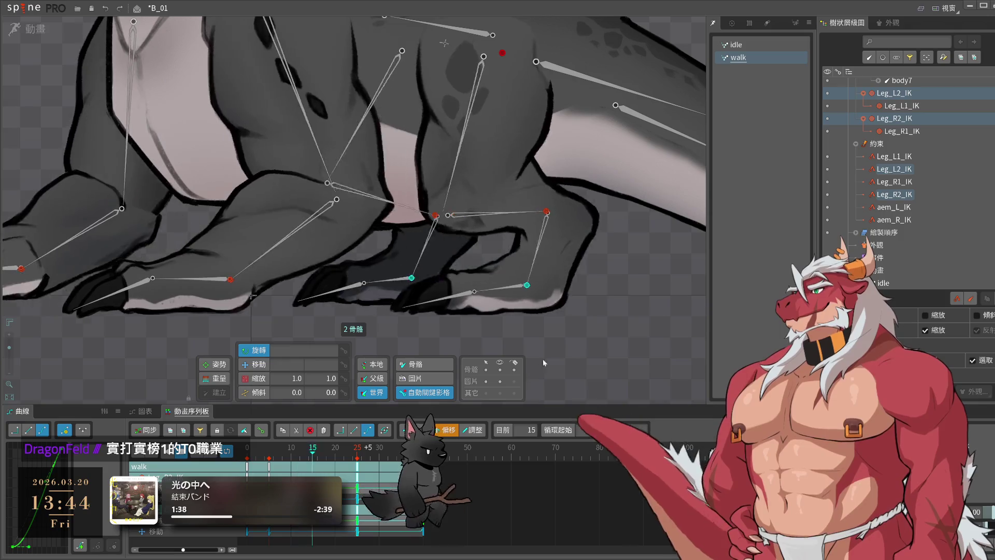
scroll(394, 249, "down", 5)
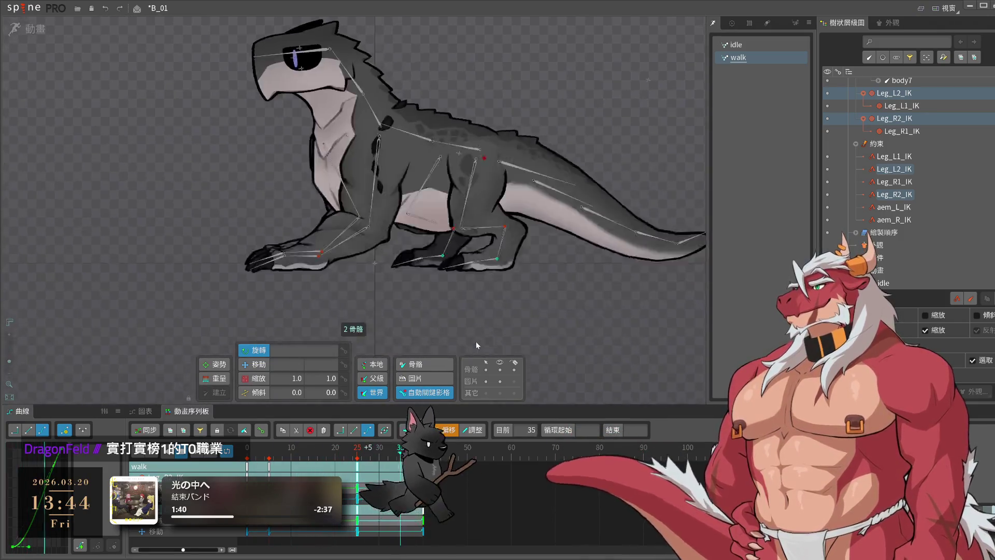
scroll(449, 323, "down", 3)
left_click_drag(393, 288, 468, 347)
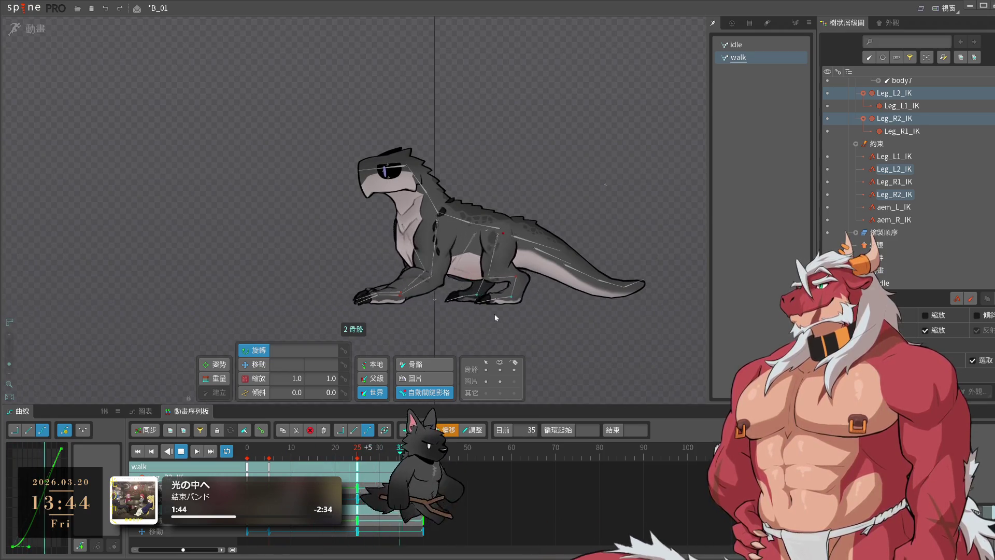
scroll(495, 317, "up", 2)
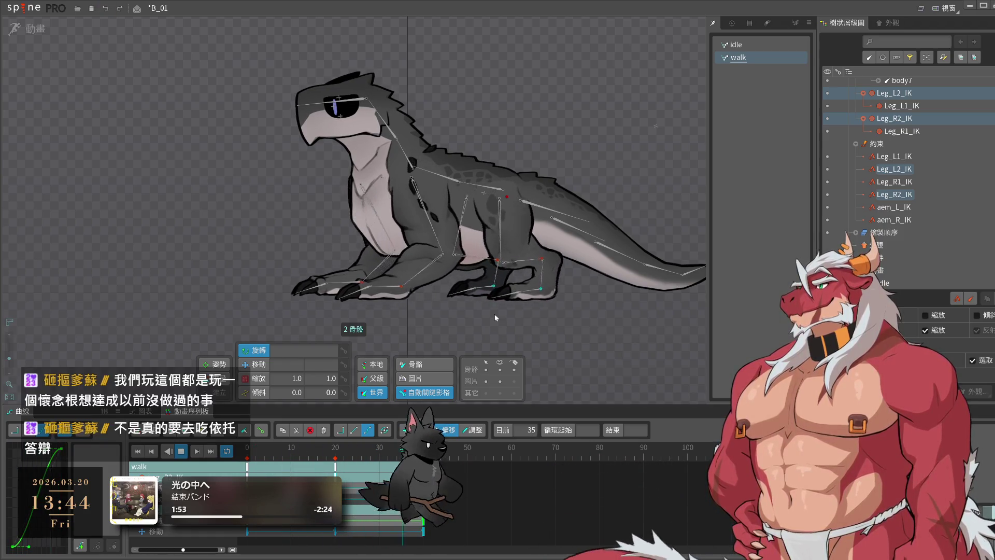
left_click(570, 324)
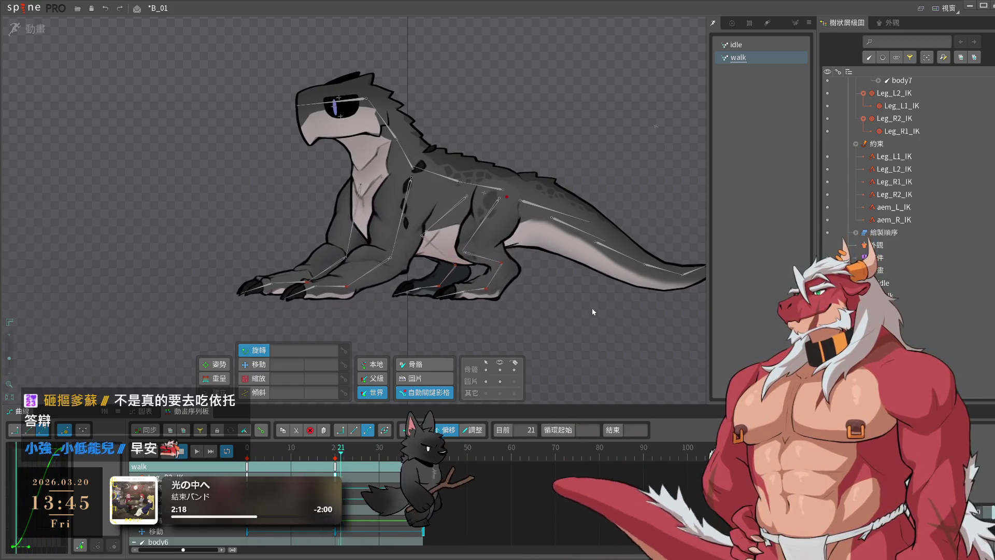
scroll(361, 303, "up", 3)
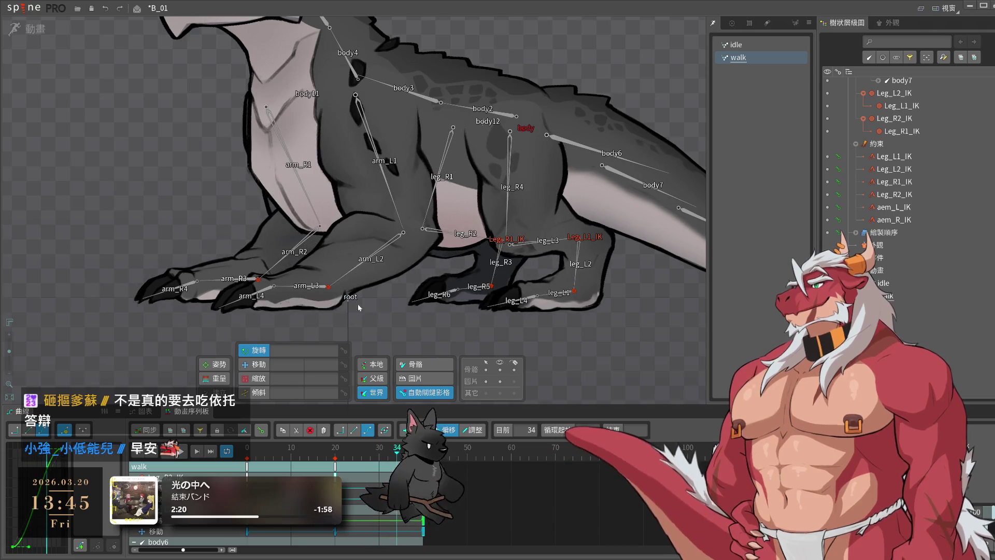
left_click(328, 288)
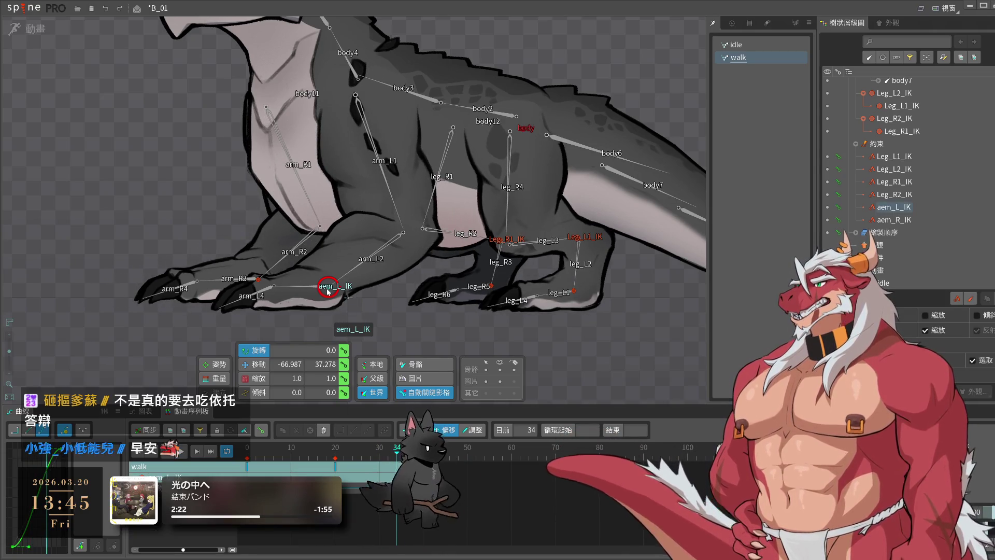
left_click(262, 285, "ctrl")
key("space")
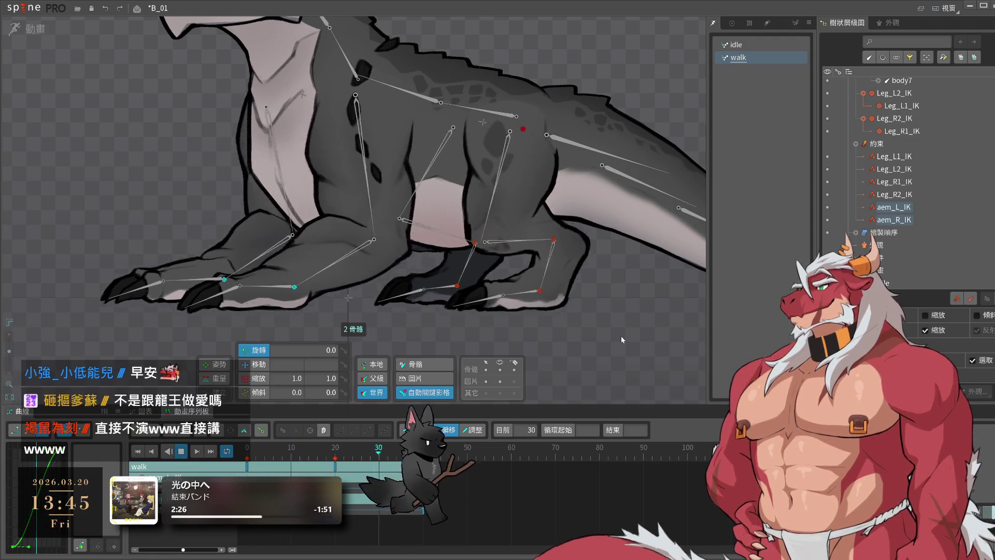
left_click(620, 335)
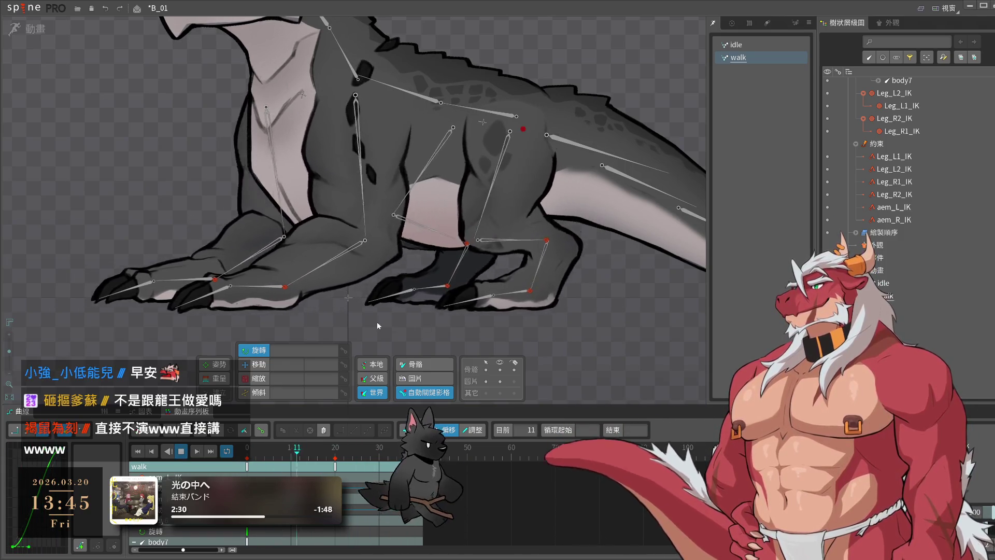
key("space")
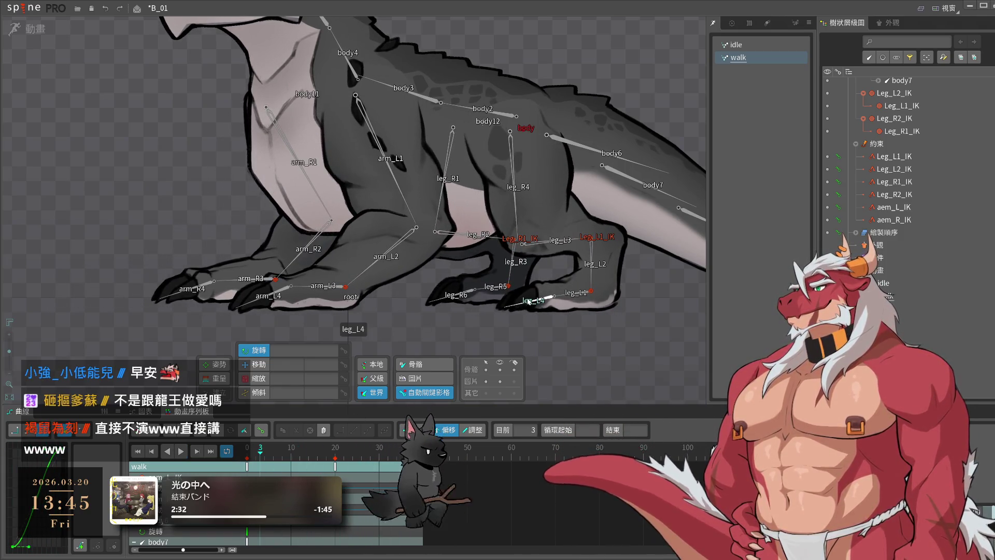
left_click_drag(601, 277, 501, 313)
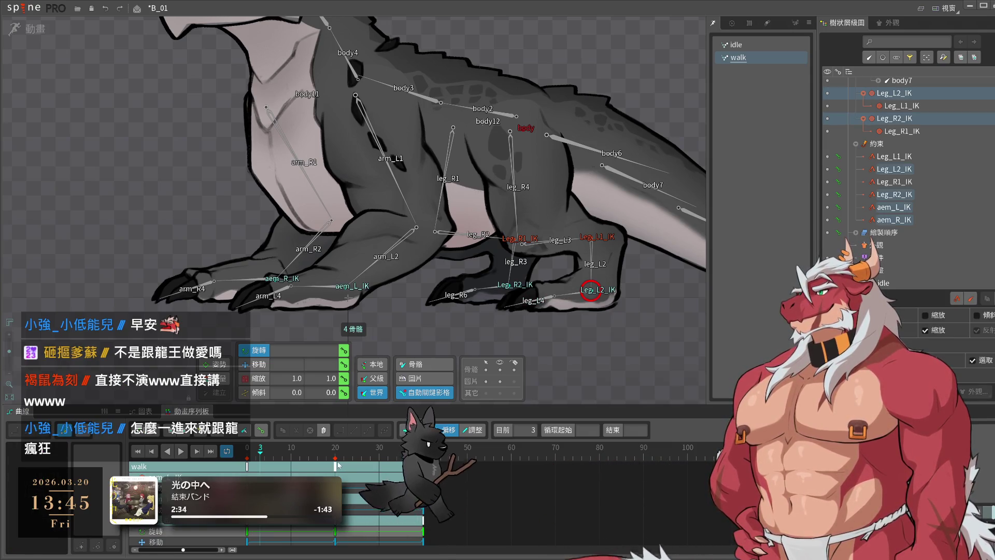
key("space")
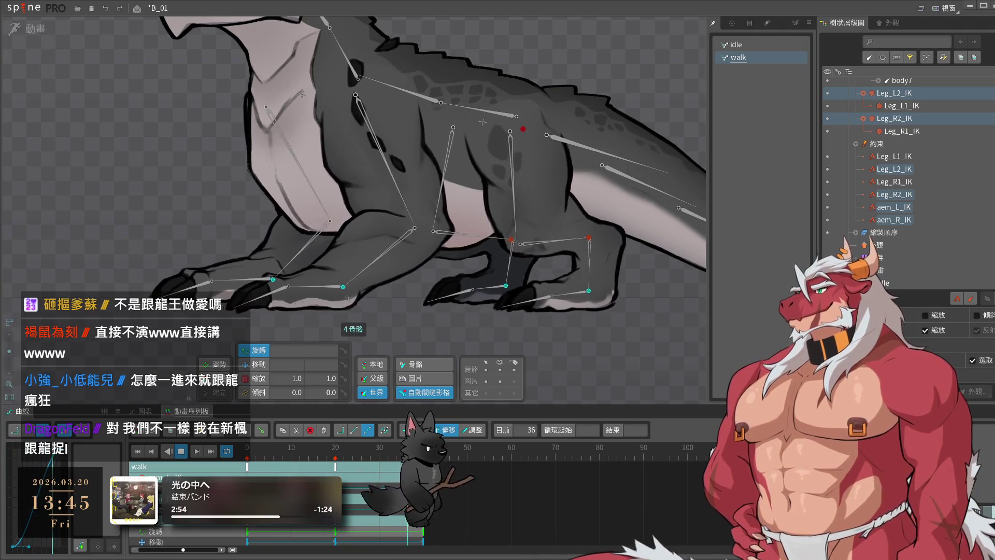
left_click(226, 157)
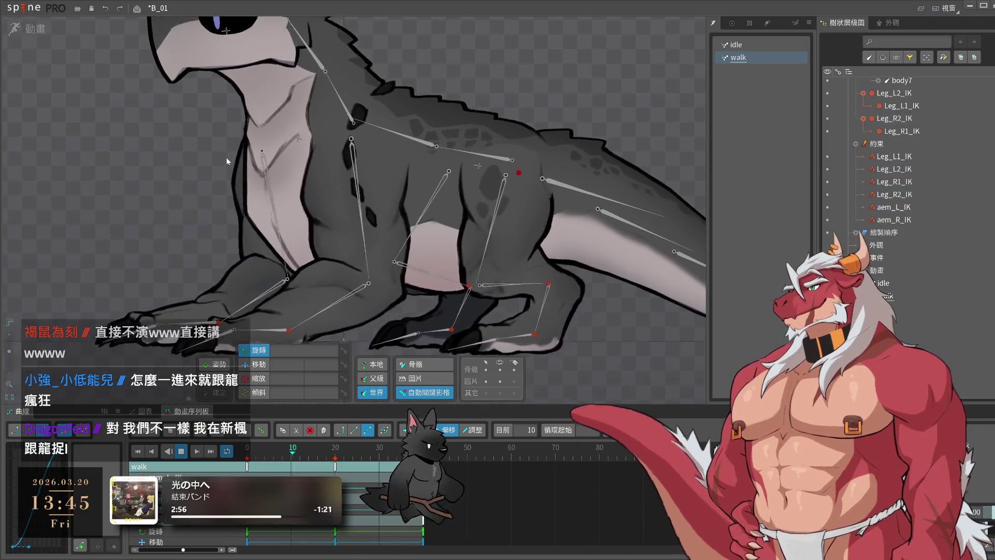
- Paste body12's starting key at frame 40 and remove the frame-20 key
scroll(465, 211, "down", 2)
left_click(480, 173)
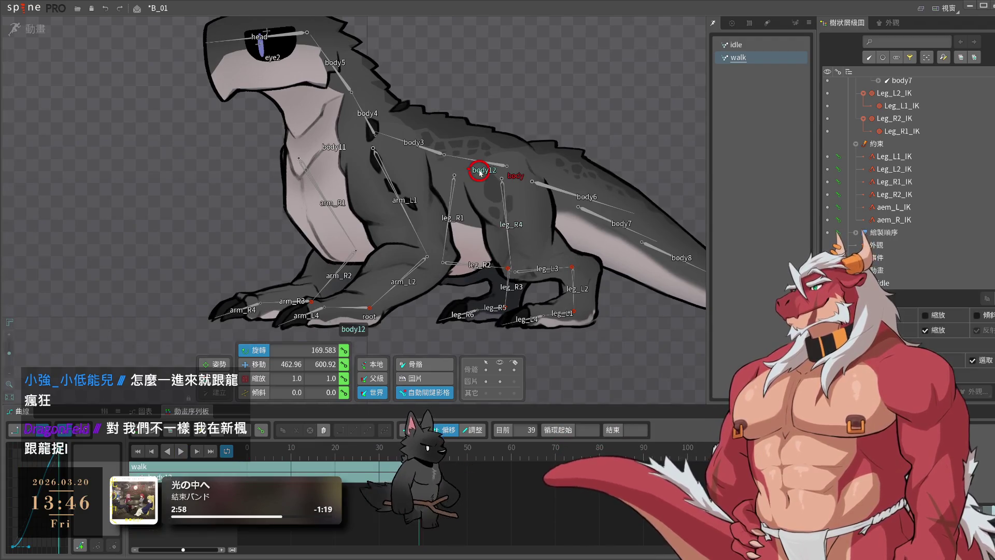
left_click(478, 171)
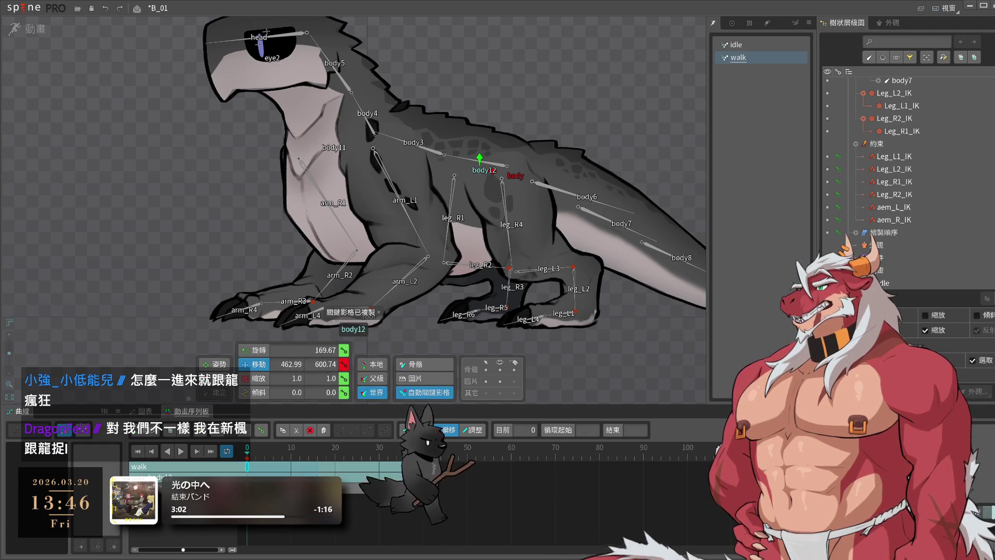
left_click(423, 457)
key("ctrl+v")
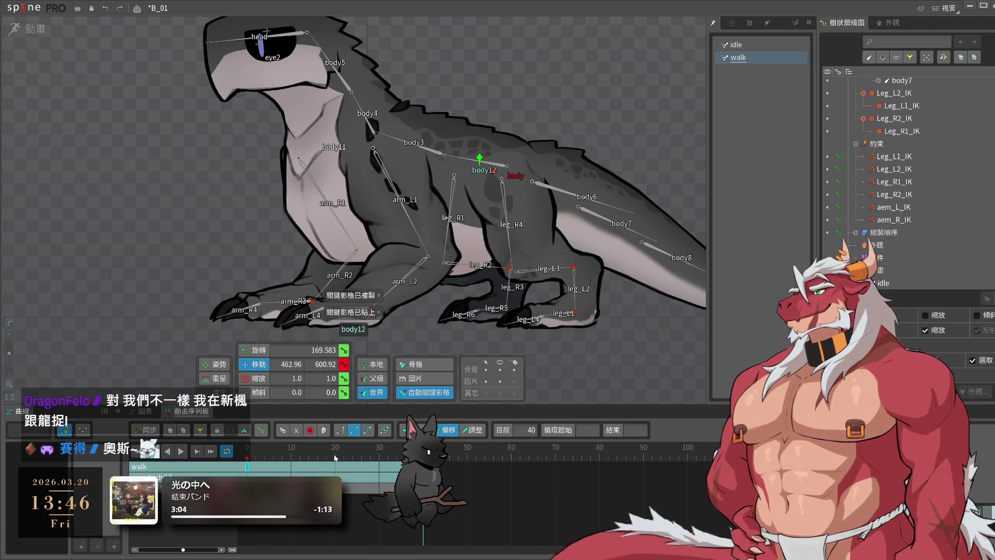
left_click(335, 457)
left_click(293, 454)
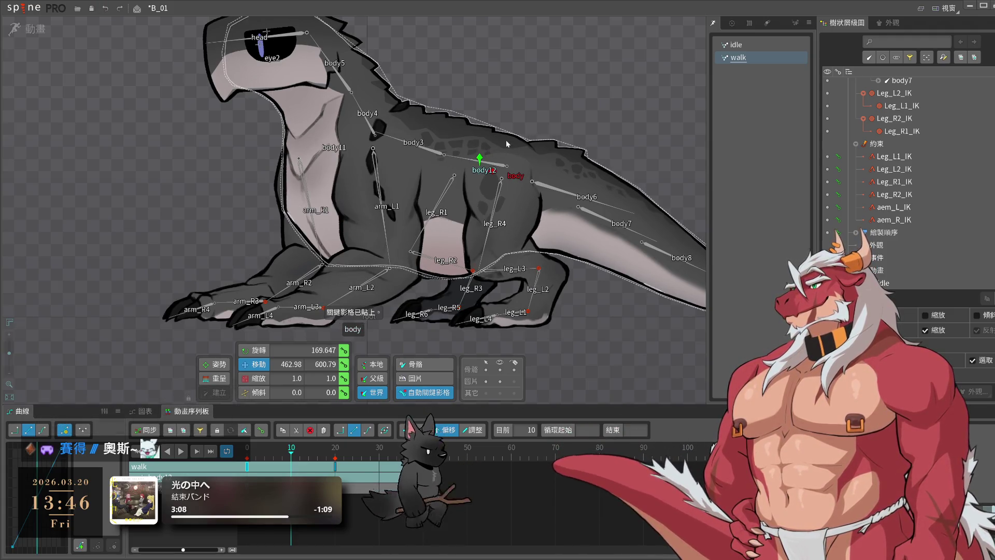
key("ctrl+z")
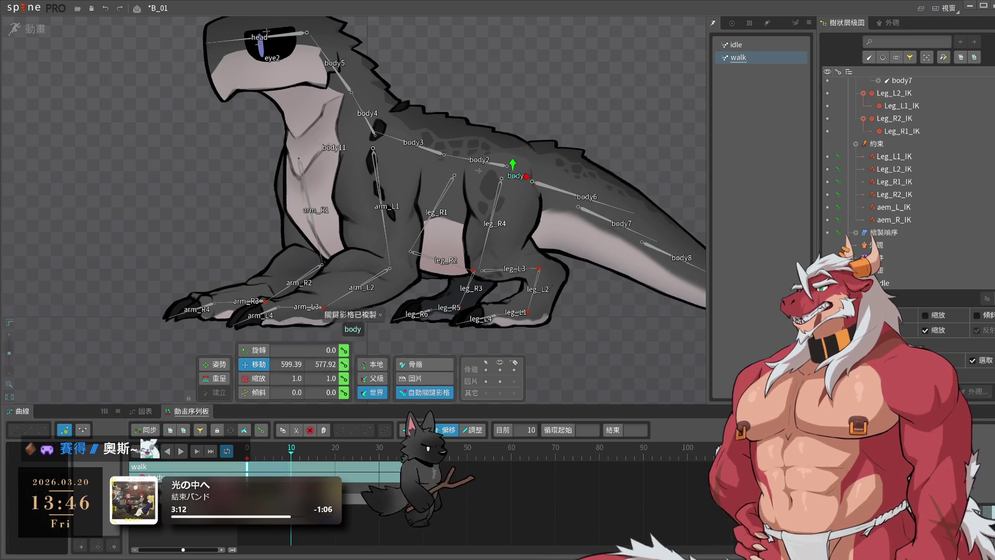
- Move the body key from frame 20 to 14, paste body keys at frame 20, and preview
left_click(423, 454)
left_click(335, 454)
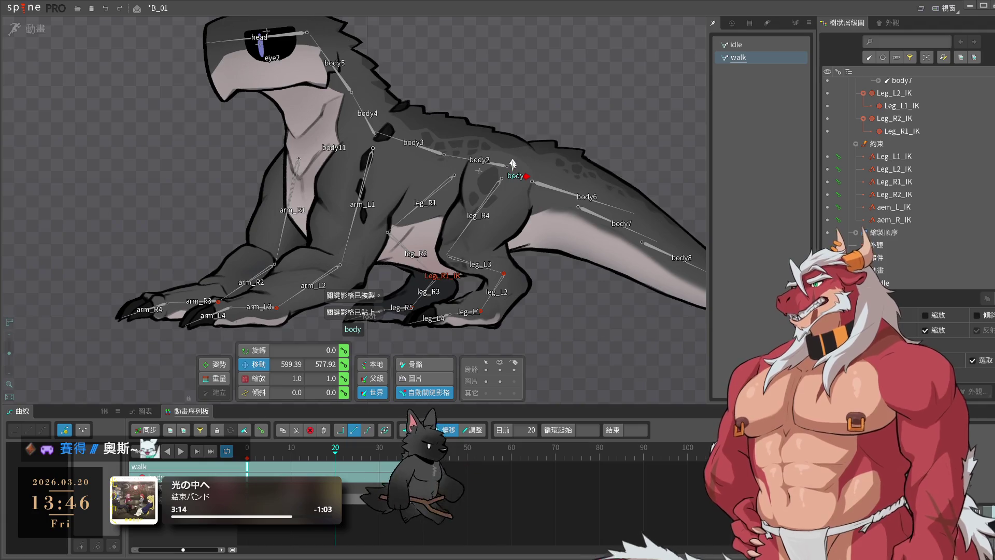
key("space")
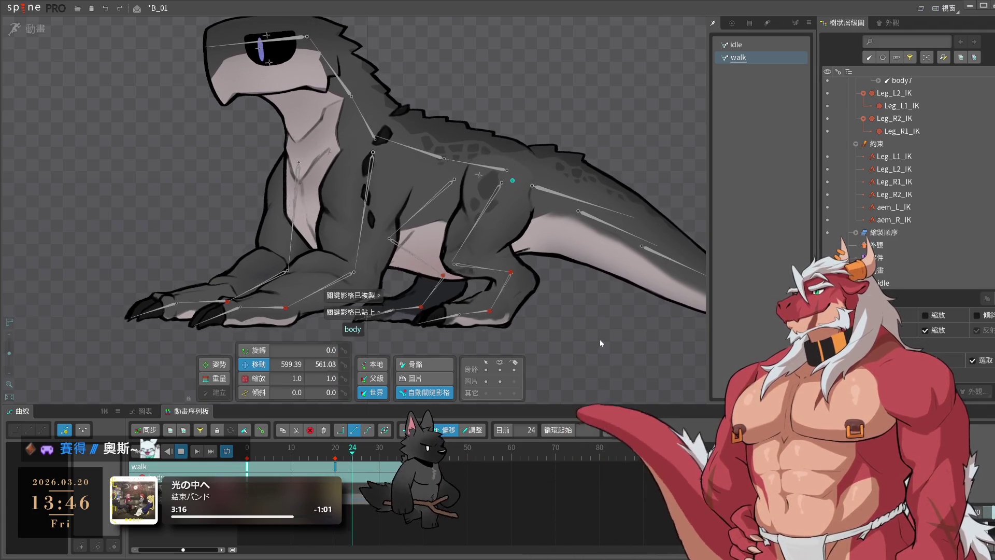
key("space")
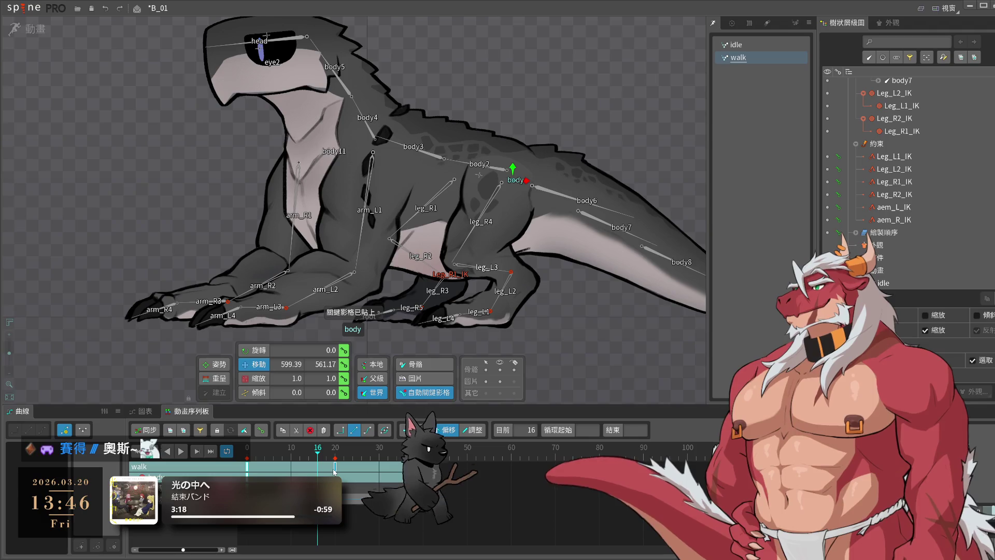
left_click_drag(335, 469, 309, 469)
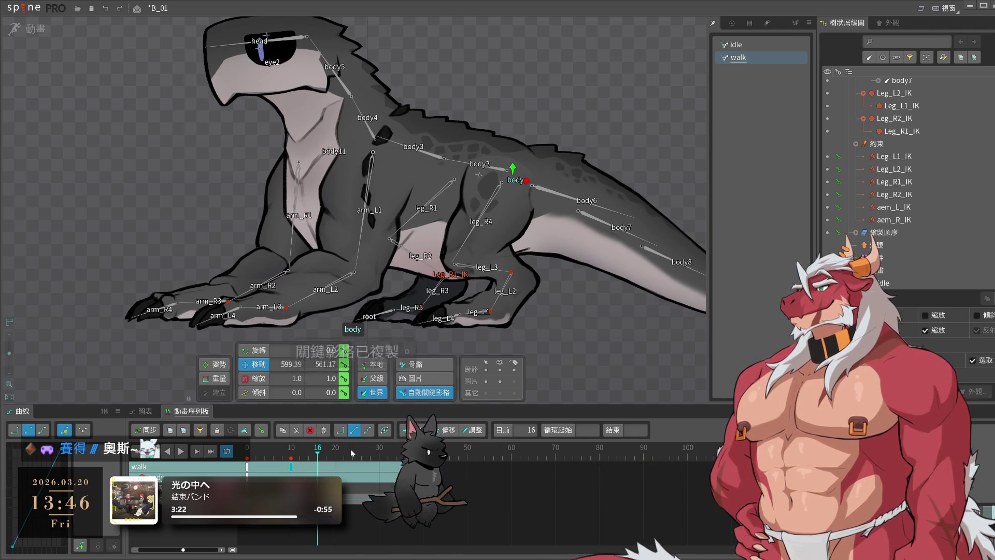
left_click(335, 450)
key("ctrl+v")
key("space")
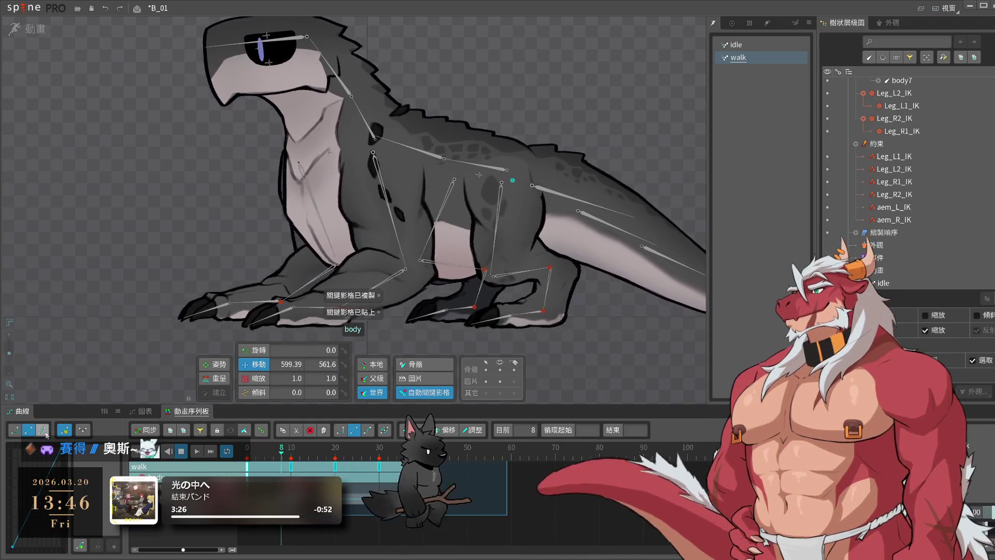
left_click(549, 328)
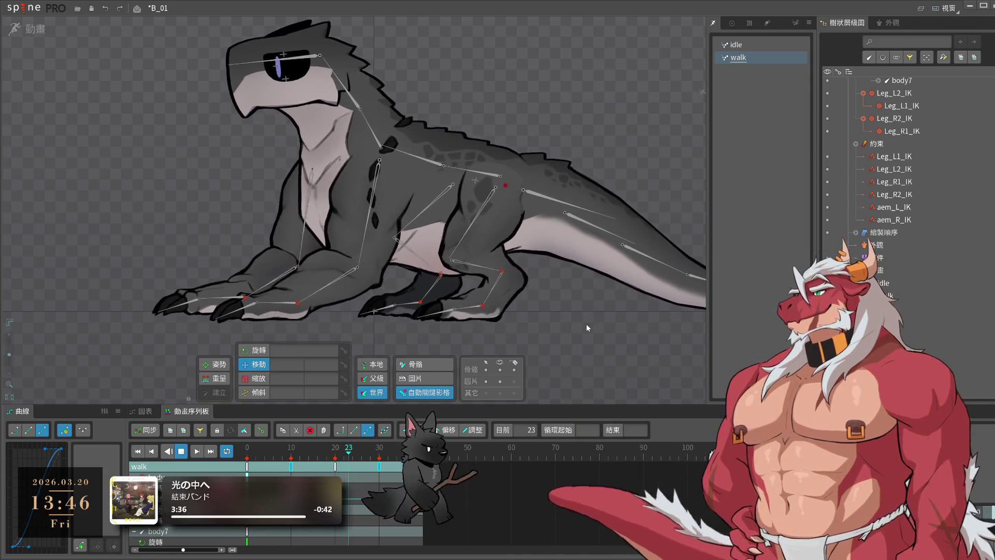
left_click(560, 308)
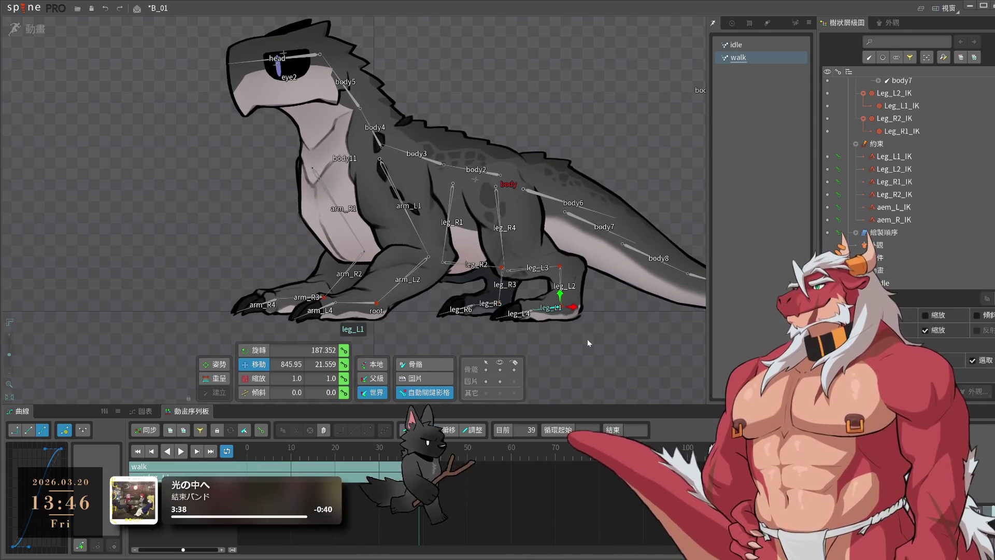
- Shift the four saved limb IK targets slightly right at frame 0
key("ctrl+1")
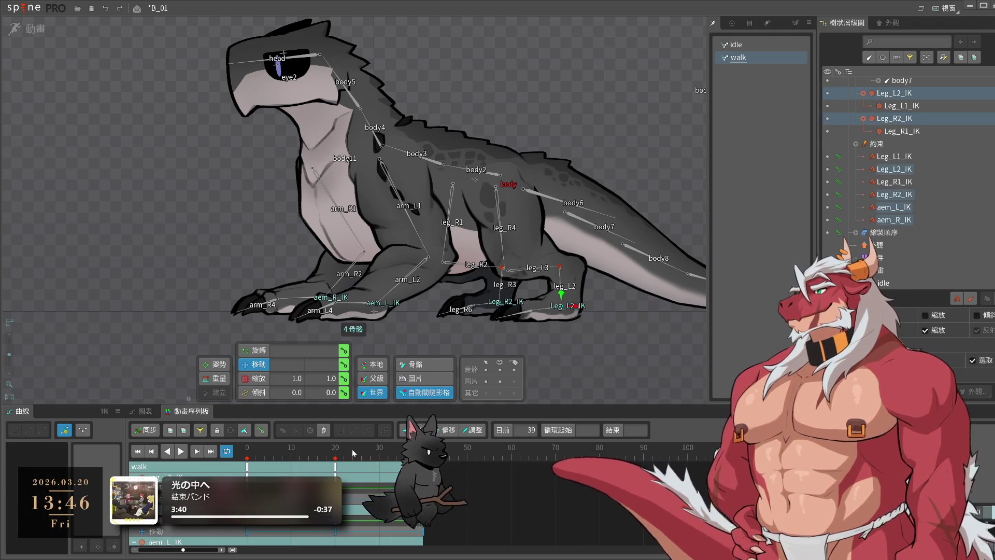
left_click(182, 453)
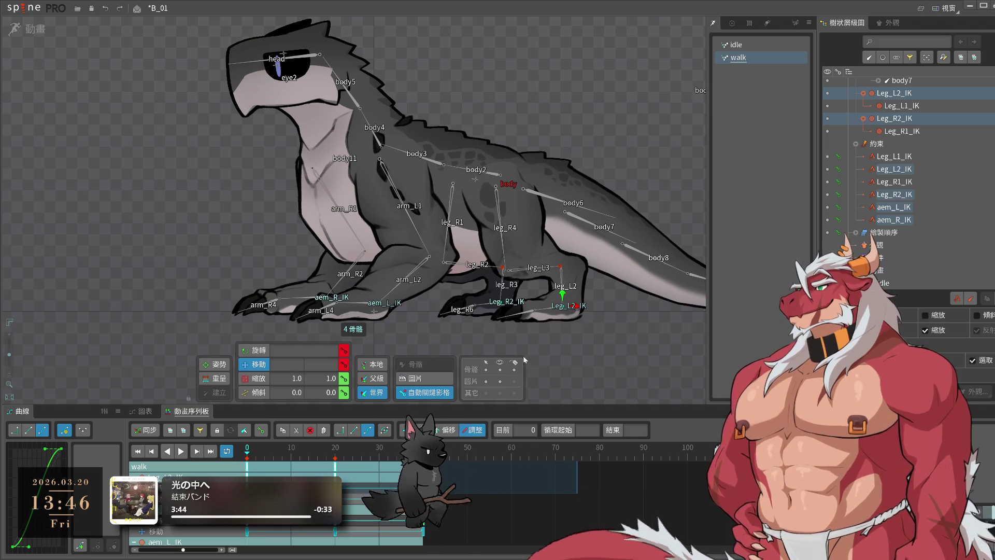
left_click_drag(584, 306, 597, 306)
- Play the walk loop from the first frame to check the stride
key("space")
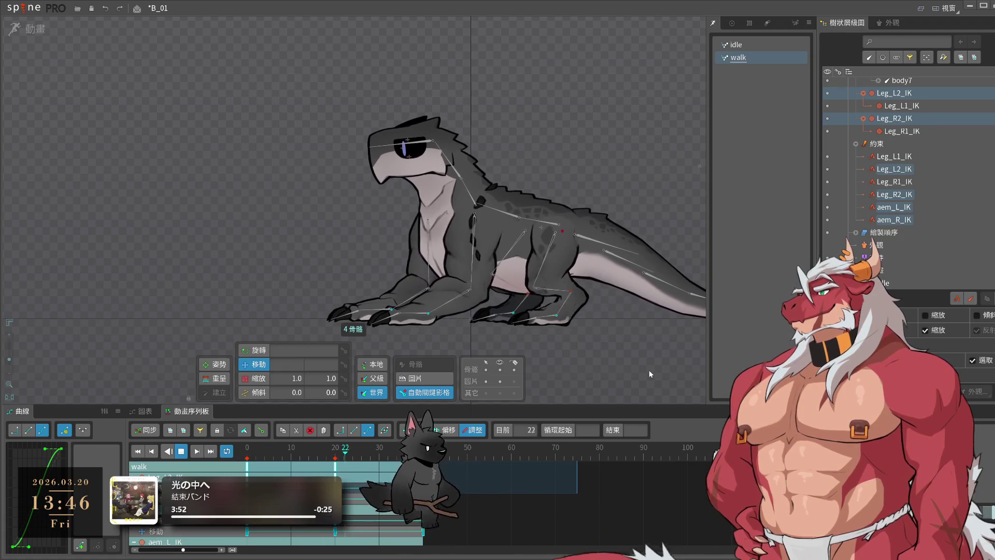
left_click_drag(460, 329, 511, 320)
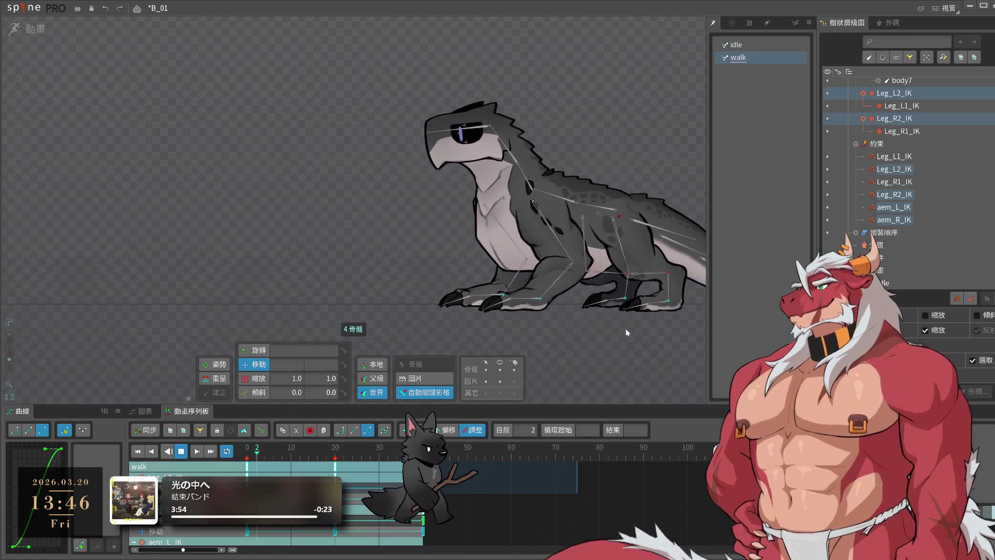
key("space")
scroll(527, 308, "up", 3)
left_click(211, 454)
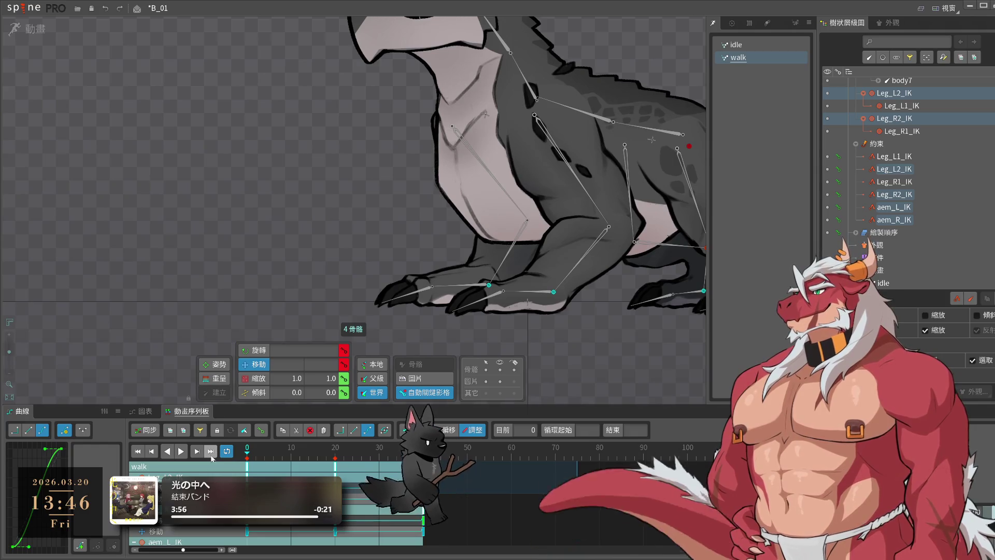
left_click_drag(635, 328, 567, 329)
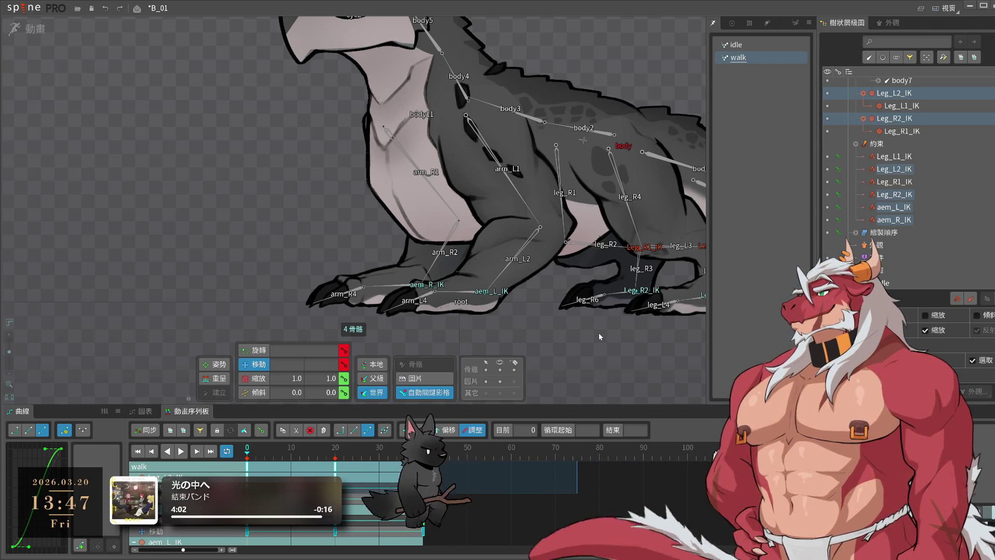
key("space")
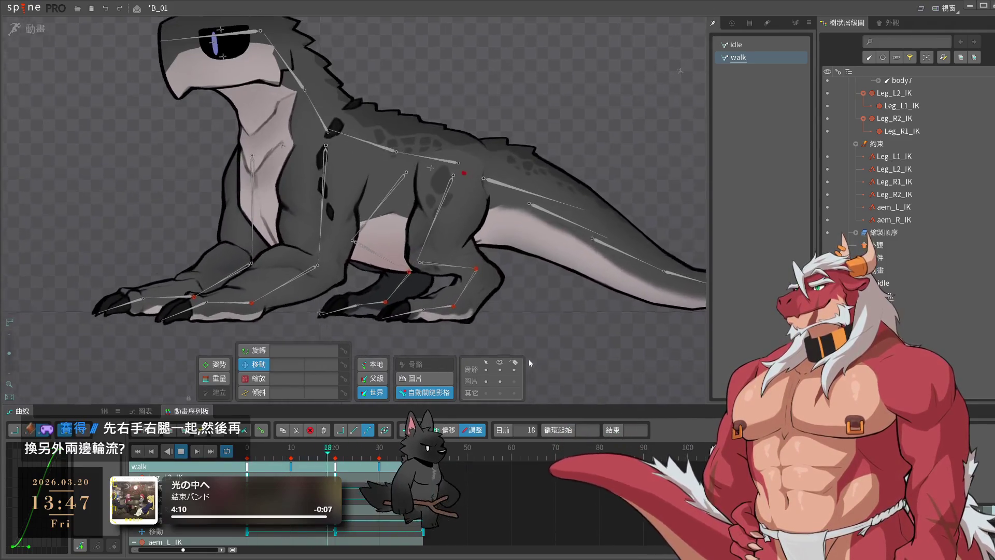
key("space")
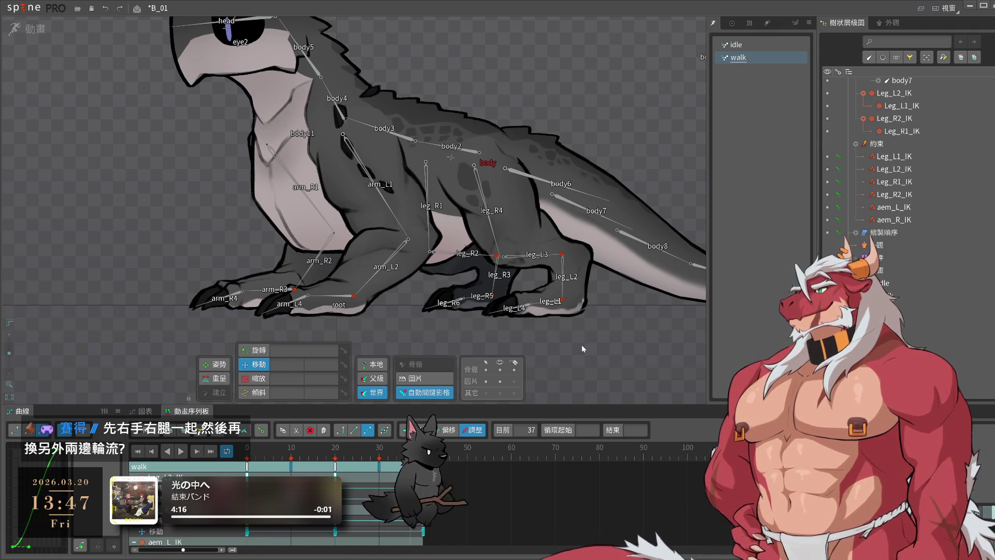
left_click(496, 299)
scroll(496, 299, "up", 5)
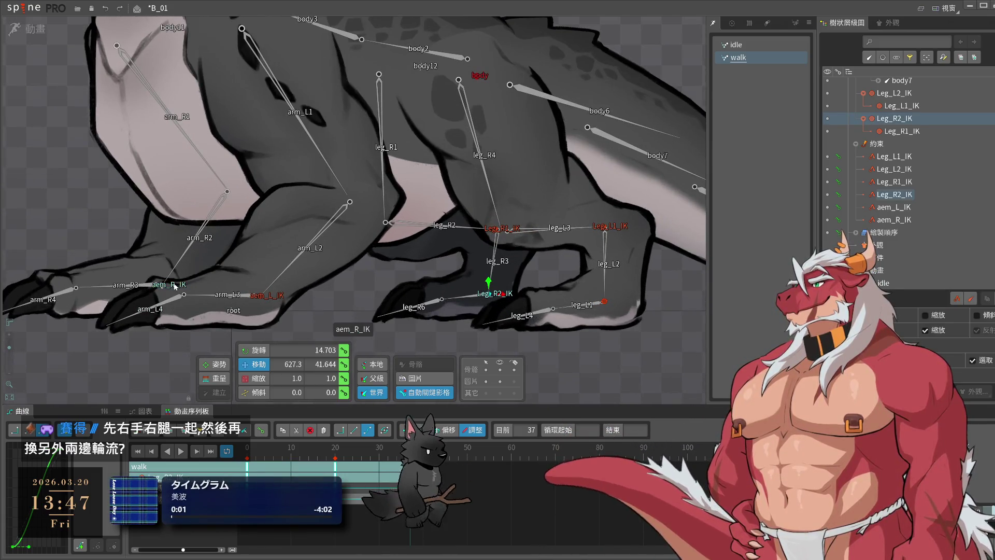
left_click(176, 285, "ctrl")
scroll(380, 264, "down", 2)
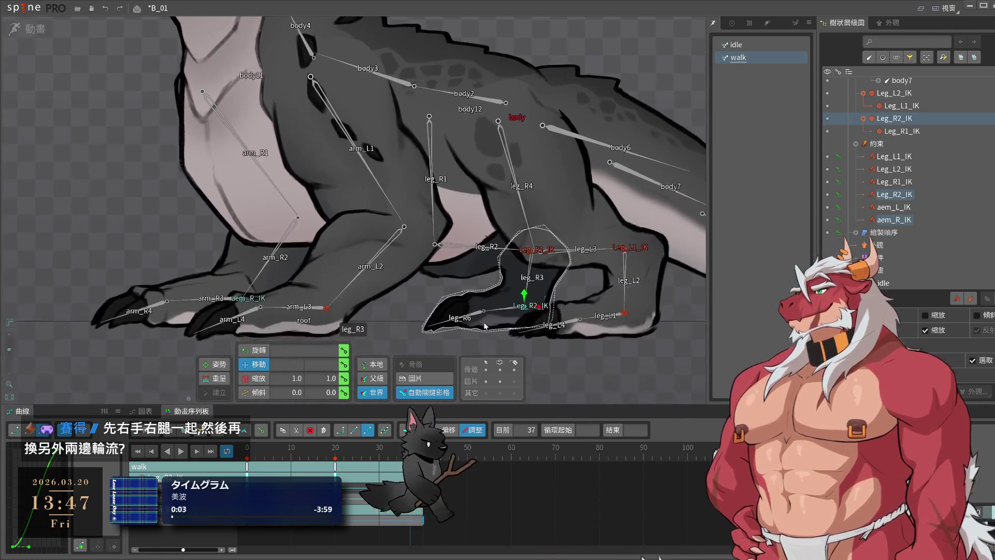
key("space")
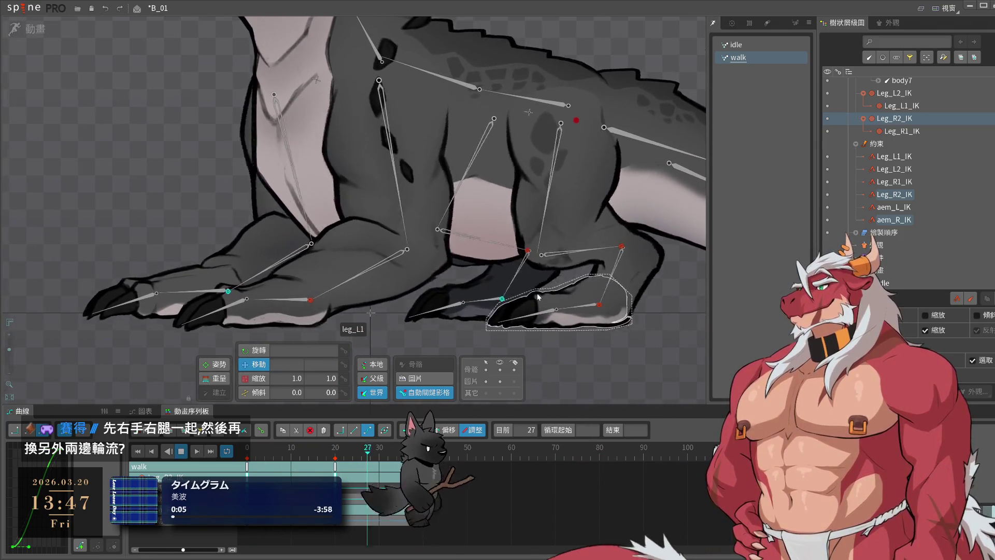
key("space")
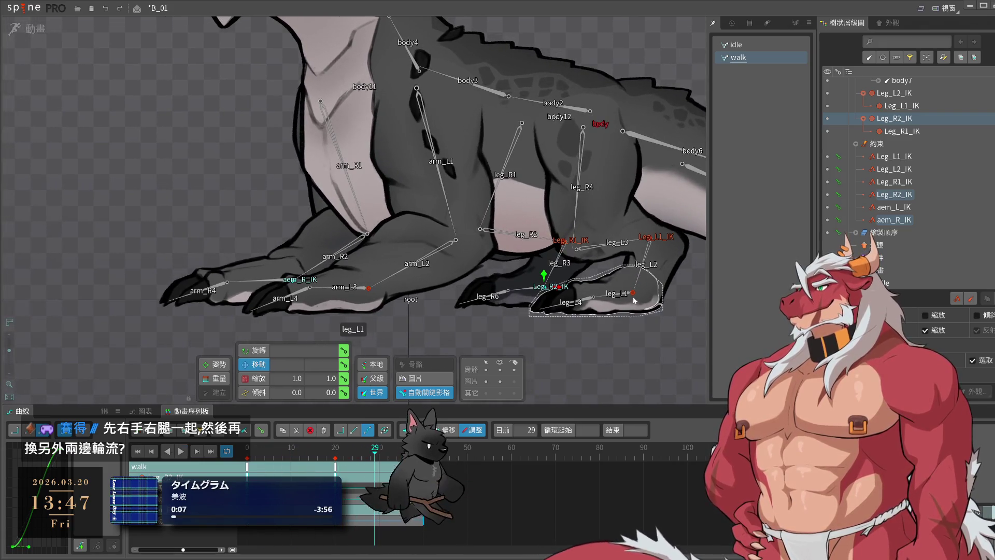
left_click(634, 299)
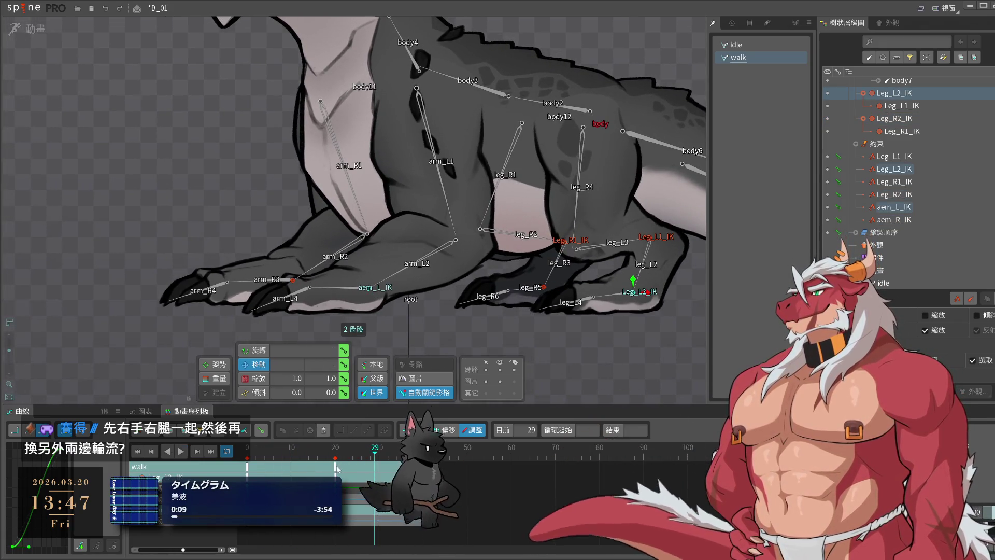
left_click(633, 360)
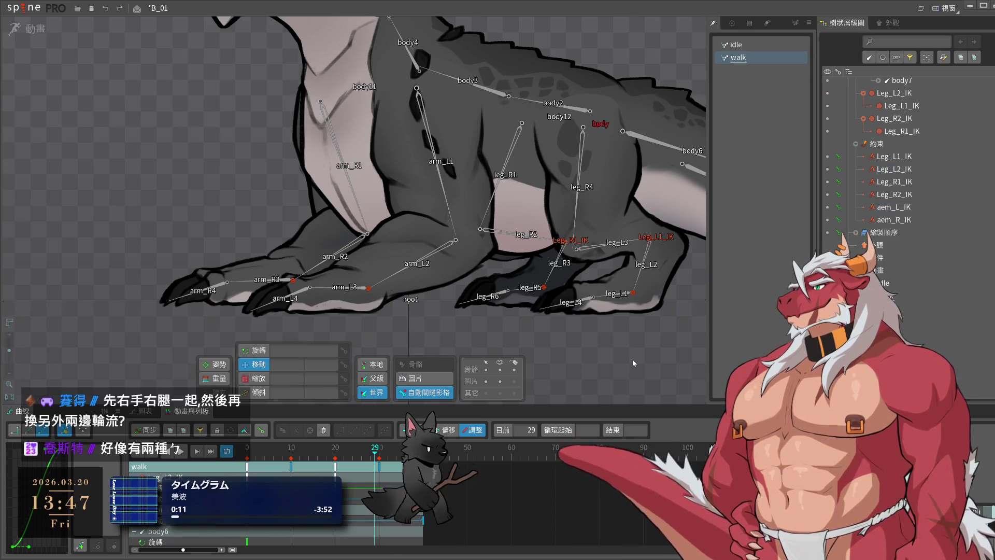
left_click(533, 287)
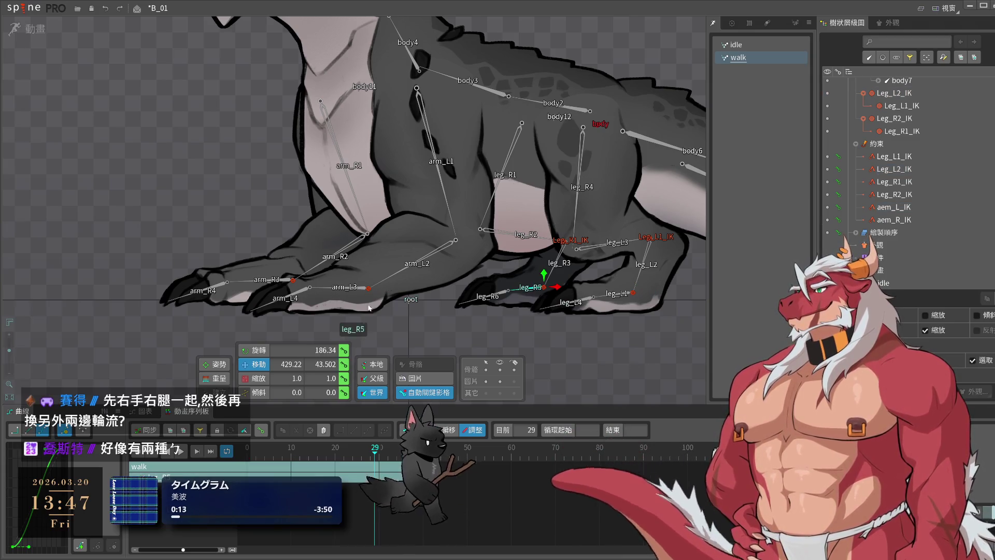
key("Home")
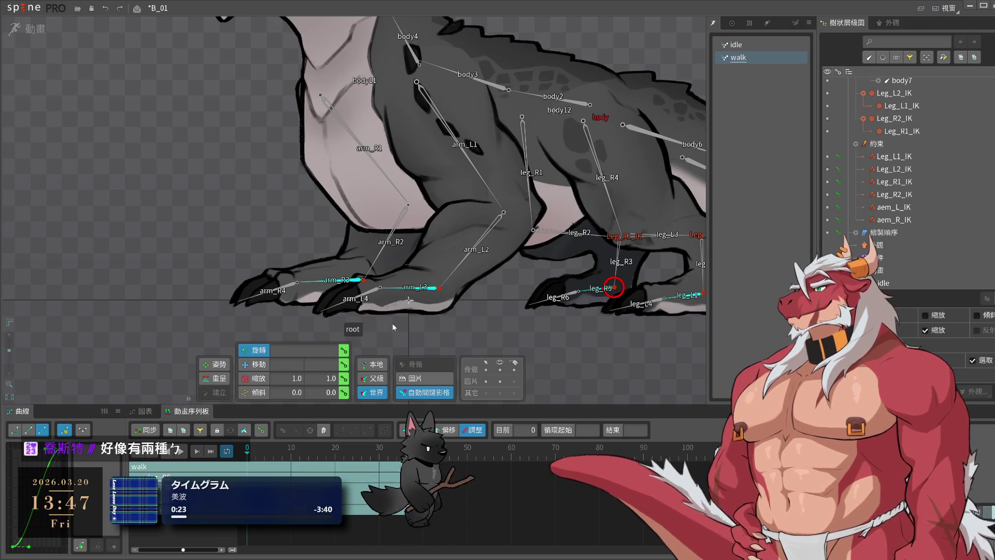
left_click(250, 449)
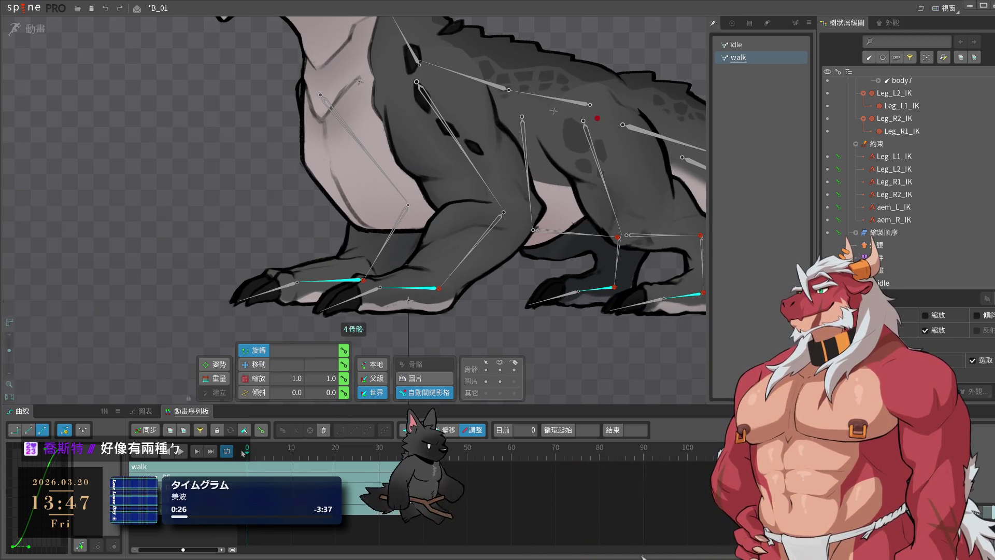
left_click(344, 350)
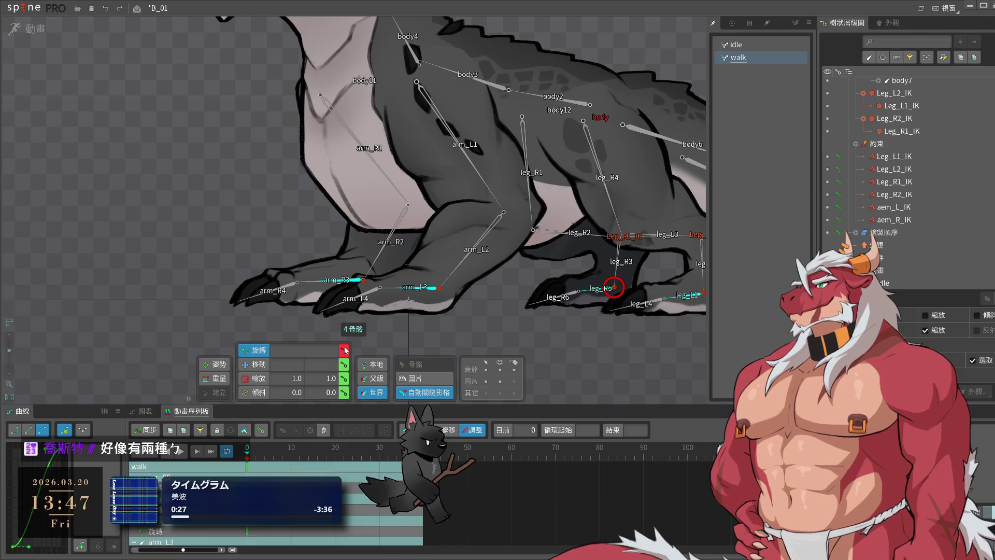
left_click(256, 457)
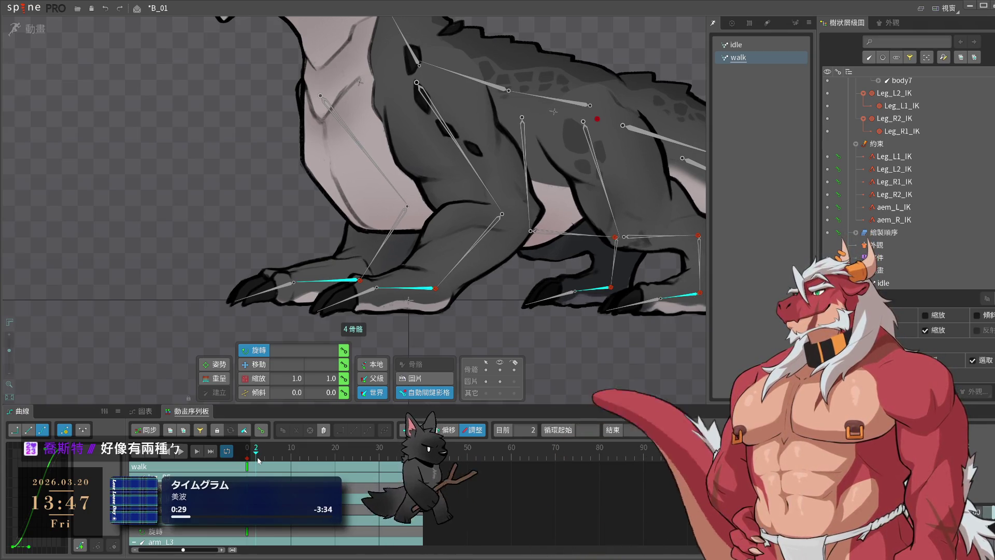
left_click(362, 280)
left_click(458, 289, "ctrl")
left_click(611, 287, "ctrl")
left_click(684, 295, "ctrl")
mouse_move(328, 455)
left_mouse_down()
mouse_move(233, 461)
mouse_move(284, 467)
mouse_move(246, 468)
left_mouse_up()
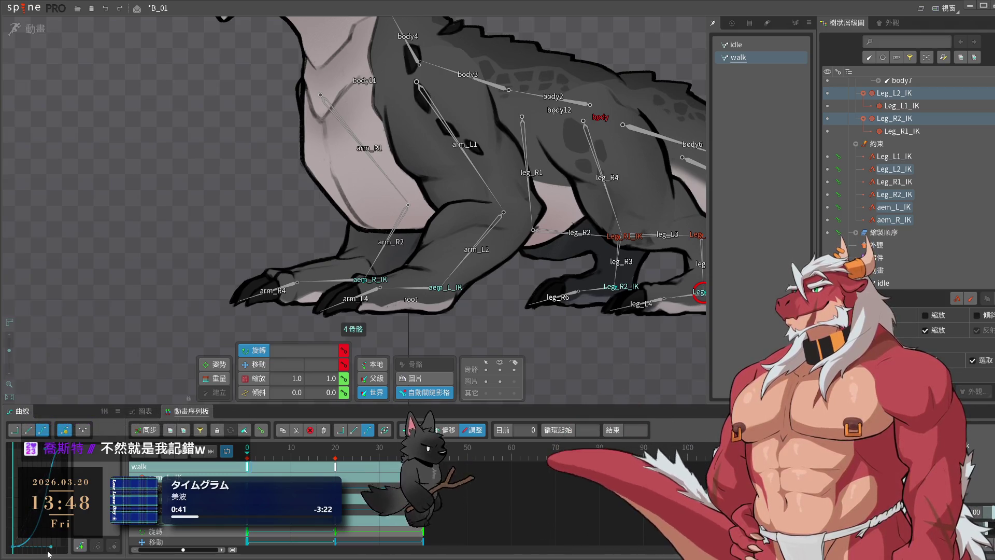
left_click_drag(257, 469, 293, 473)
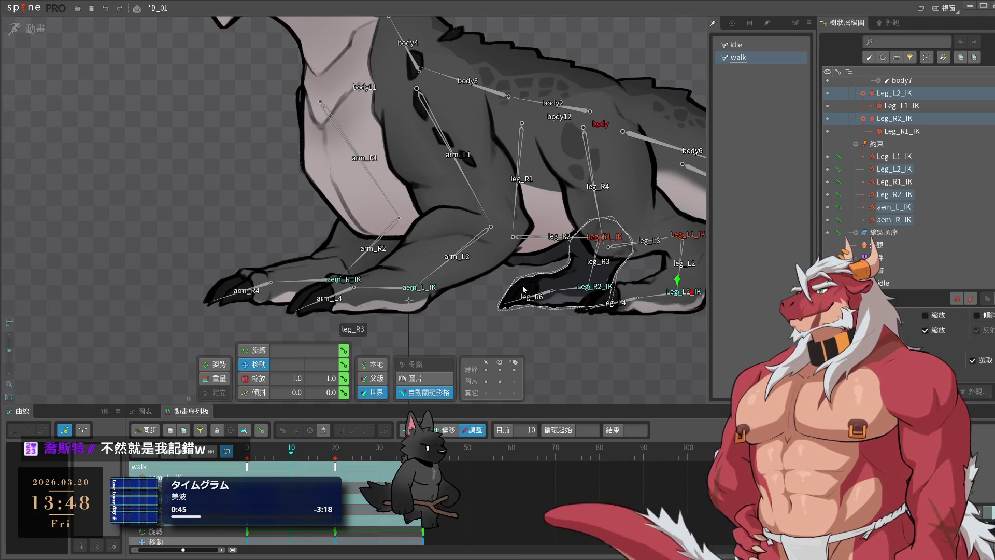
left_click_drag(677, 281, 678, 262)
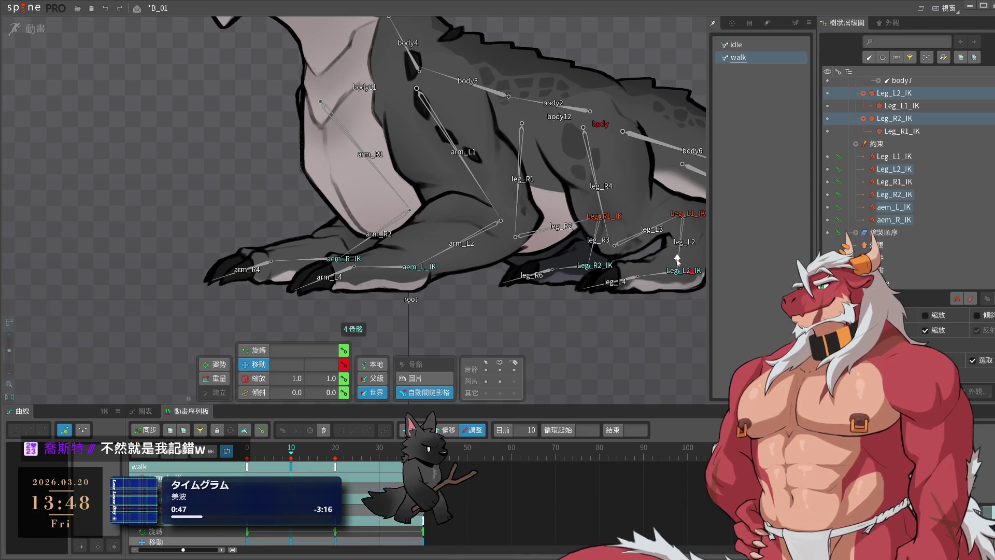
key("space")
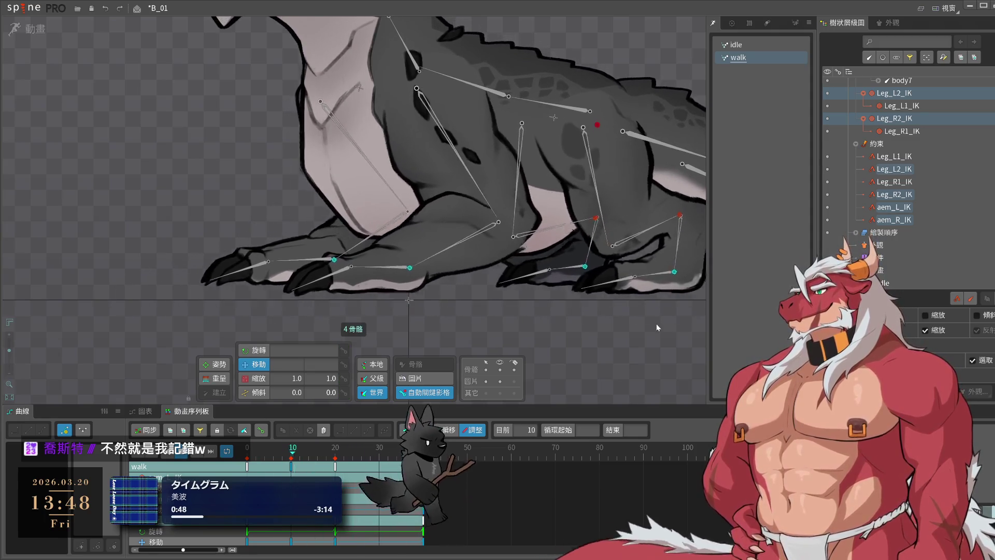
left_click(282, 464)
left_click(287, 463)
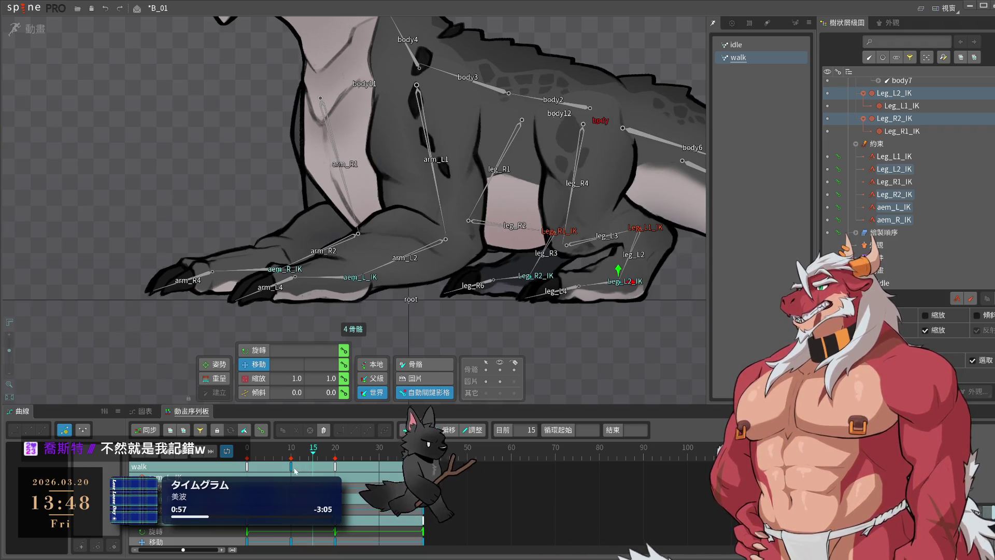
left_click_drag(291, 464, 278, 469)
key("space")
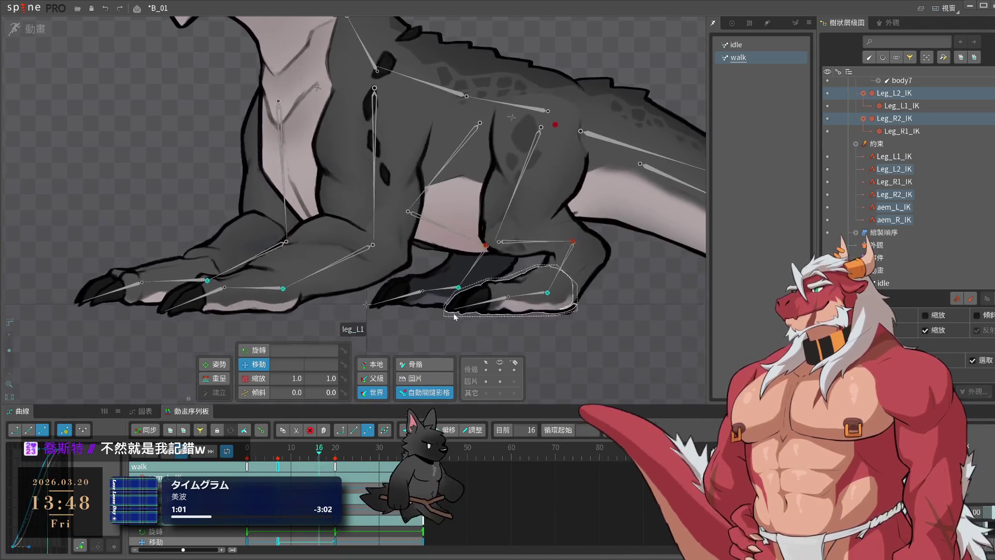
key("space")
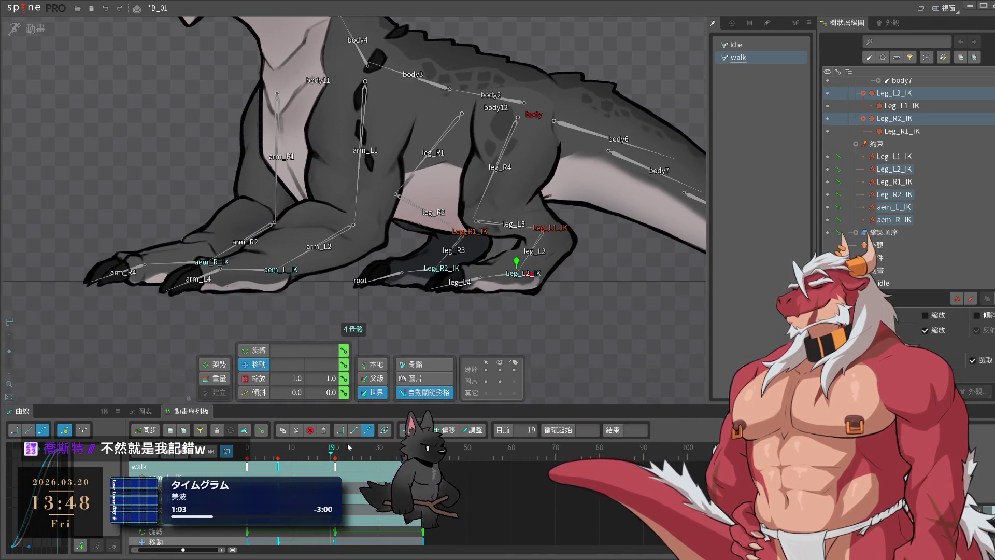
key("space")
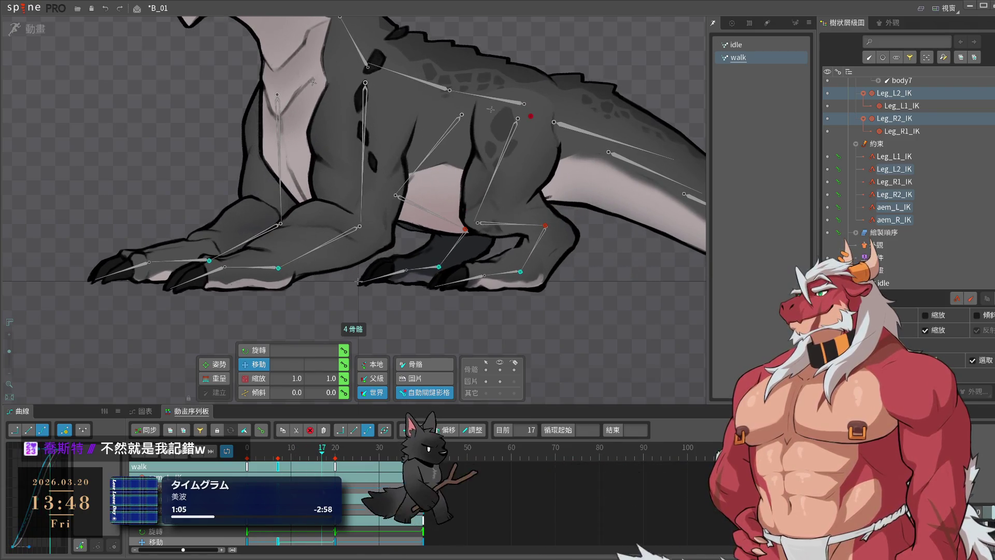
left_click_drag(335, 466, 321, 469)
key("space")
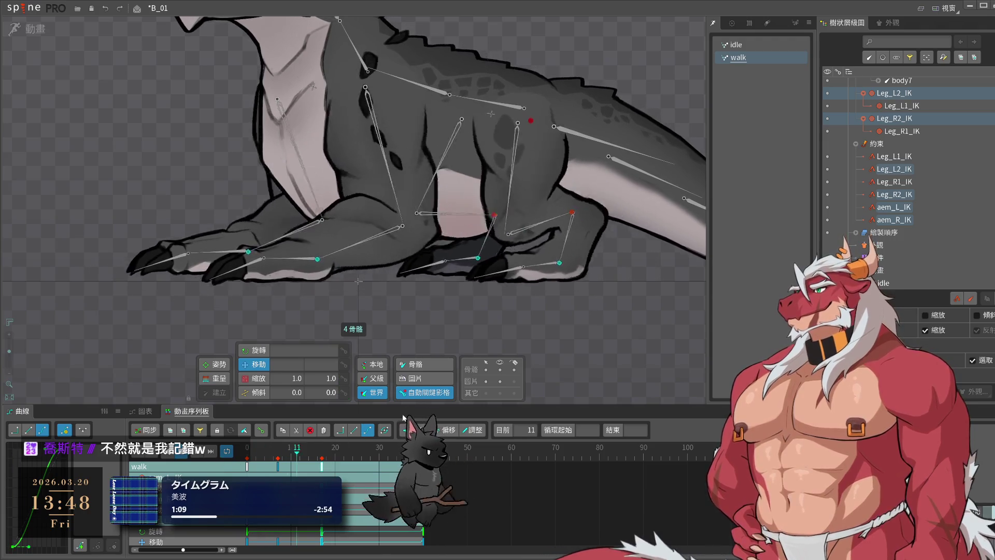
key("space")
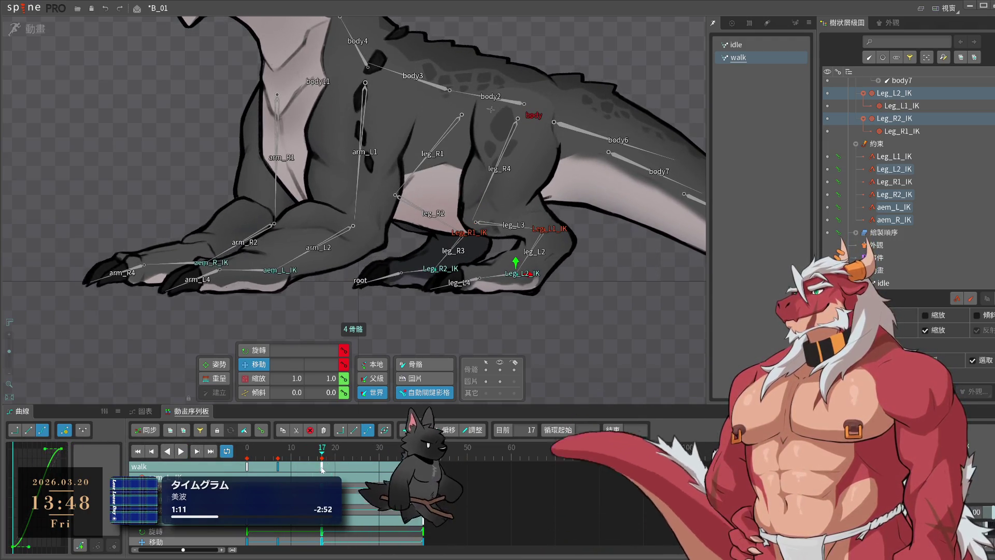
left_click(27, 433)
key("space")
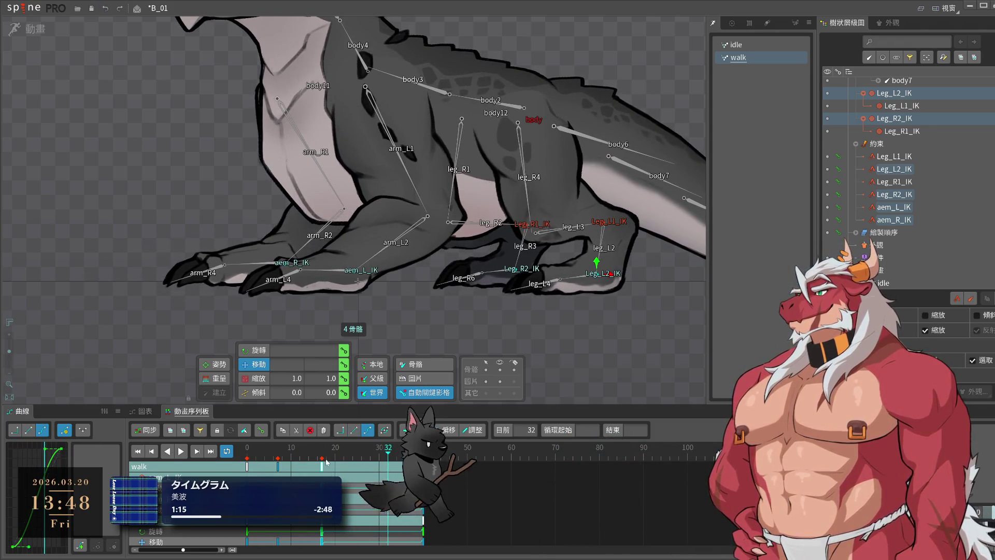
left_click_drag(472, 307, 536, 359)
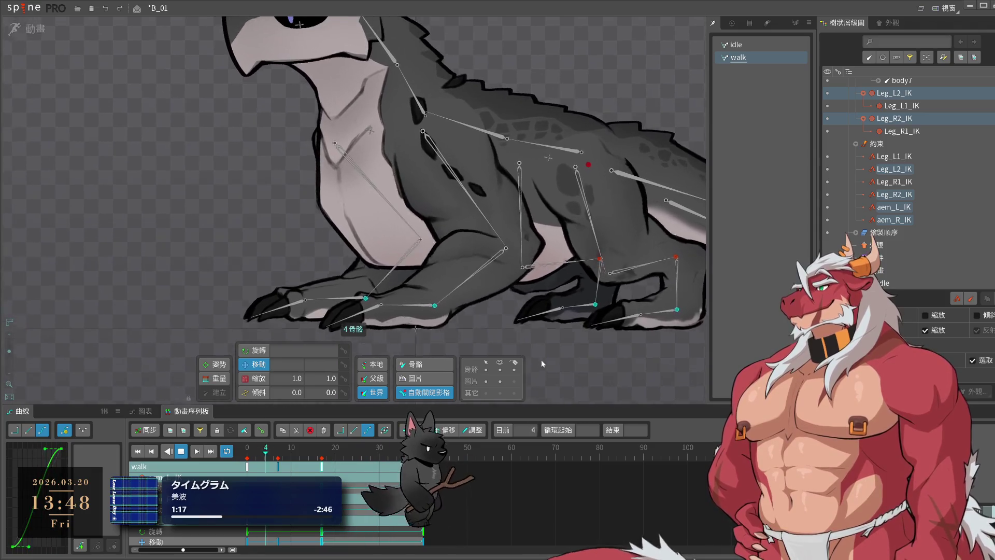
key("space")
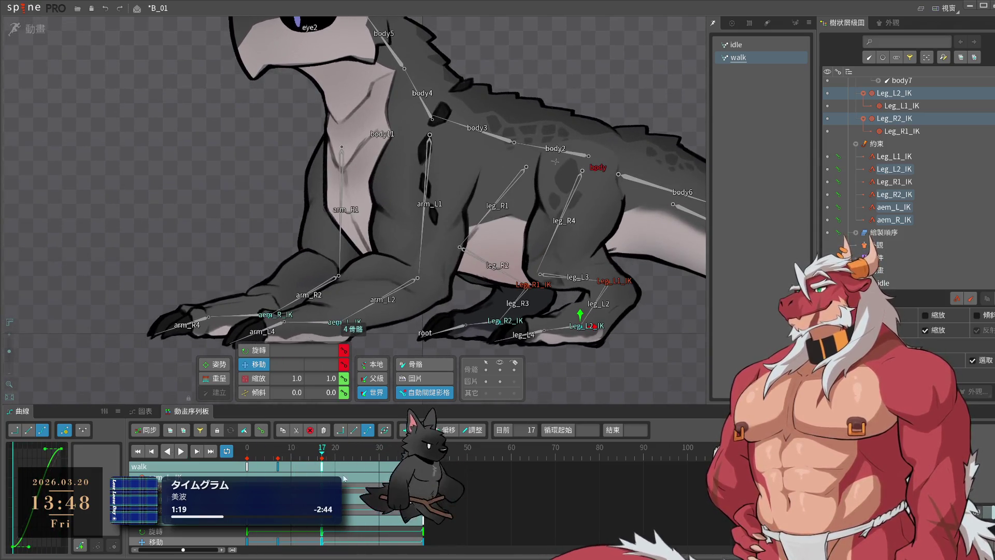
key("space")
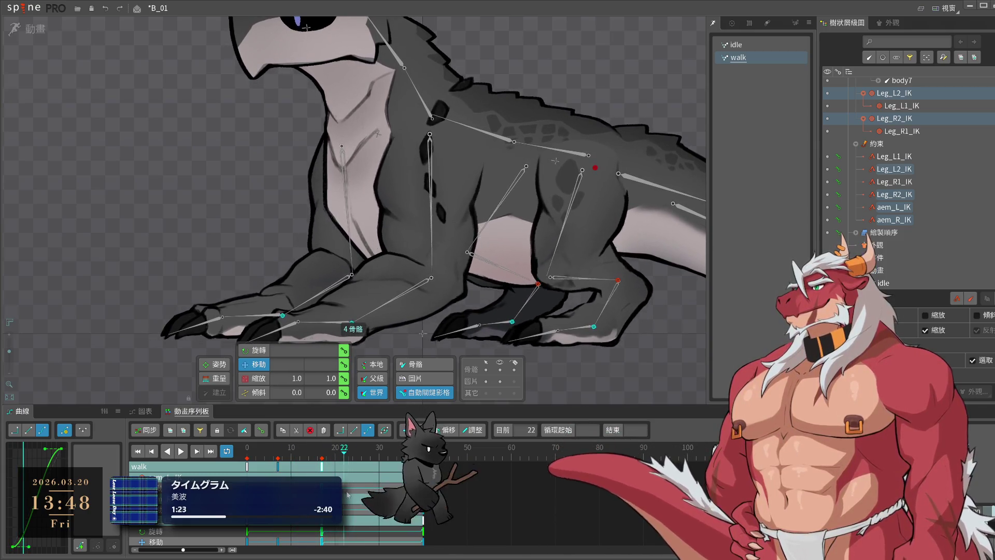
key("space")
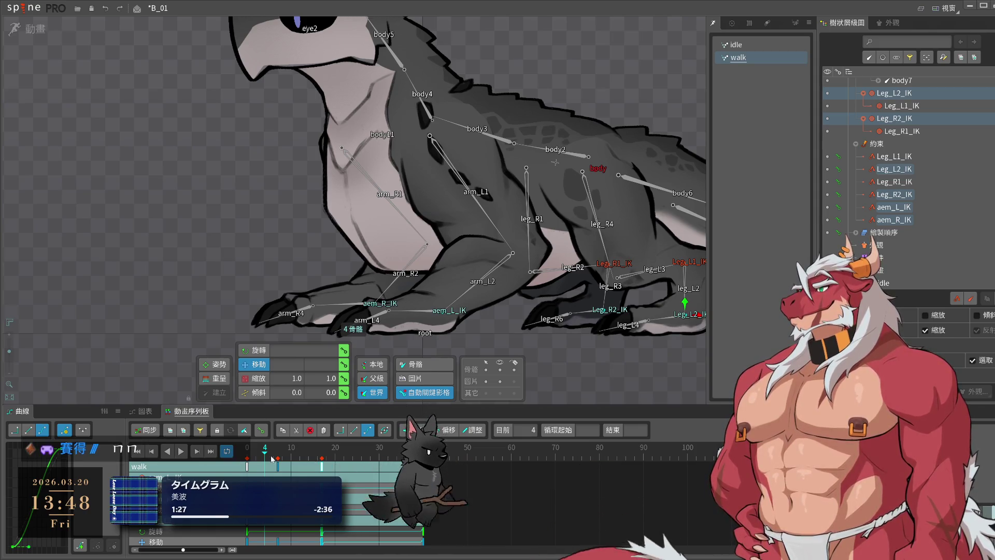
key("space")
key("space")
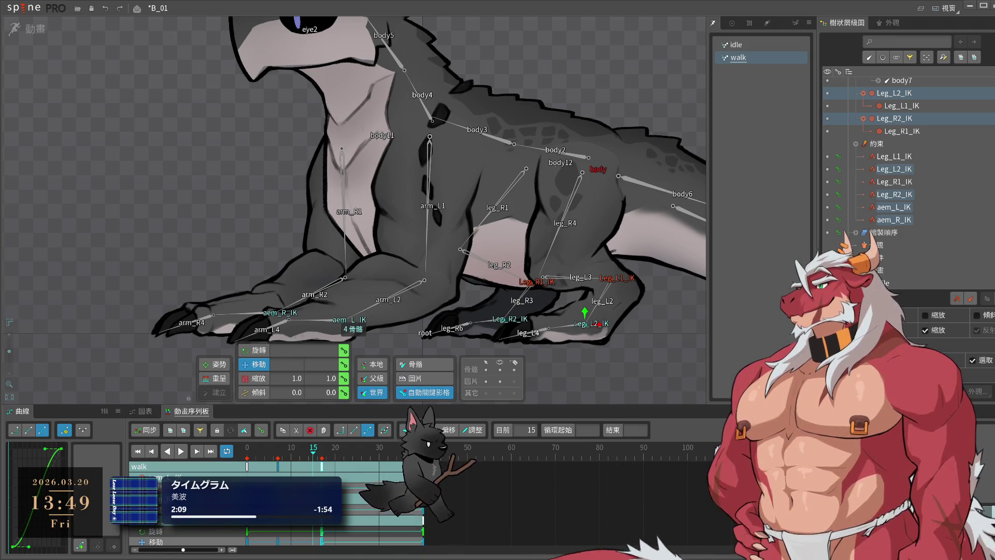
key("space")
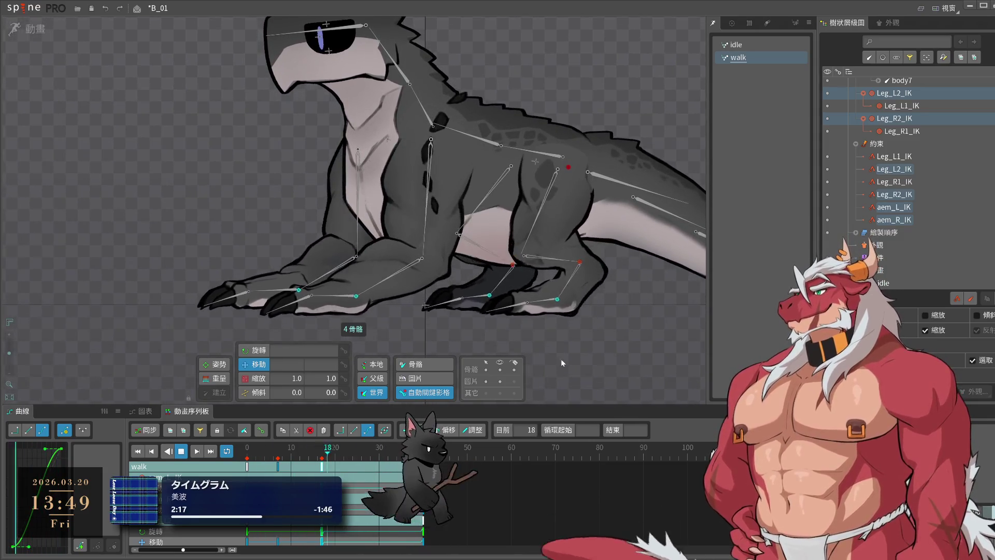
key("space")
left_click_drag(330, 466, 297, 471)
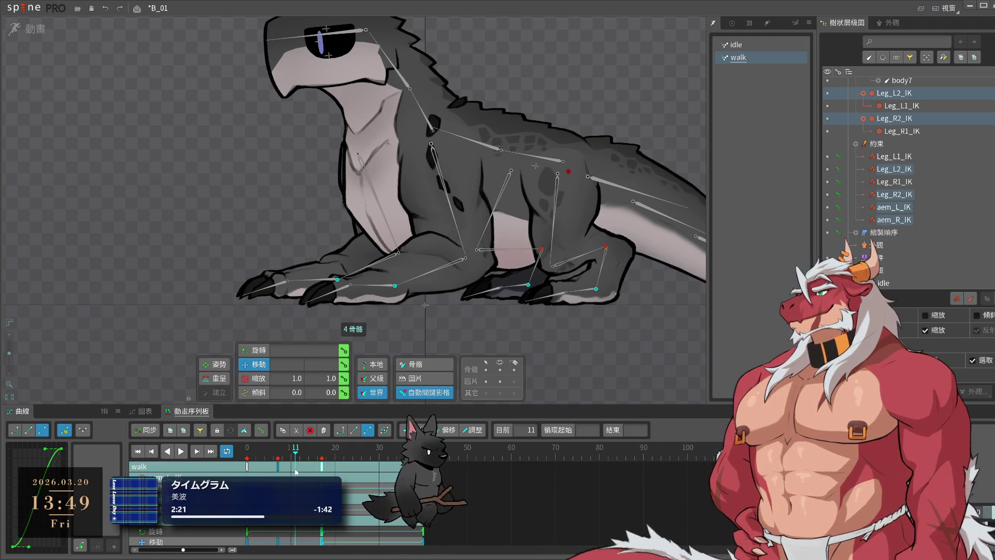
left_click_drag(296, 471, 322, 467)
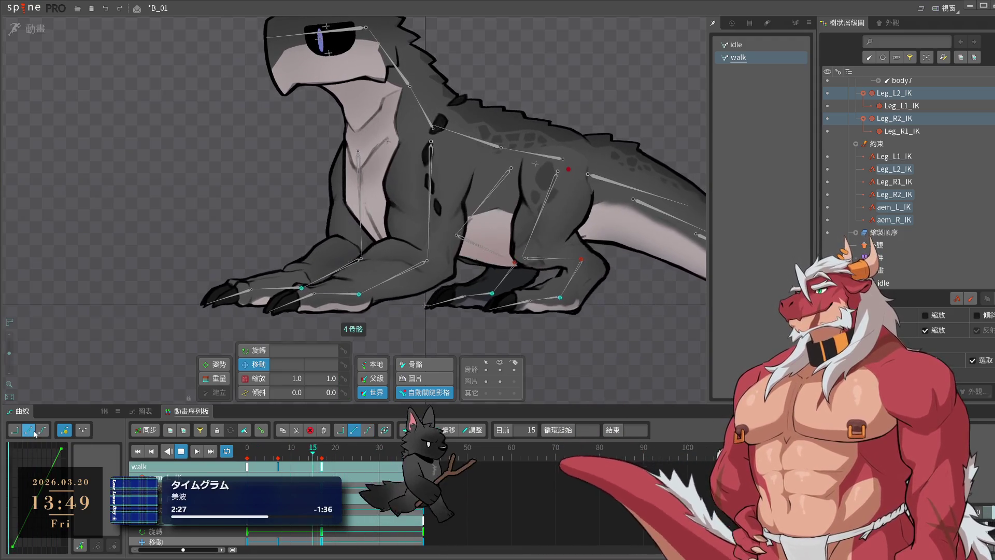
left_click_drag(314, 469, 423, 469)
left_click(249, 466)
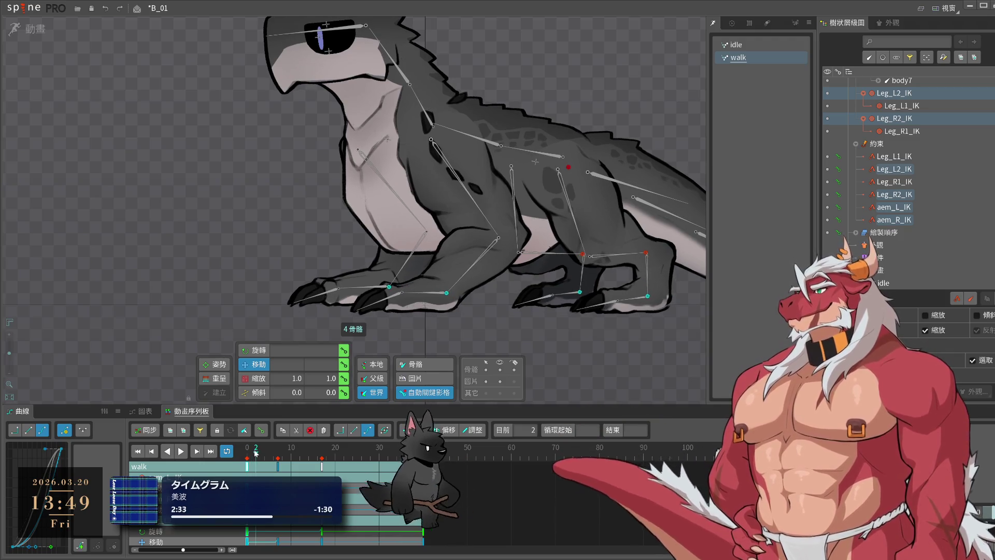
key("space")
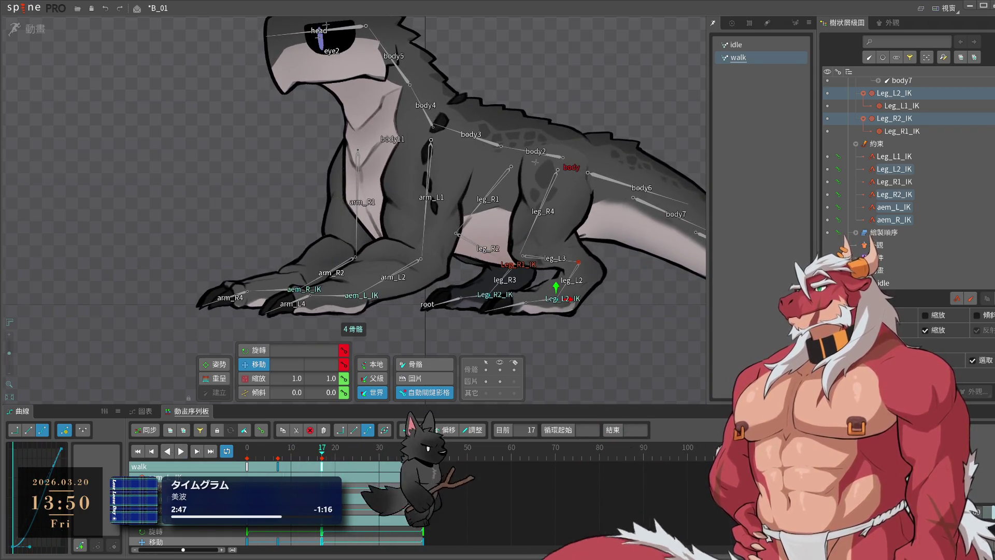
left_click(250, 455)
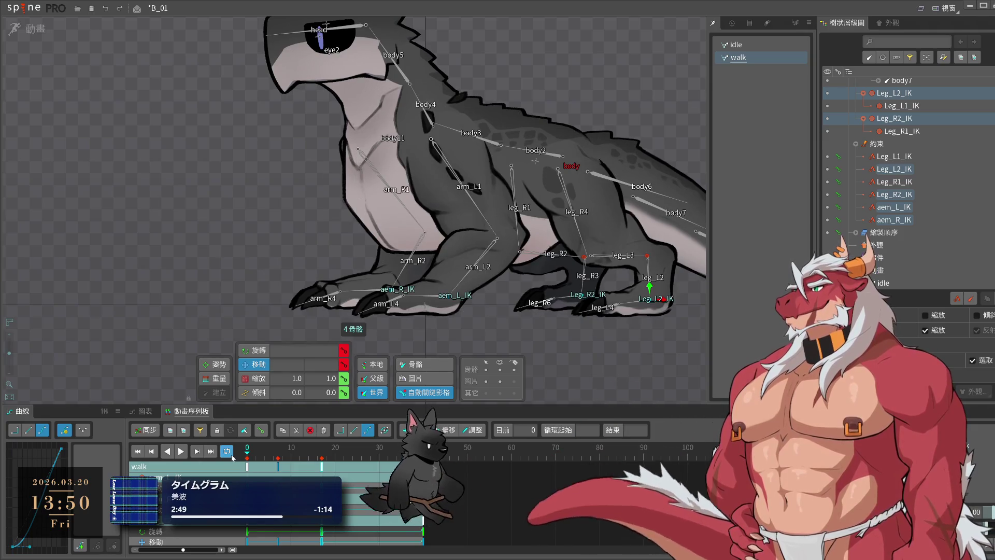
key("space")
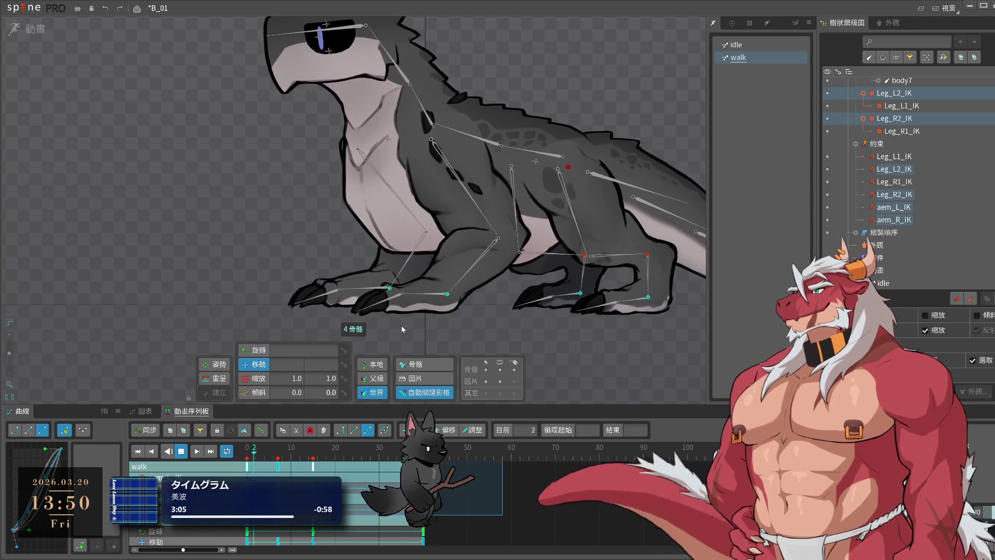
left_click(472, 322)
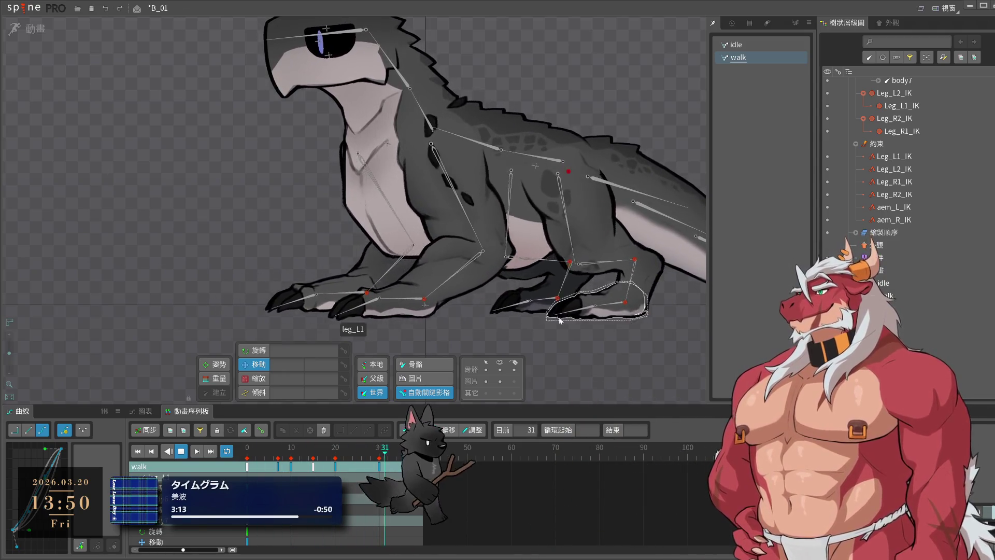
key("k")
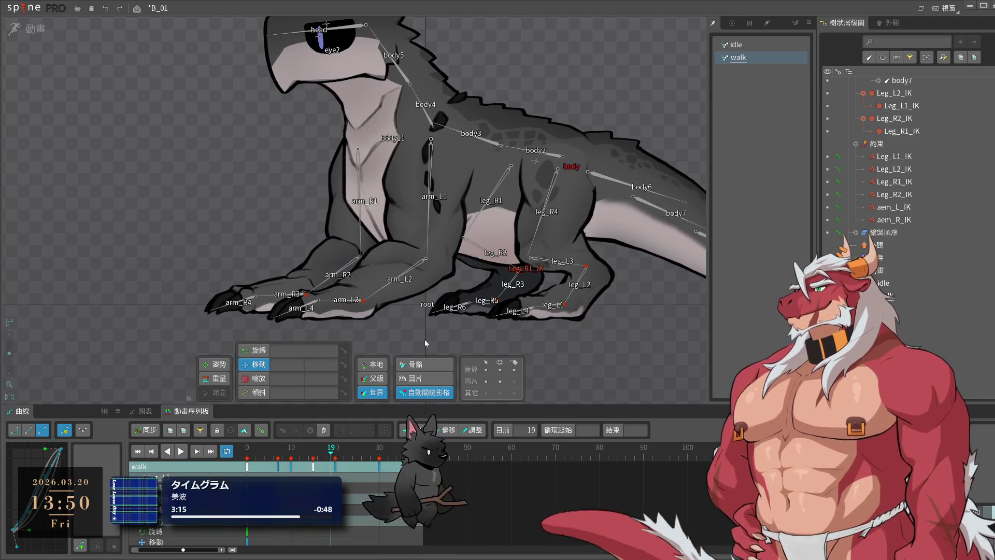
key("l")
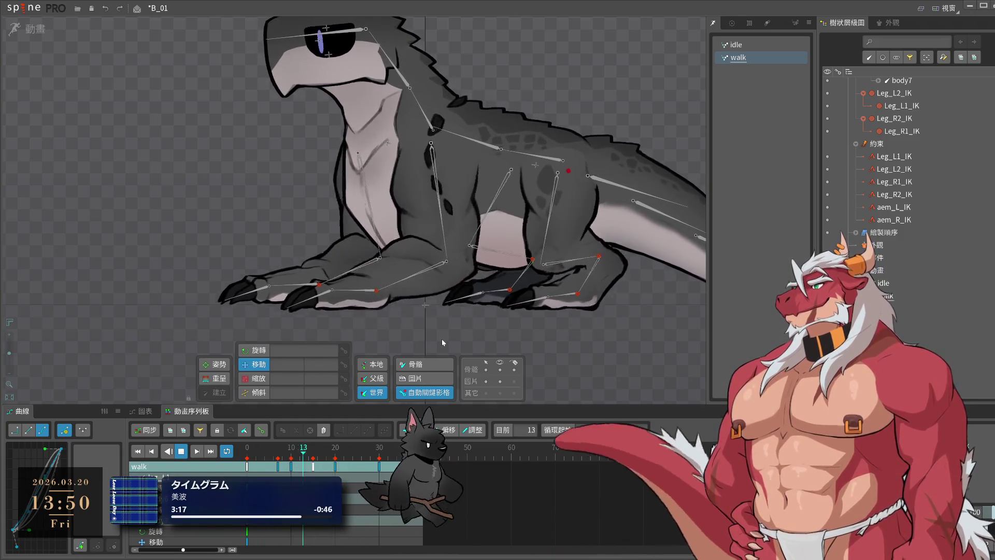
key("k")
left_click(503, 316)
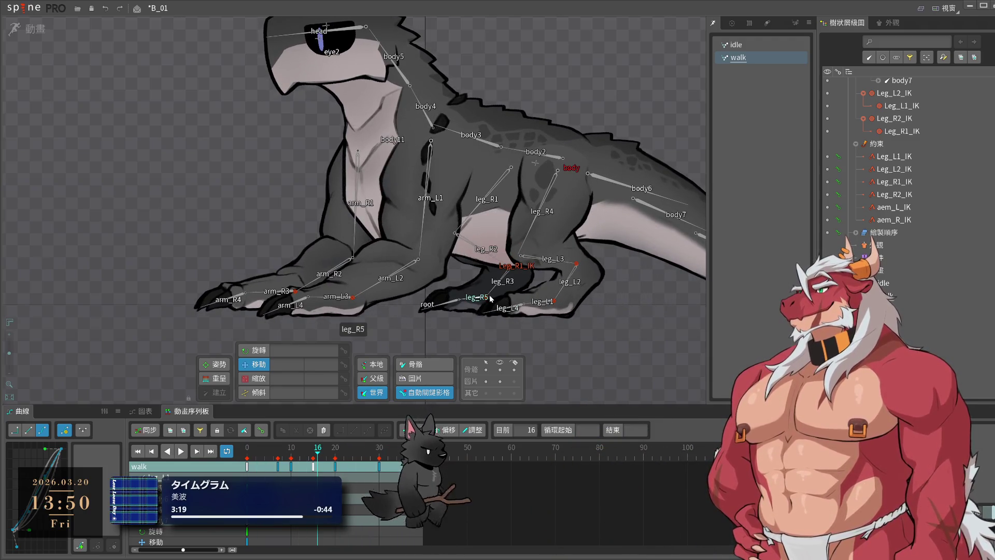
key("ctrl+z")
mouse_move(253, 451)
left_mouse_down()
mouse_move(244, 450)
mouse_move(270, 444)
mouse_move(313, 470)
mouse_move(392, 485)
mouse_move(313, 496)
left_mouse_up()
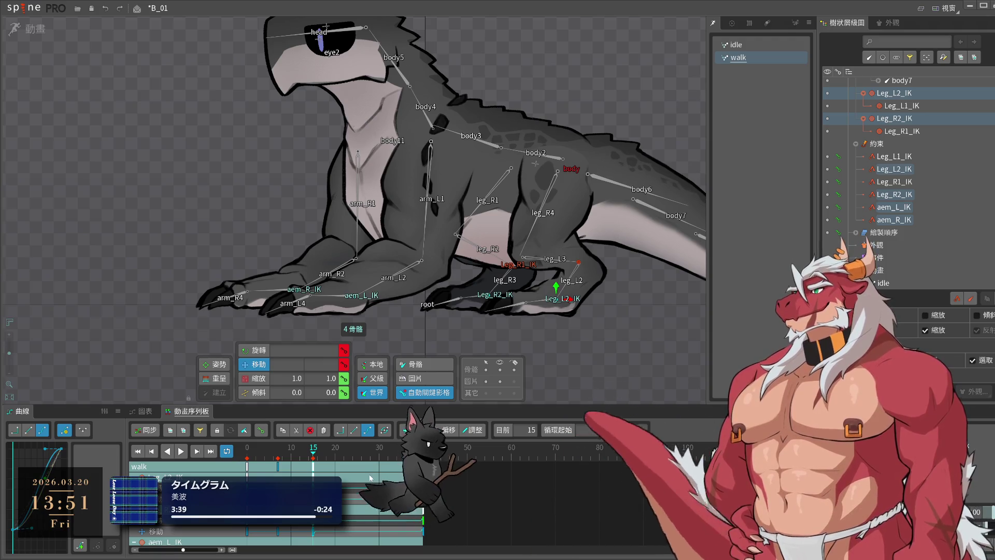
key("space")
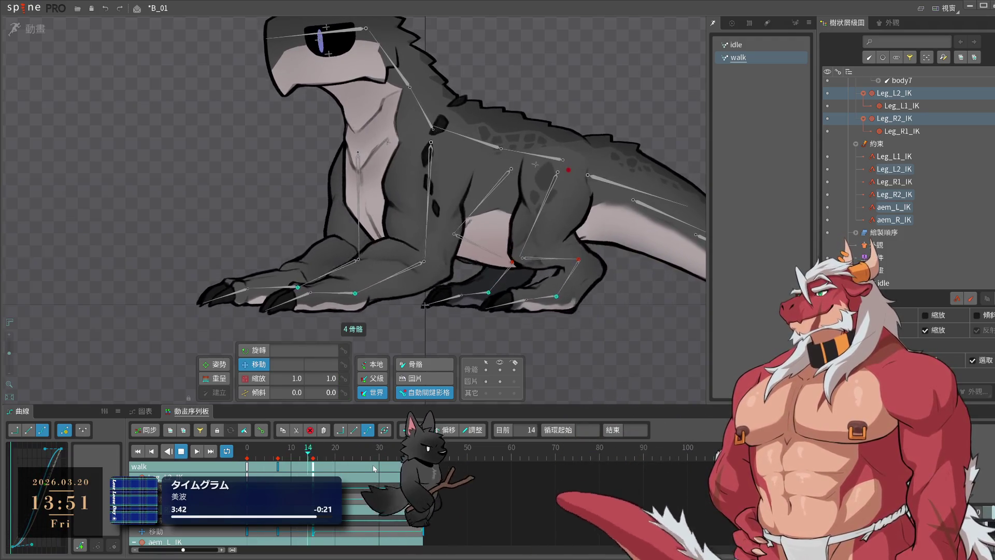
key("space")
left_click(181, 450)
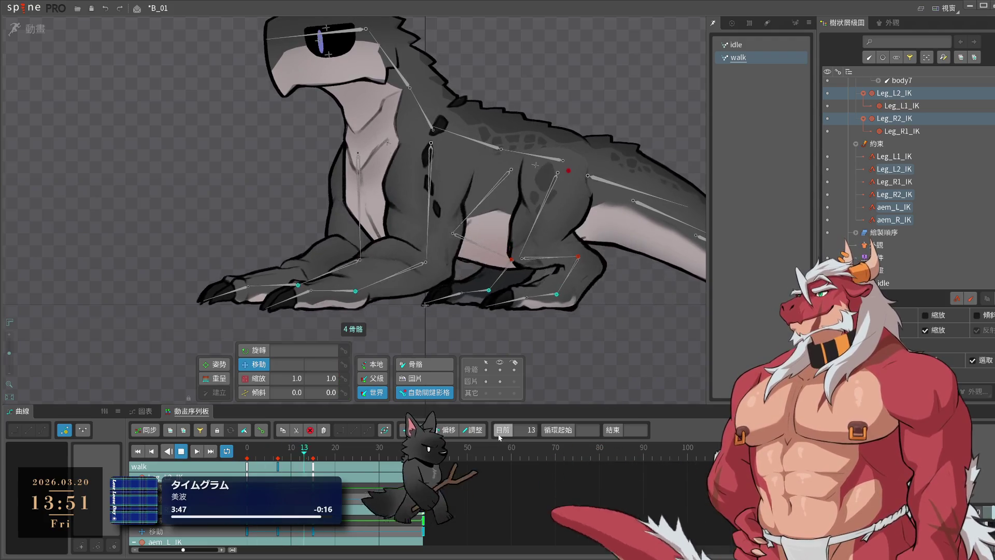
key("space")
mouse_move(321, 447)
left_mouse_down()
mouse_move(290, 450)
mouse_move(283, 468)
left_mouse_up()
key("space")
key("space")
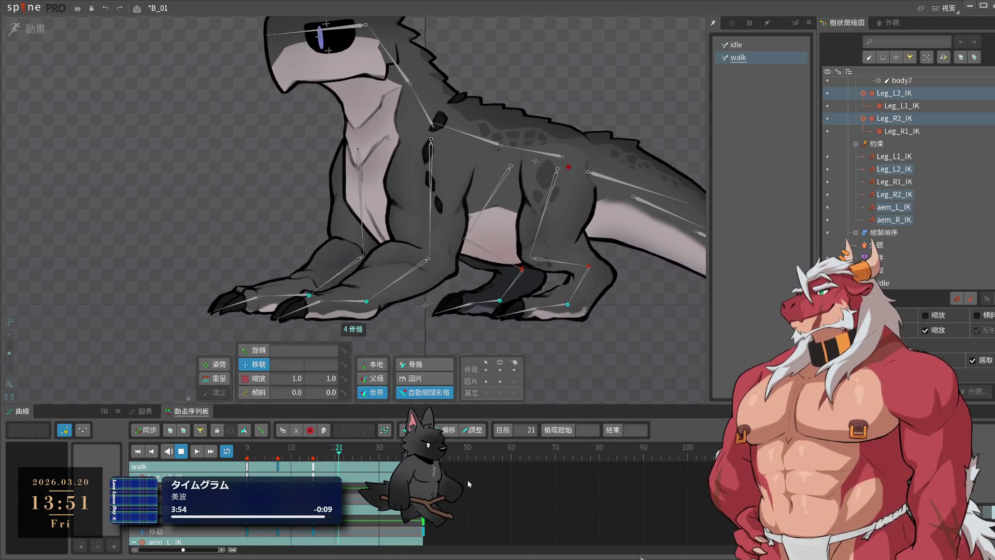
key("space")
left_click_drag(313, 467, 284, 467)
left_click(278, 466)
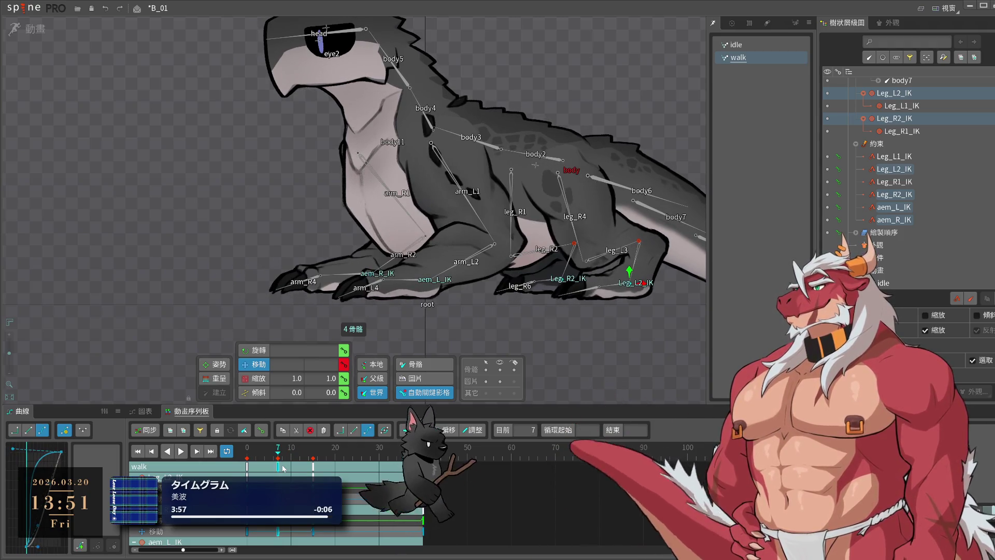
key("space")
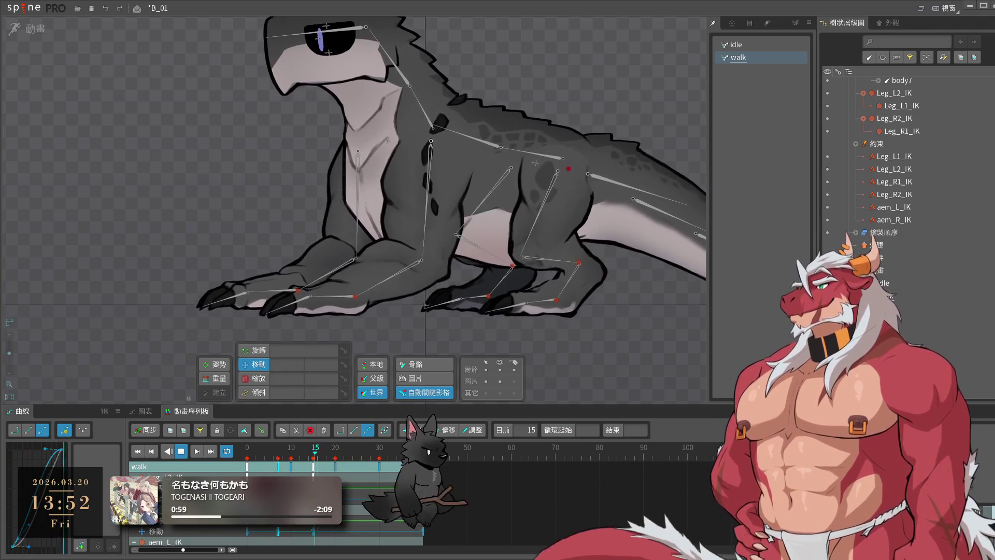
- Pause on leg_L1 and key the toe rotation at frame 5
key("c")
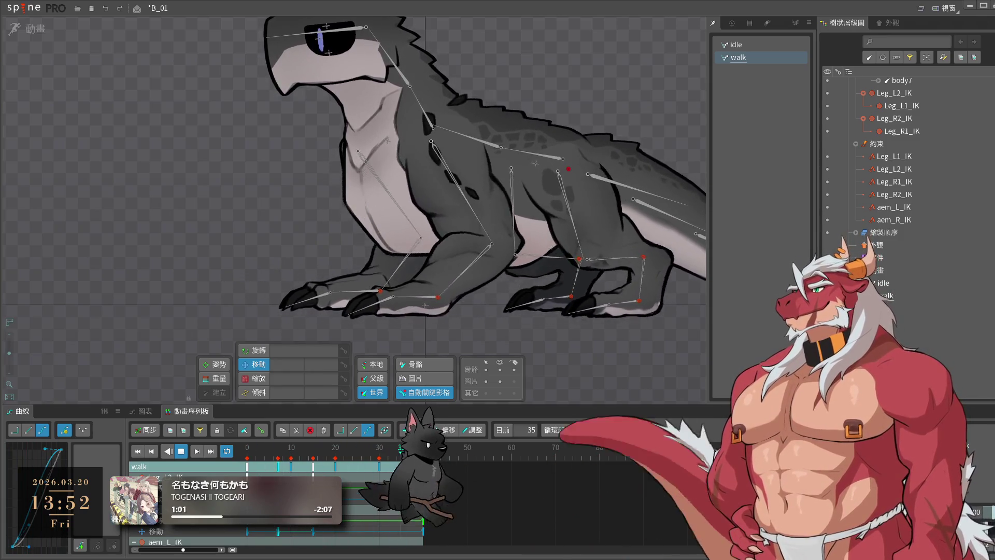
key("v")
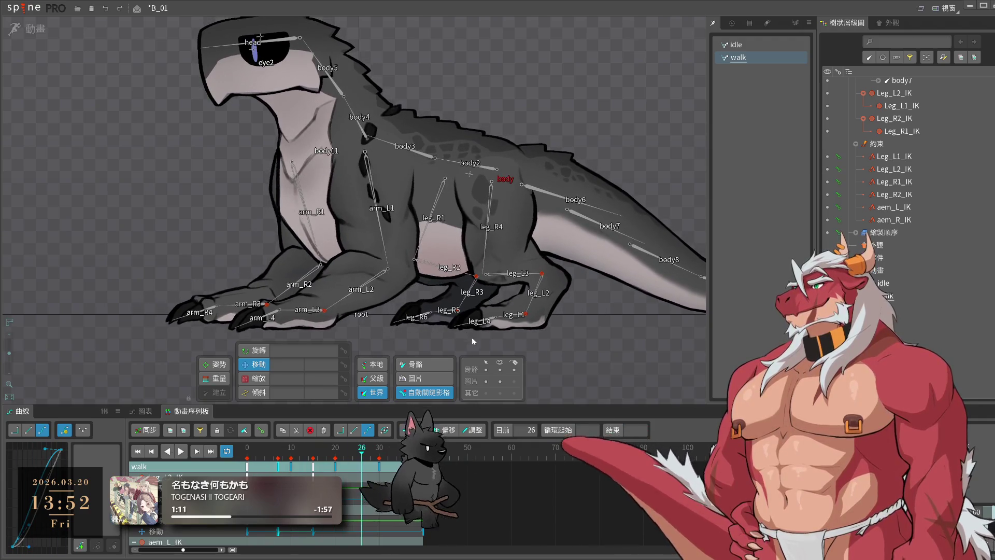
left_click(470, 327)
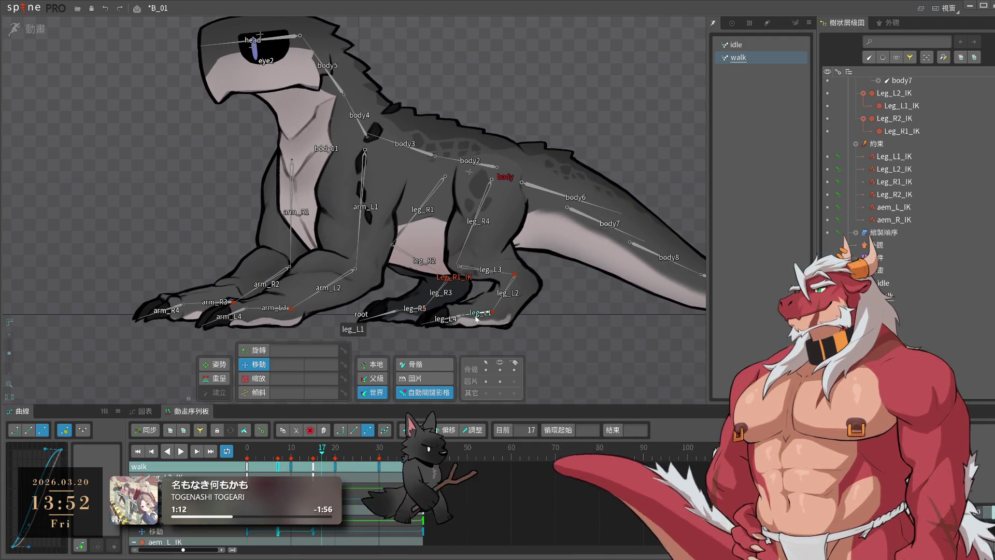
left_click(476, 317)
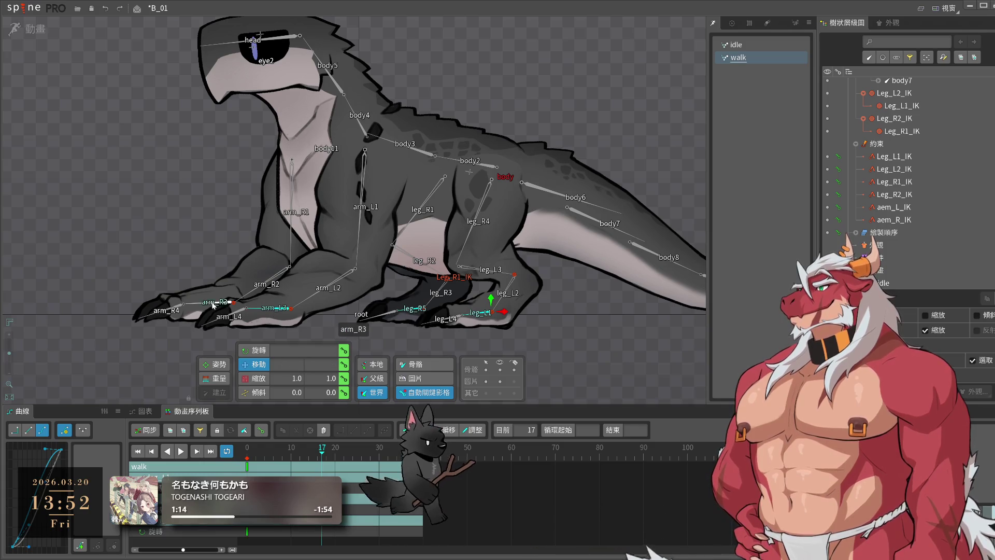
mouse_move(263, 460)
left_mouse_down()
mouse_move(241, 455)
mouse_move(306, 473)
left_mouse_up()
key("k")
- Rotate the four toe bones at frame 13, paste that pose at frame 16, and preview
left_click_drag(566, 357, 628, 393)
key("ctrl+c")
left_click(318, 463)
key("ctrl+v")
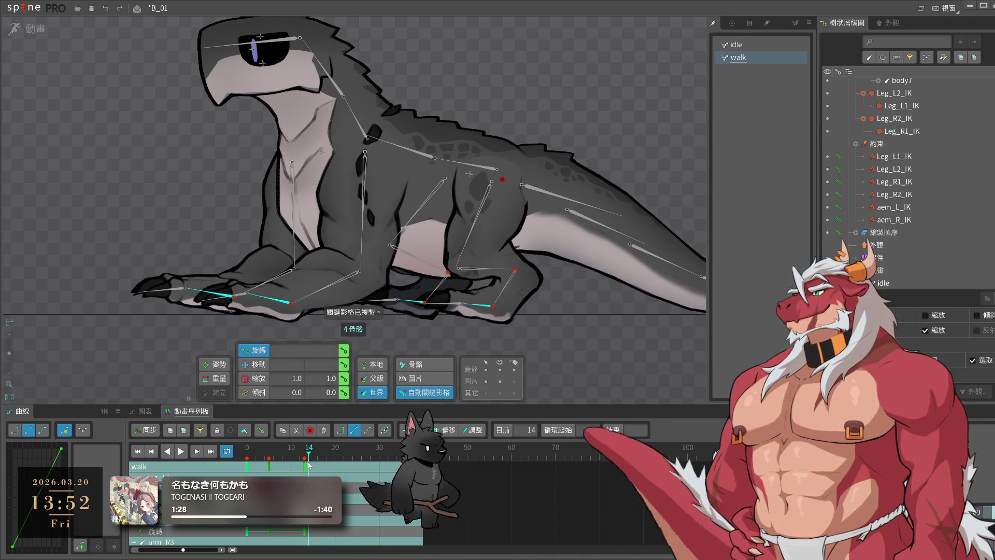
left_click(243, 462)
key("space")
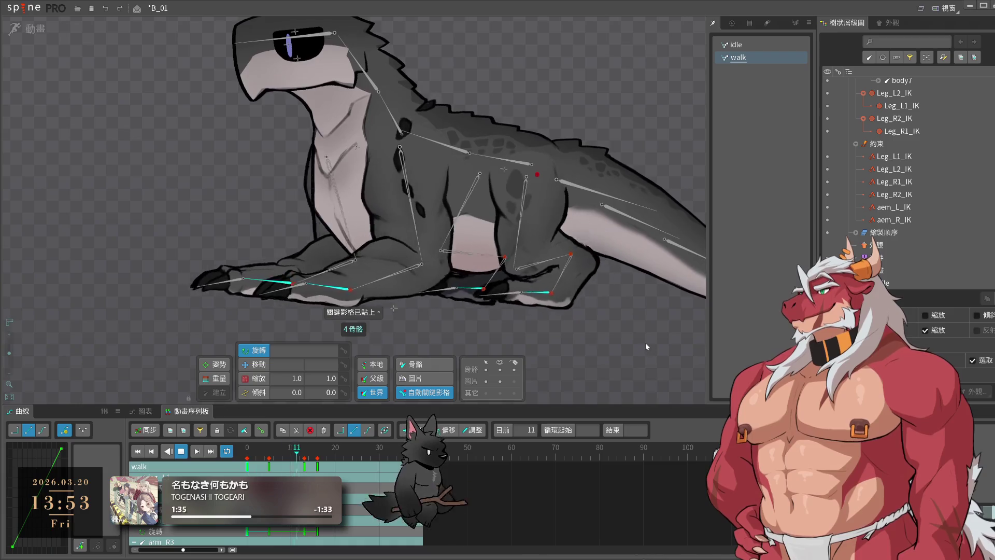
key("space")
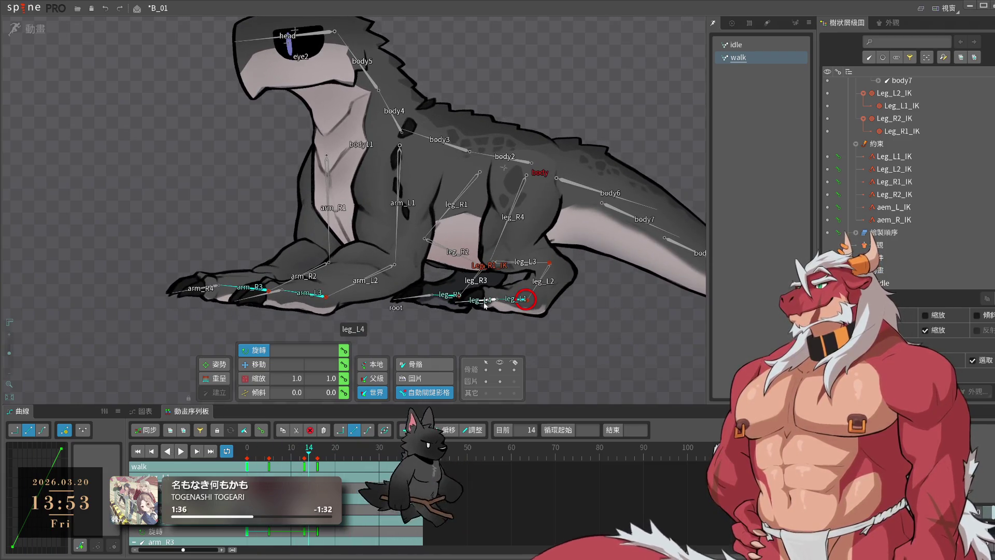
left_click(443, 302)
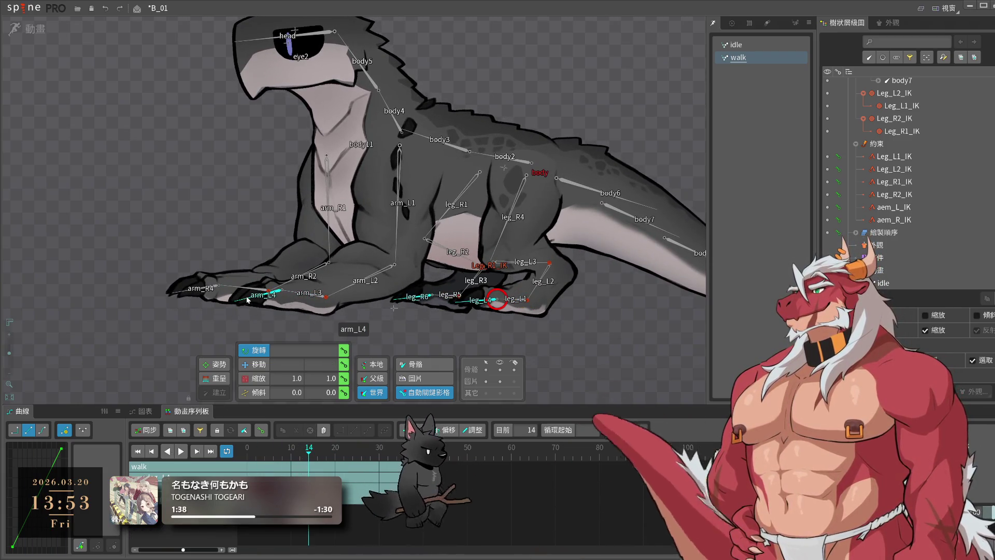
- With arm_R4 added to the toe selection, set toe rotation keys at frames 0 and 3
left_click(198, 289, "ctrl")
key("Home")
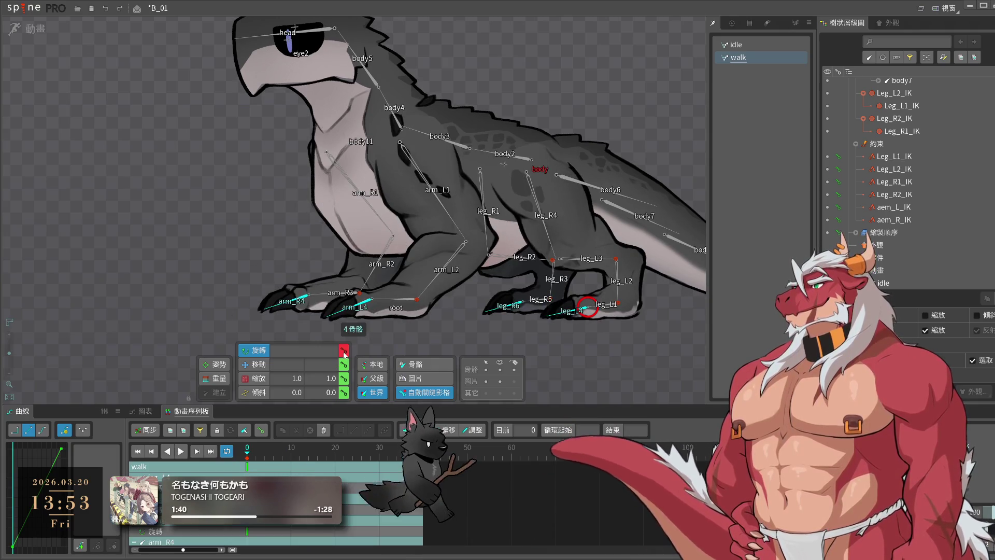
left_click_drag(246, 449, 260, 452)
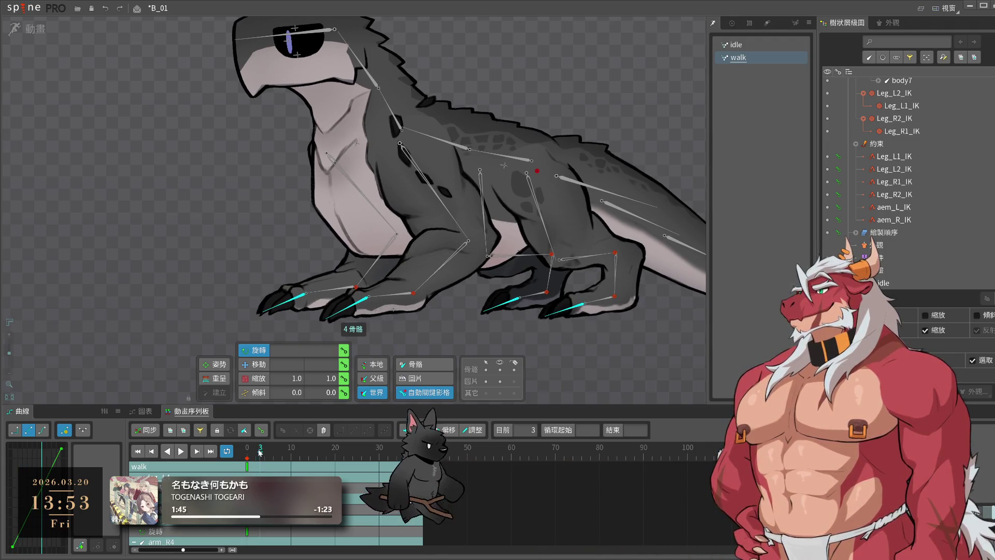
key("Left")
key("Left")
key("Left")
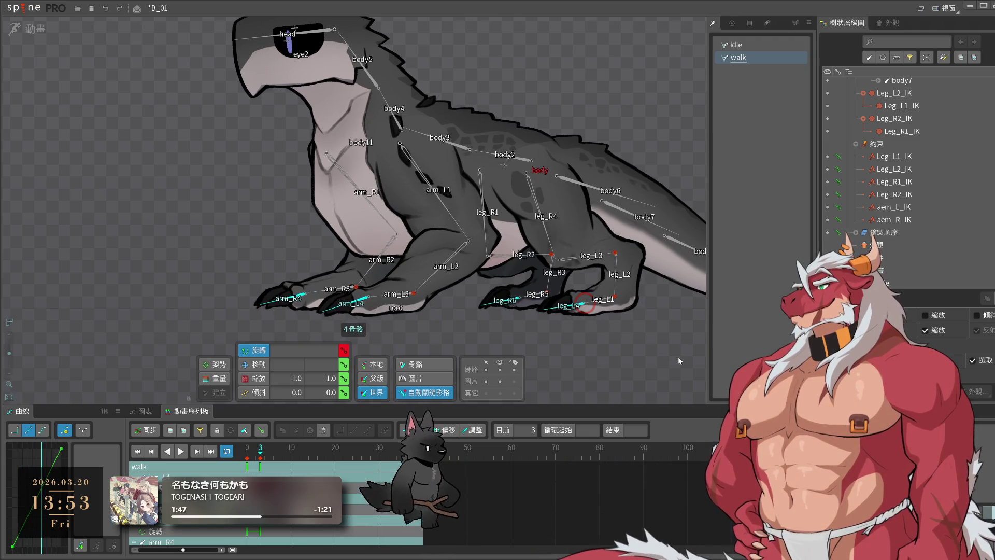
left_click(247, 459)
key("Left")
key("Left")
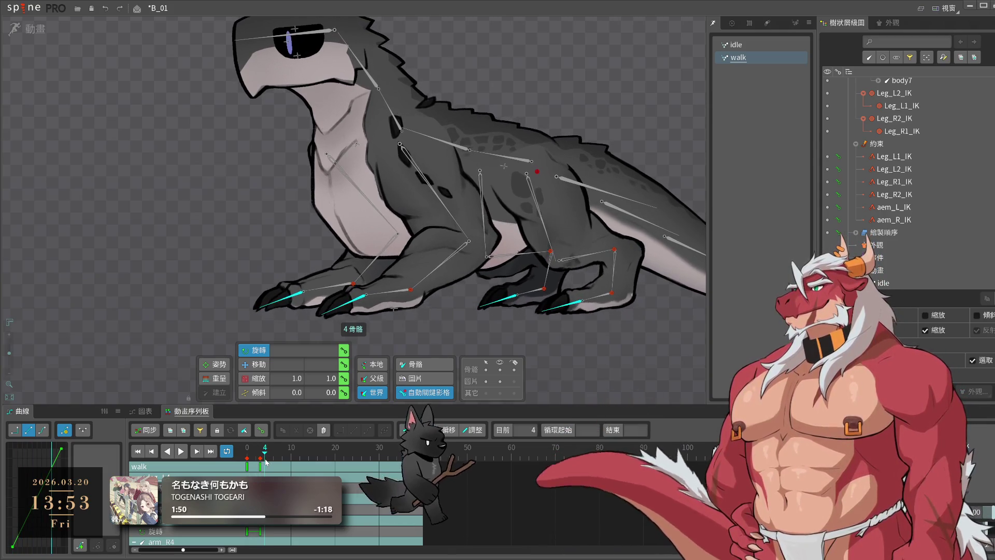
left_click_drag(249, 462, 259, 548)
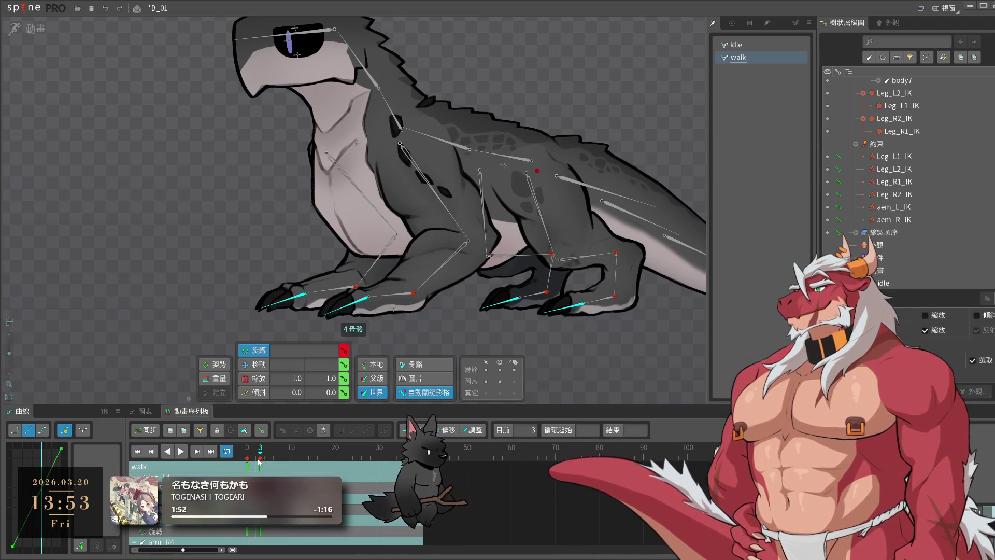
key("Left")
key("Left")
key("Left")
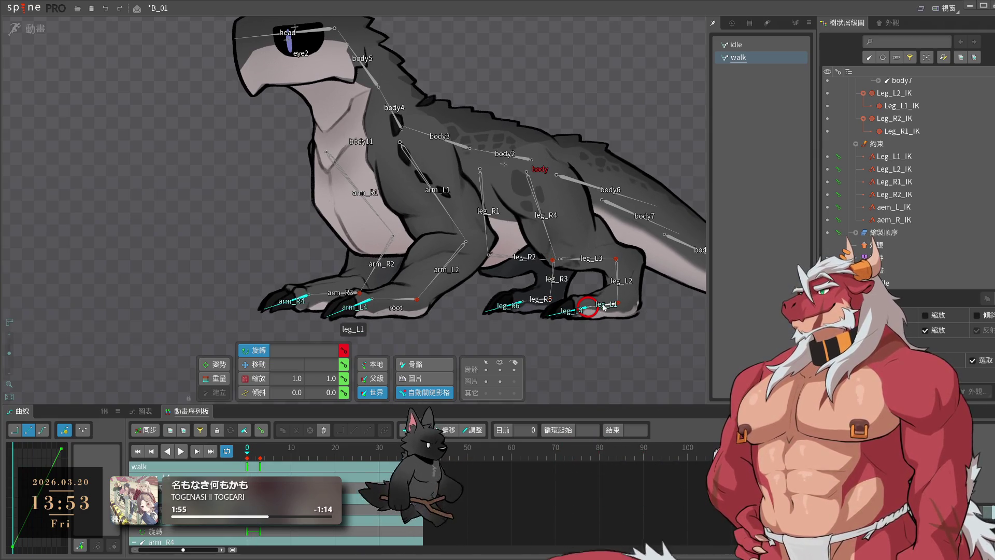
- Rotate the four toes downward at frame 5 and shift leg_L1's toe key from frame 3 to 4
left_click(536, 301)
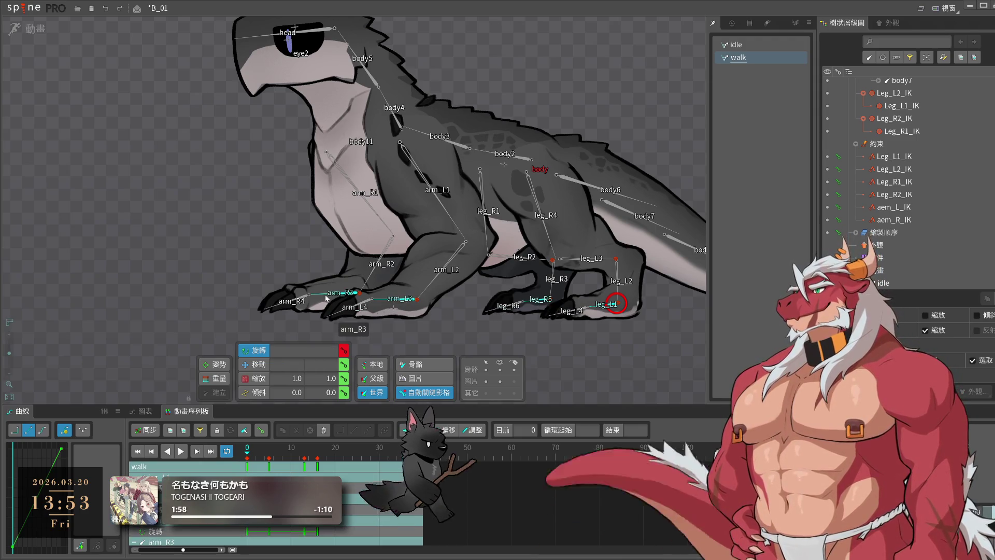
left_click(270, 459)
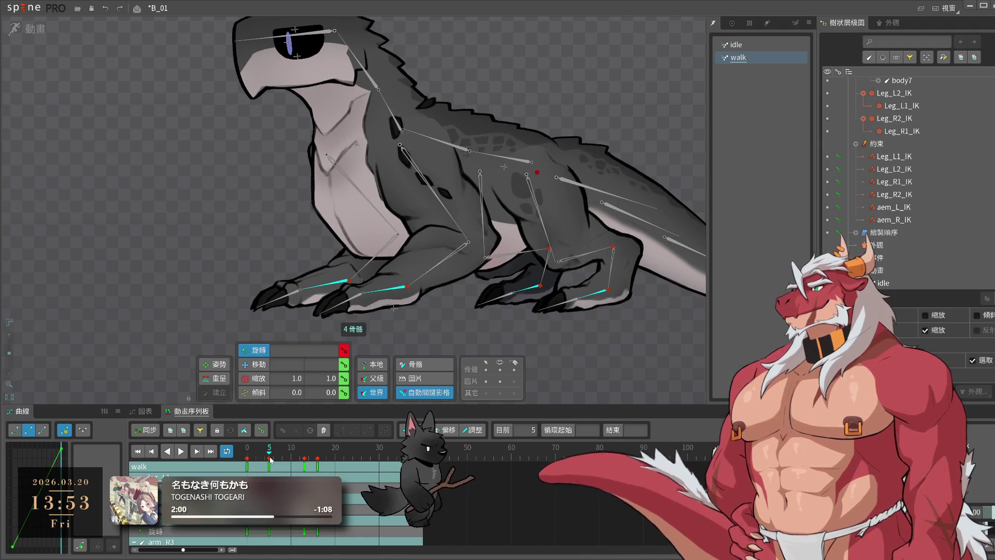
left_click_drag(671, 302, 670, 286)
left_click(577, 308)
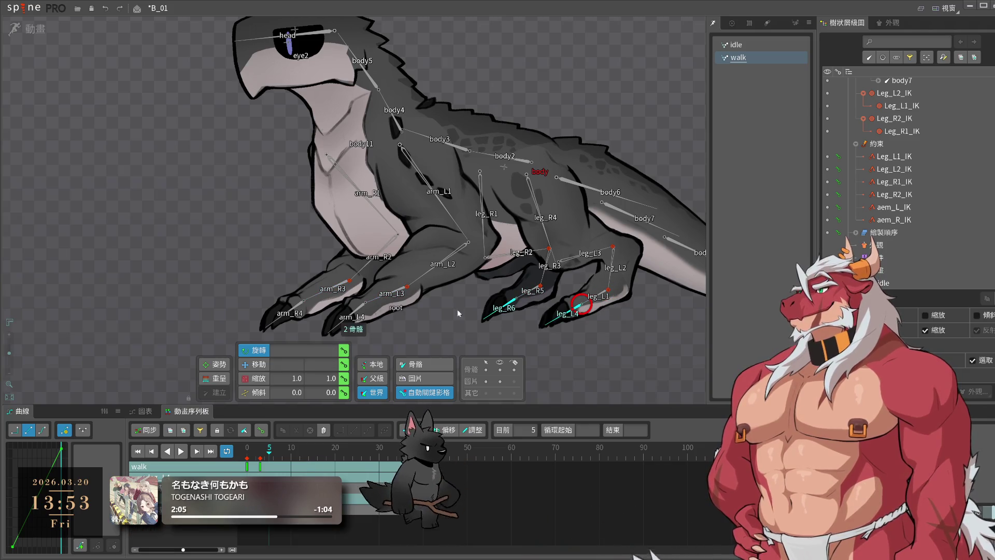
left_click(260, 462)
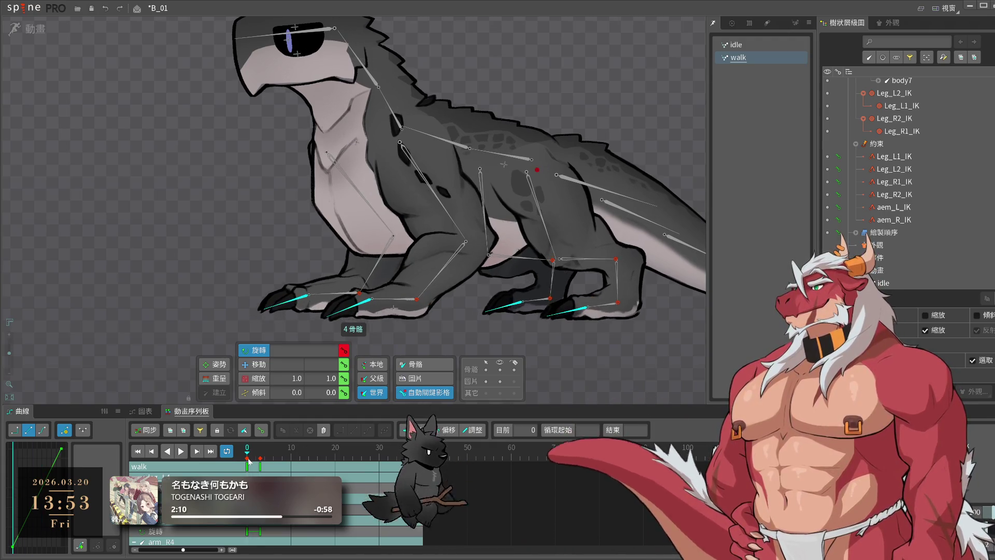
left_click(264, 465)
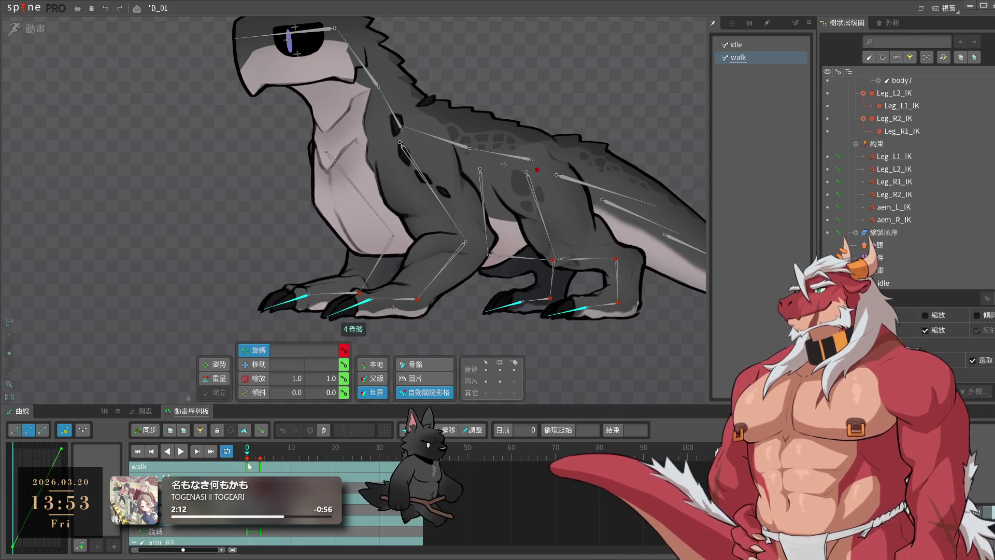
left_click_drag(260, 465, 264, 465)
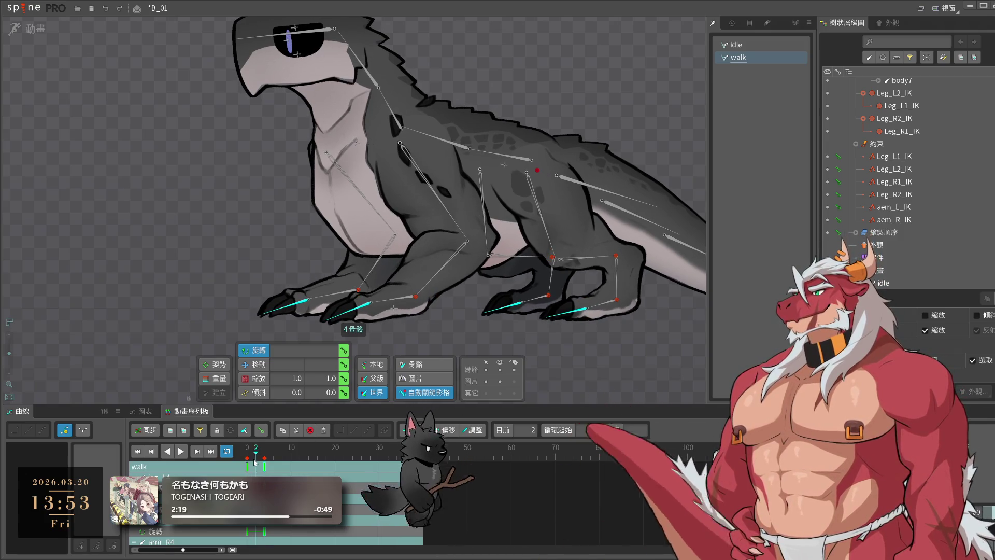
- Check the toe pose around frames 8–11, then flatten the four toes at frame 15
left_click(291, 469)
left_click_drag(291, 471, 282, 471)
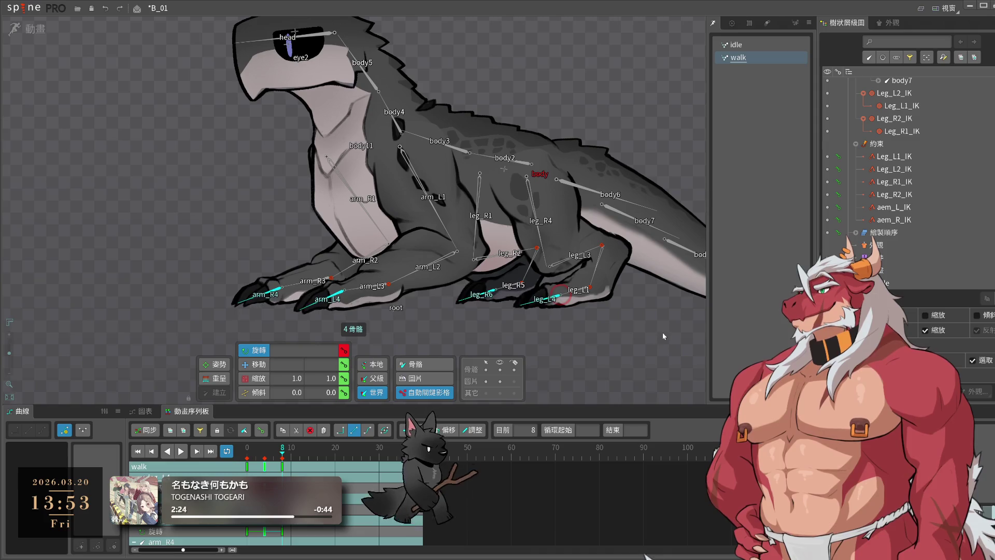
left_click(295, 470)
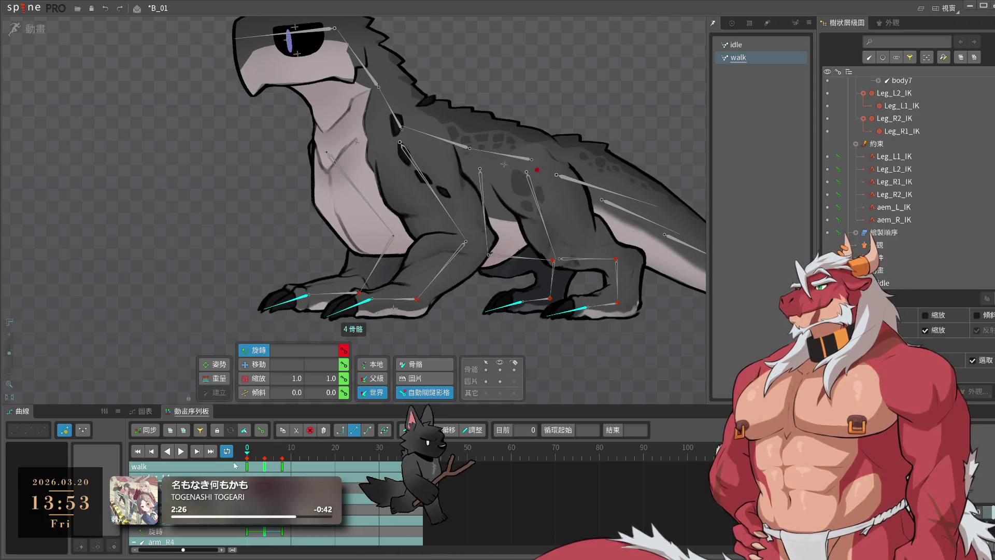
mouse_move(295, 469)
left_mouse_down()
mouse_move(282, 470)
mouse_move(295, 469)
left_mouse_up()
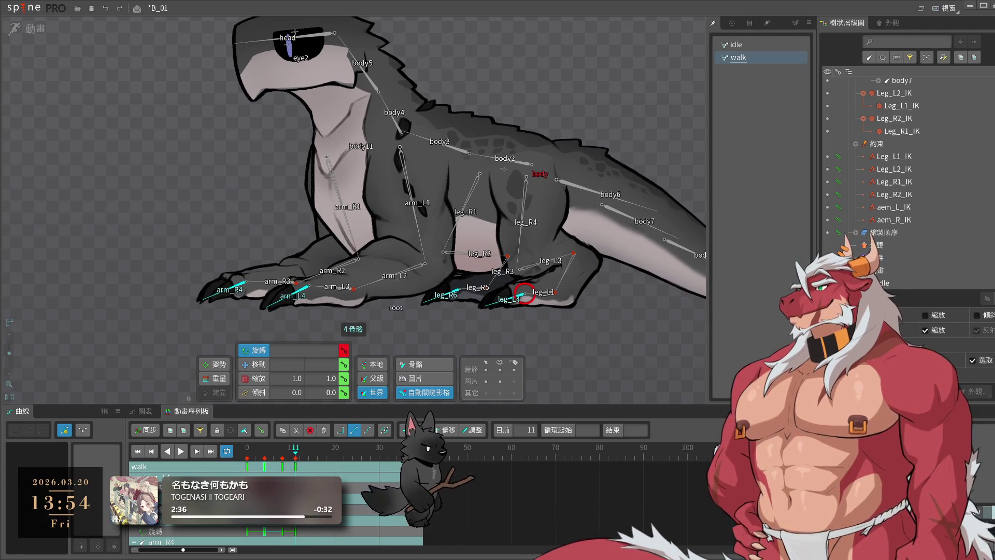
left_click(300, 458)
left_click_drag(301, 458, 313, 462)
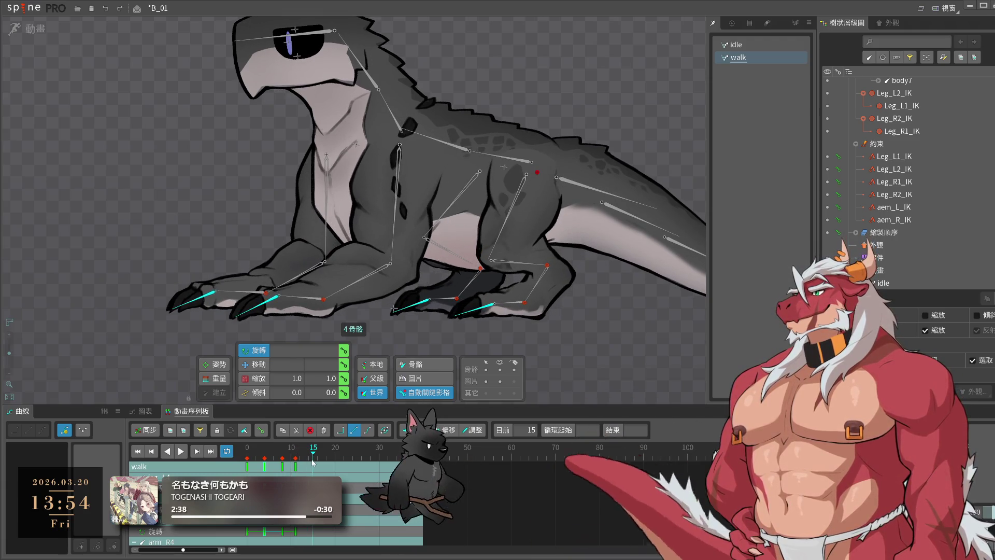
left_click_drag(395, 309, 394, 307)
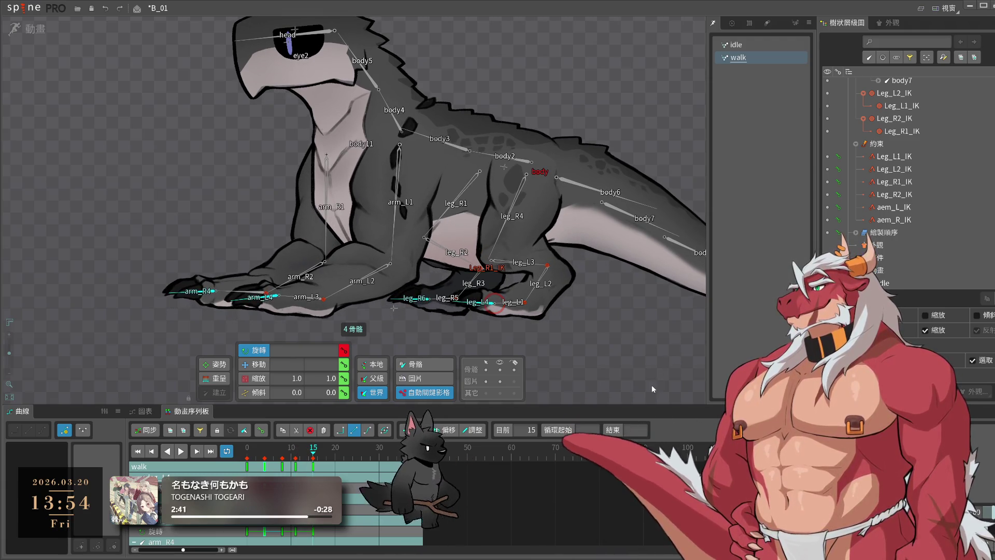
- Copy the toe keys to frame 19 and play back frames 1–8 to review
key("ctrl+c")
left_click(318, 458)
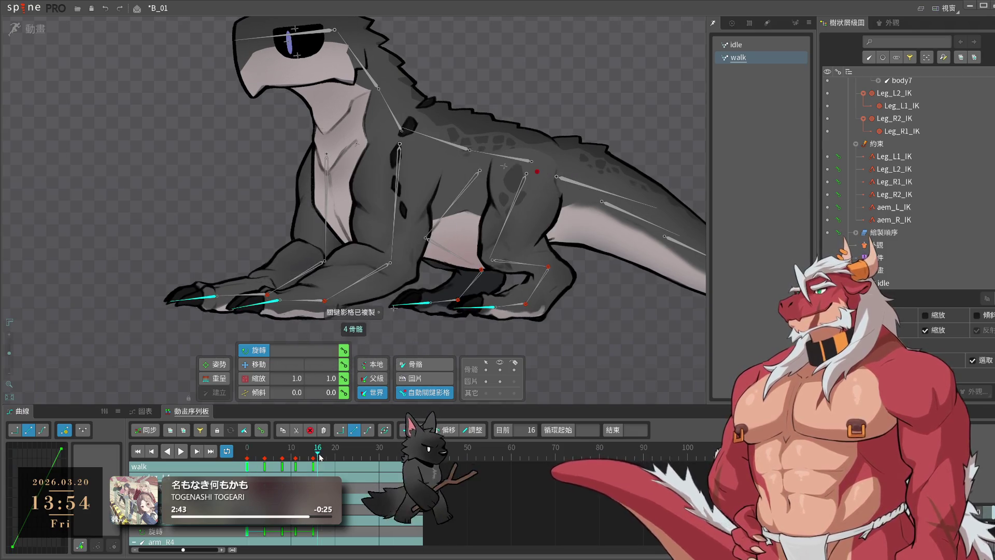
key("ctrl+v")
key("l")
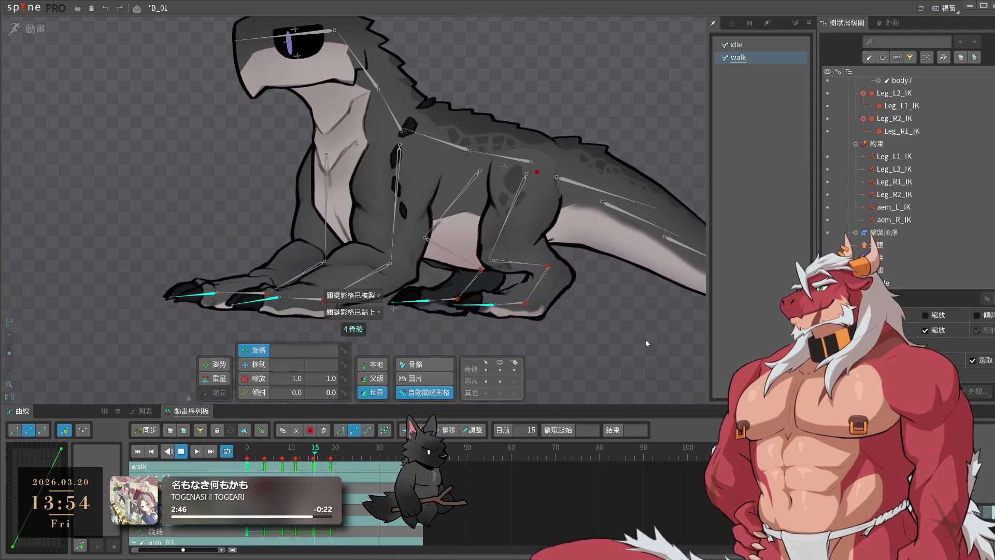
left_click(280, 469)
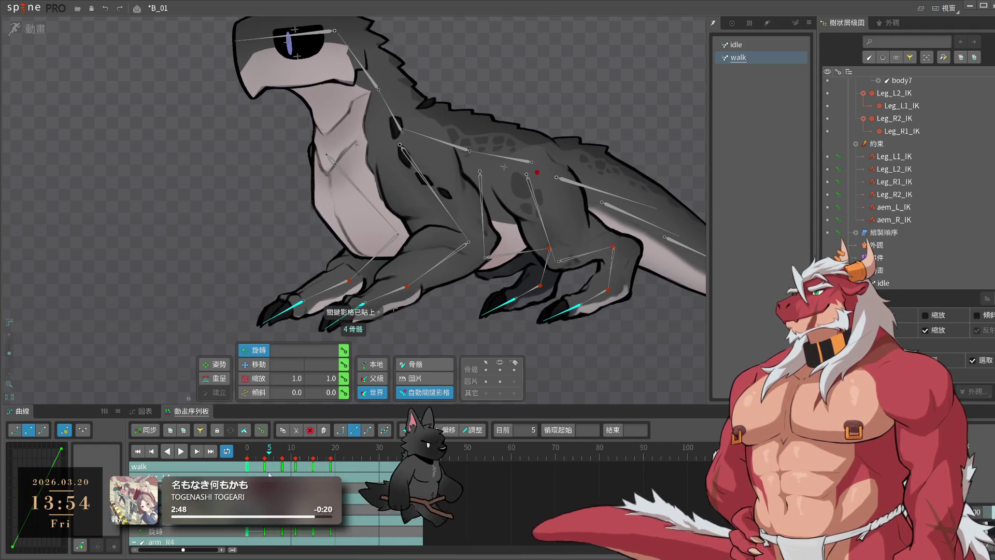
left_click(273, 461)
left_click(265, 465)
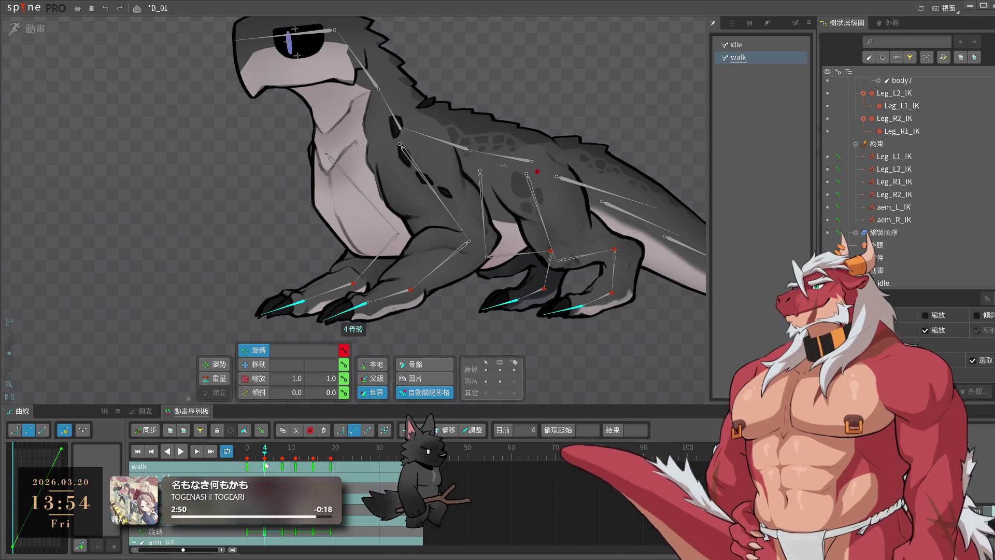
left_click(282, 464)
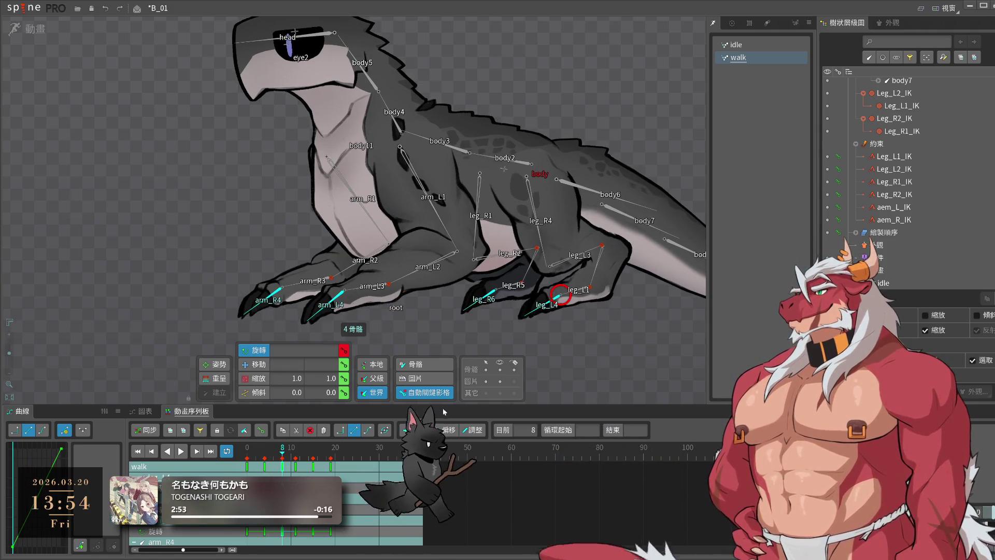
left_click(251, 461)
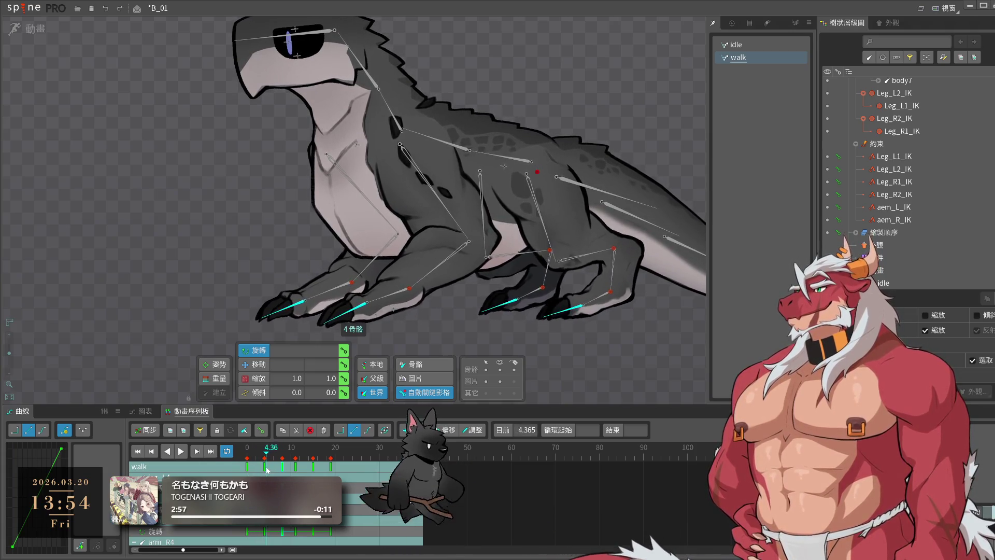
left_click_drag(267, 469, 279, 472)
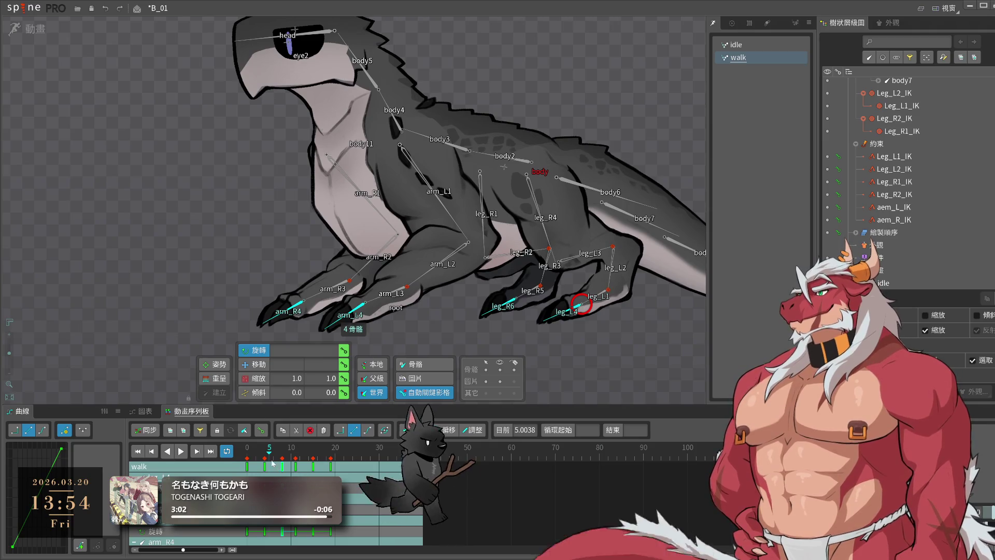
- Delay the leg_L1, arm_R4 and arm_L4 toe keys to about frame 5.75, then save B_01
left_click(598, 296)
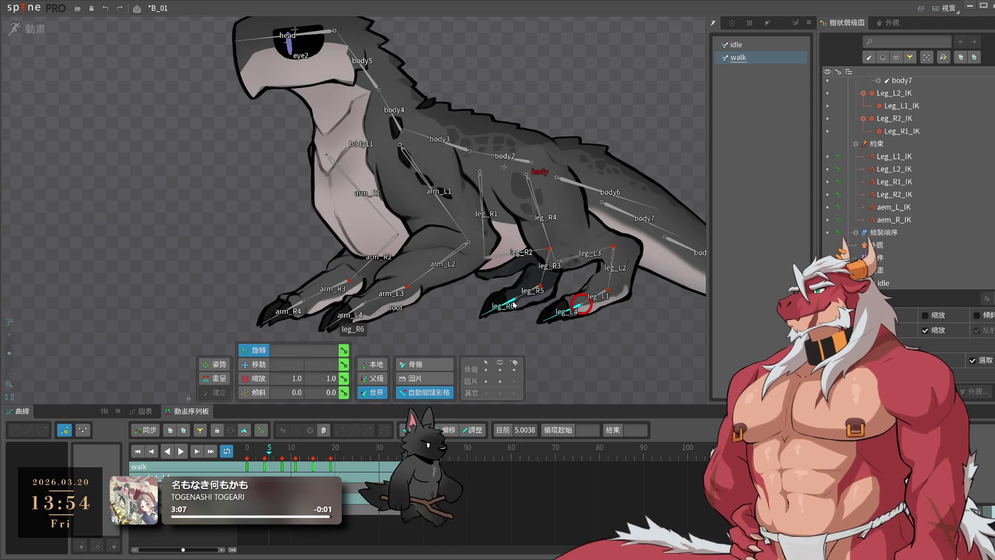
left_click(297, 308, "ctrl")
left_click(348, 316, "ctrl")
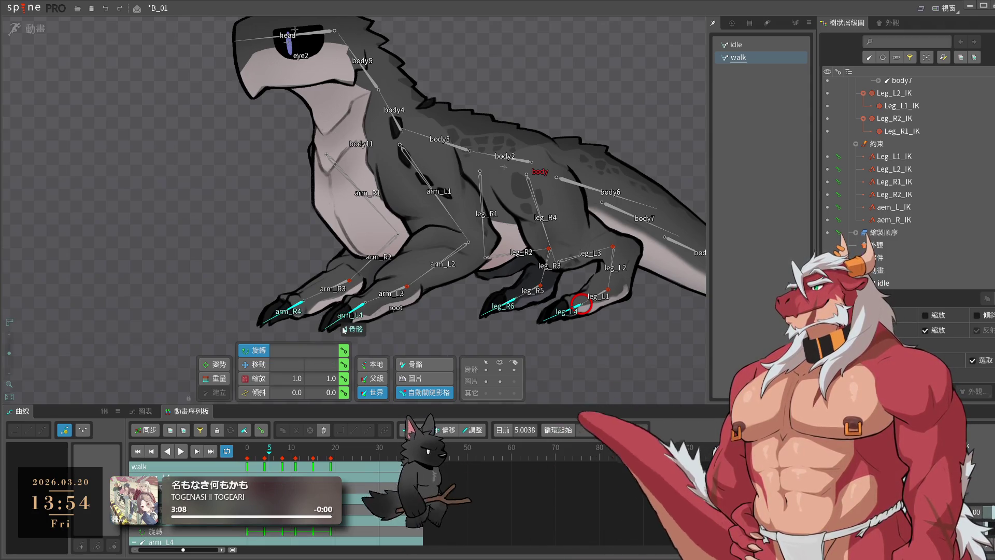
mouse_move(265, 465)
left_mouse_down()
mouse_move(273, 466)
mouse_move(145, 465)
left_mouse_up()
left_click(181, 451)
scroll(645, 338, "down", 3)
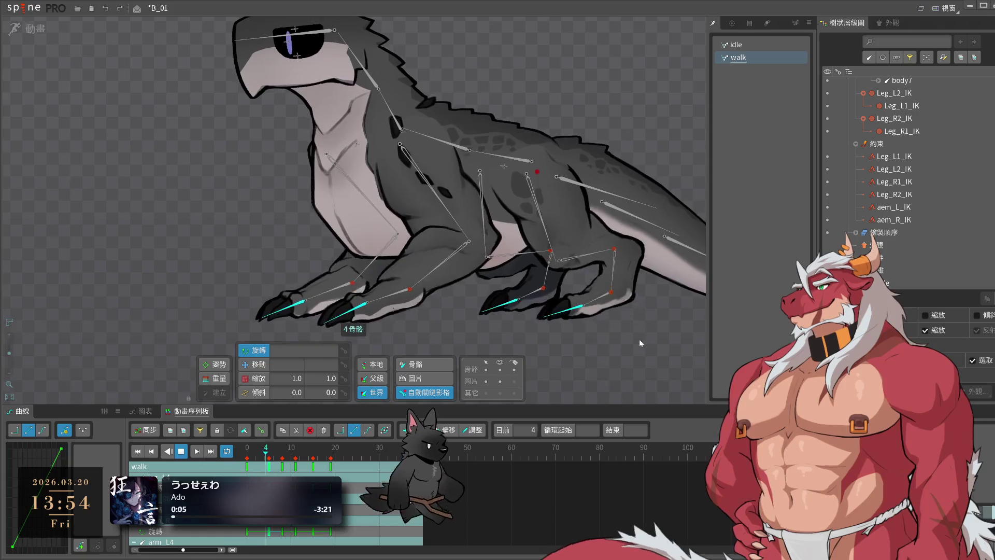
key("ctrl+s")
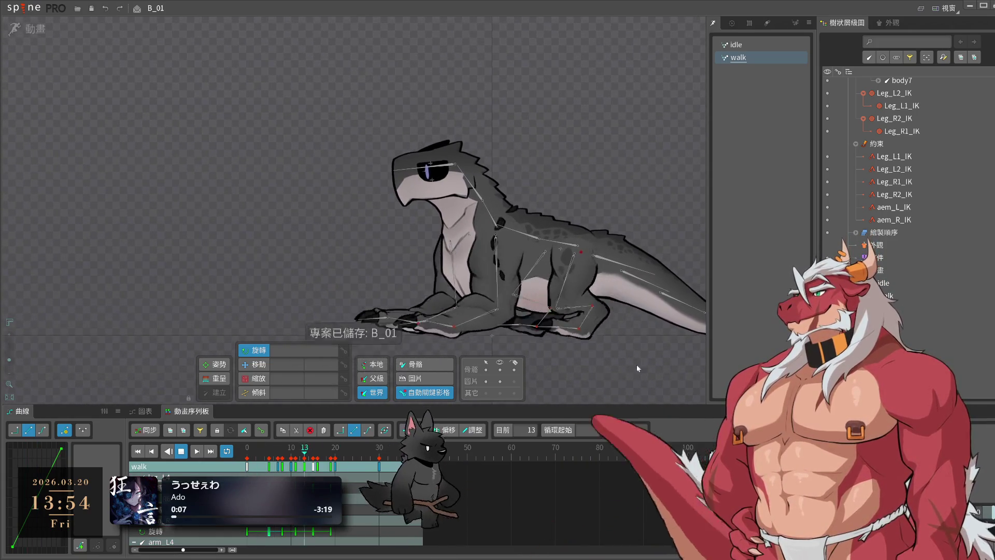
scroll(459, 329, "up", 3)
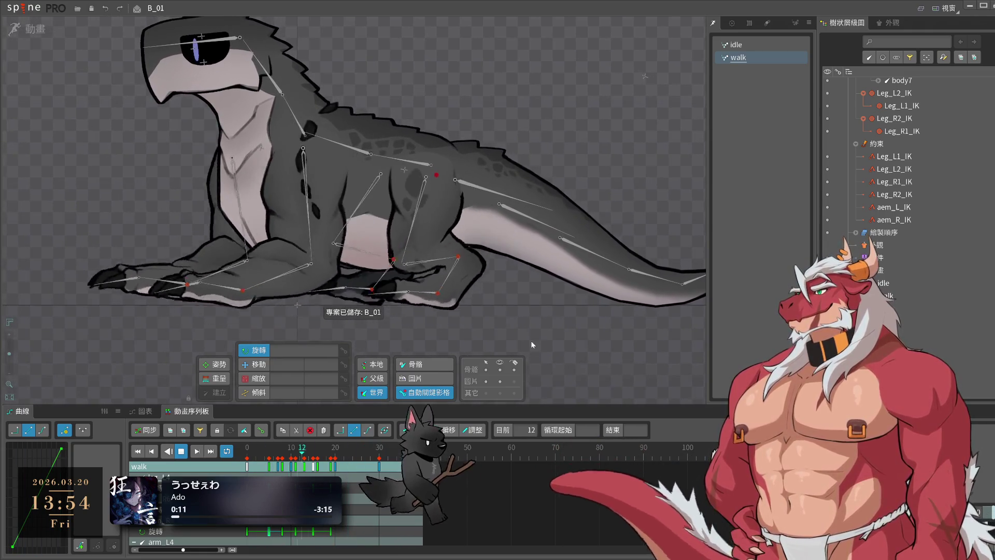
left_click_drag(511, 332, 652, 330)
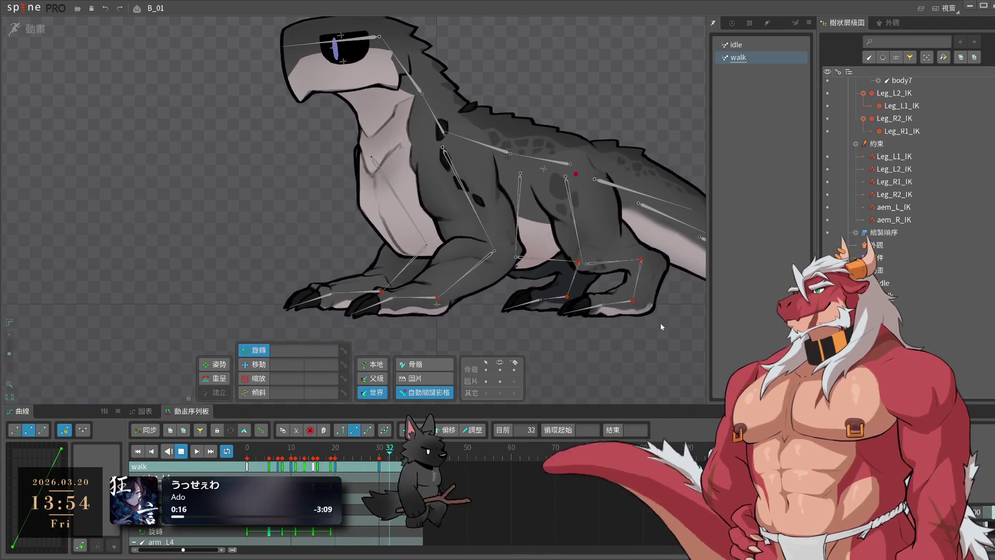
left_click(486, 199)
left_click(442, 145)
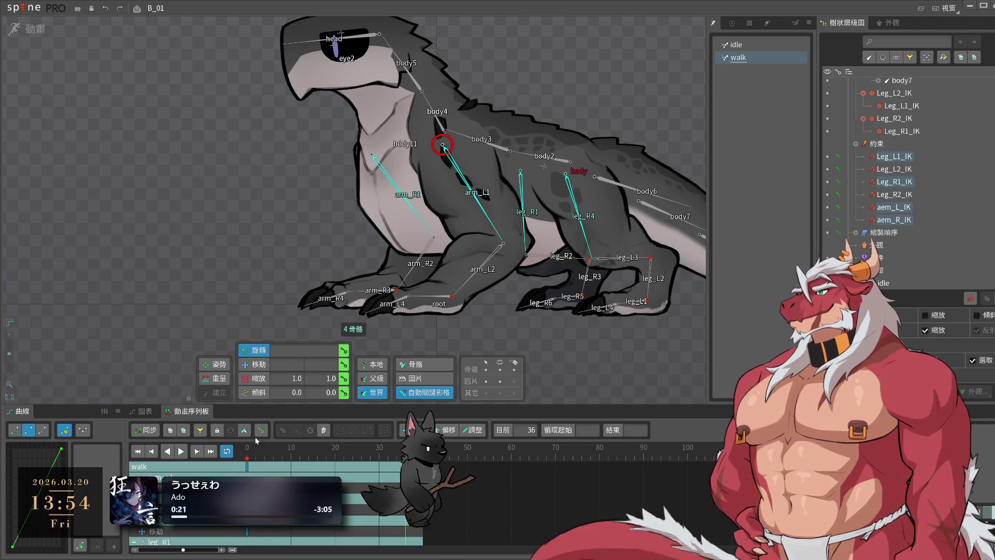
left_click(244, 457)
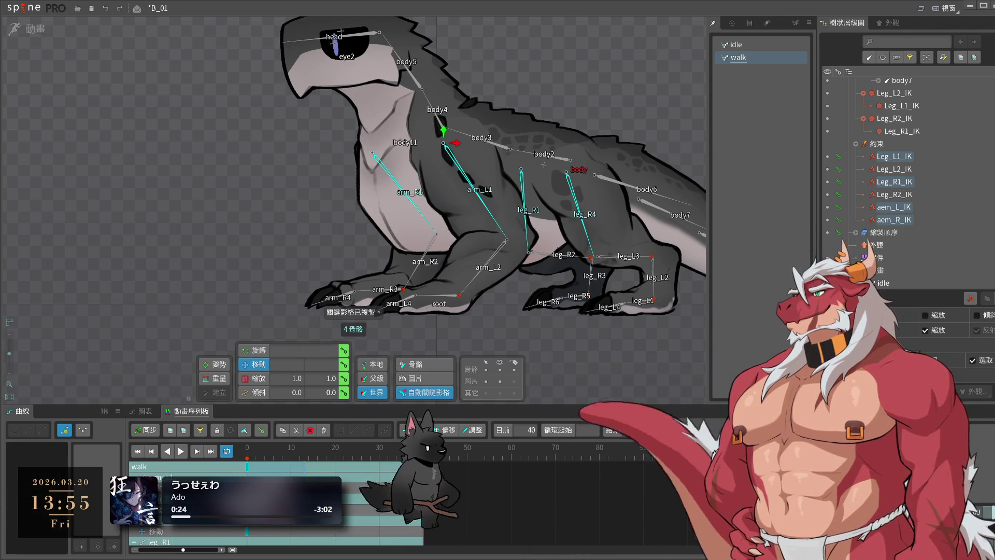
- Paste the limb keys at frame 20, nudge the targets left, and move those keys to frame 16
key("ctrl+v")
left_click_drag(456, 147, 450, 147)
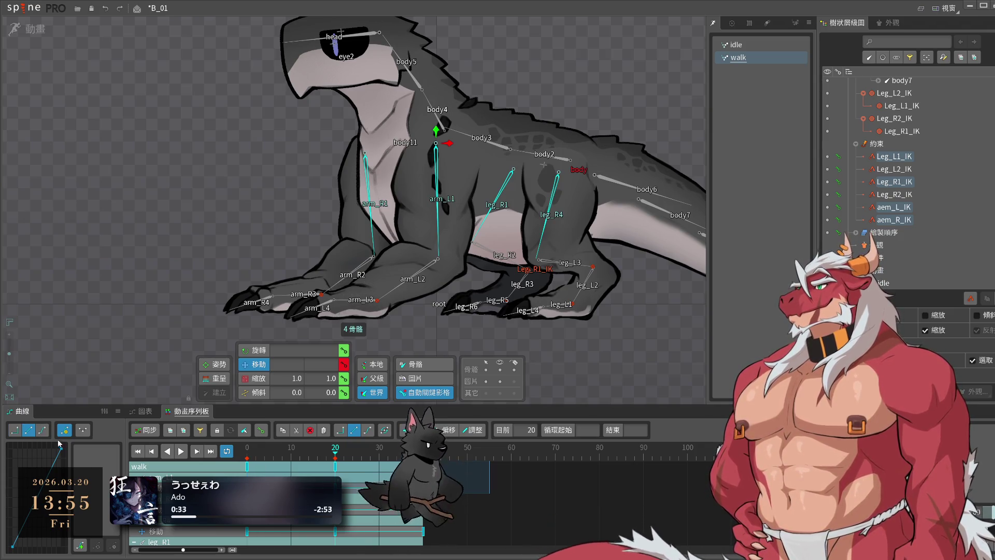
left_click_drag(334, 467, 318, 467)
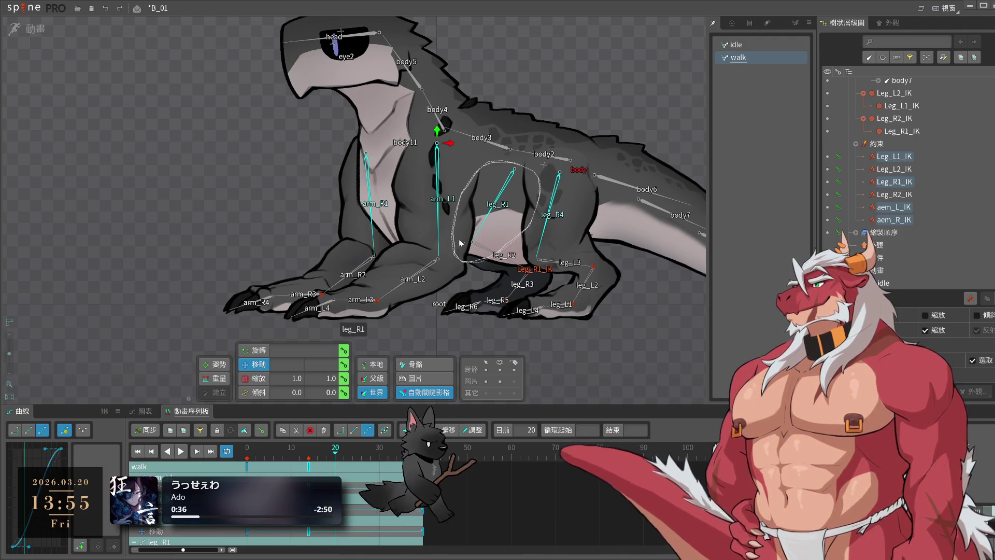
key("space")
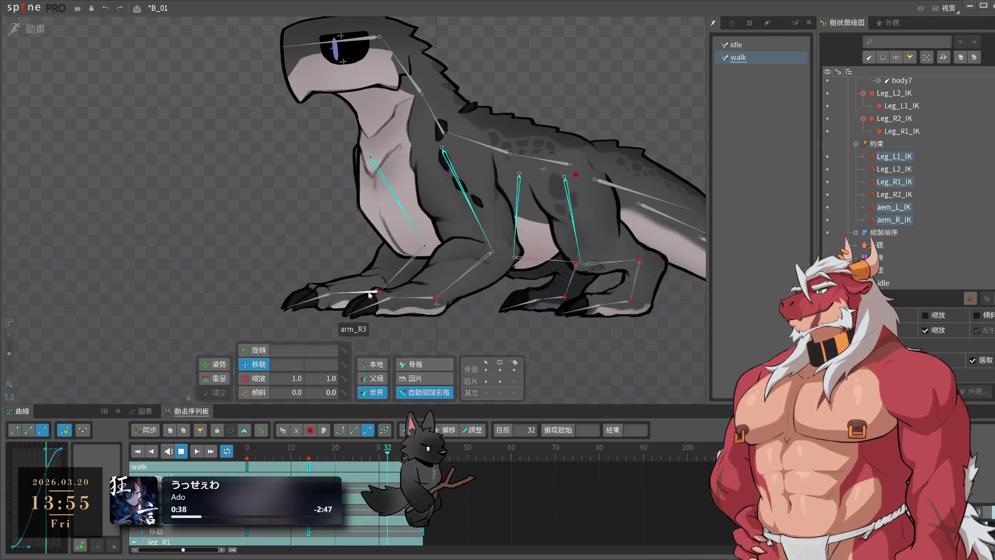
- Review the walk playback with all keys visible, save B_01, and duplicate walk as walk2
left_click(651, 343)
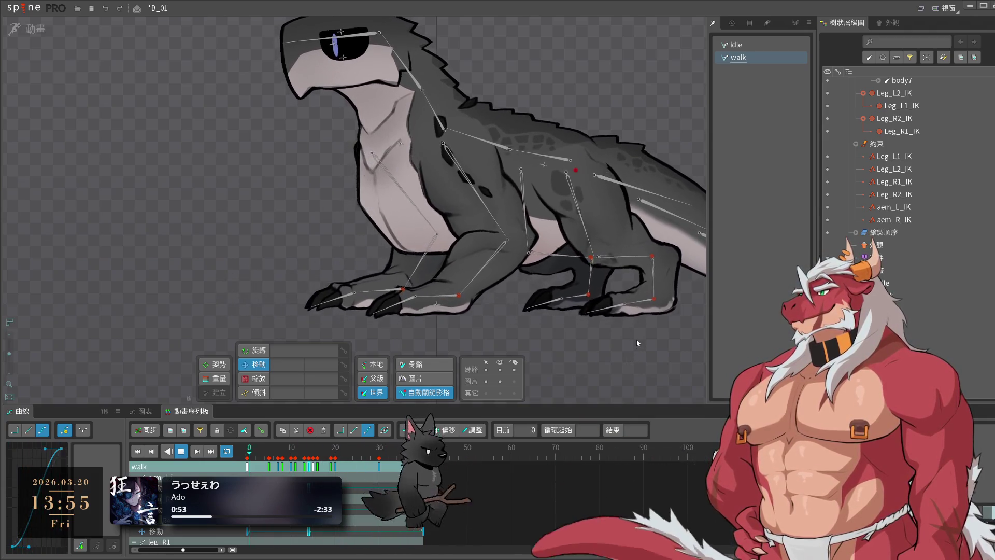
scroll(637, 343, "up", 2)
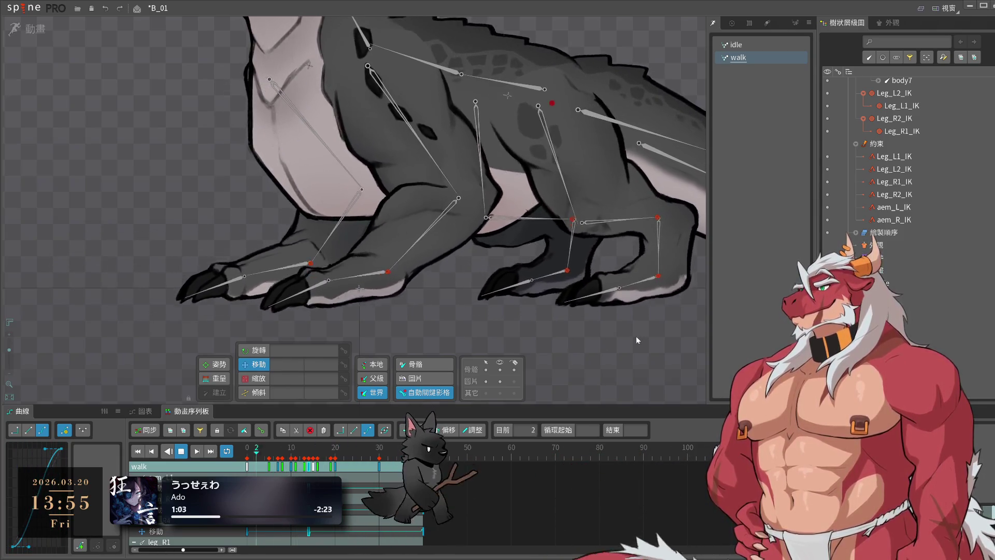
scroll(554, 346, "down", 5)
scroll(552, 343, "up", 2)
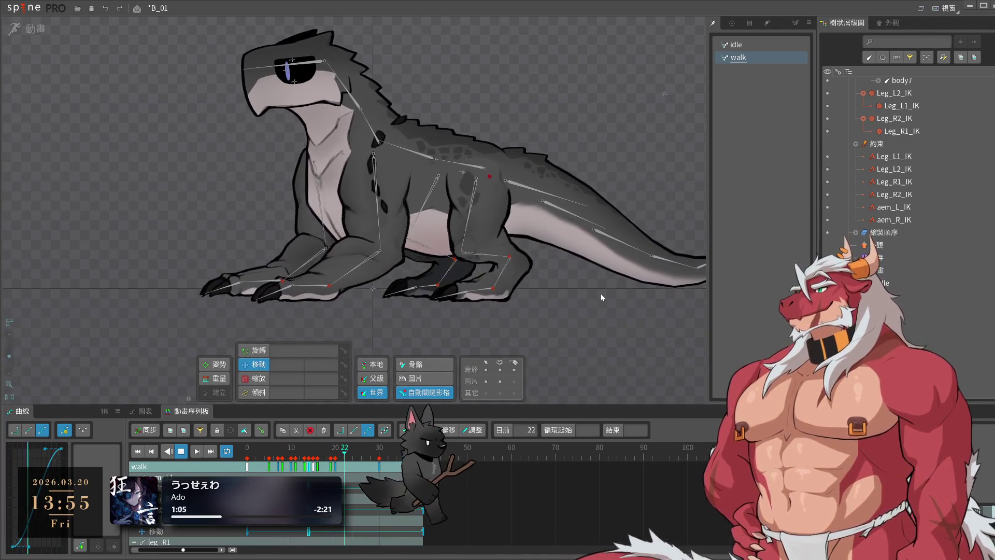
key("space")
key("ctrl+s")
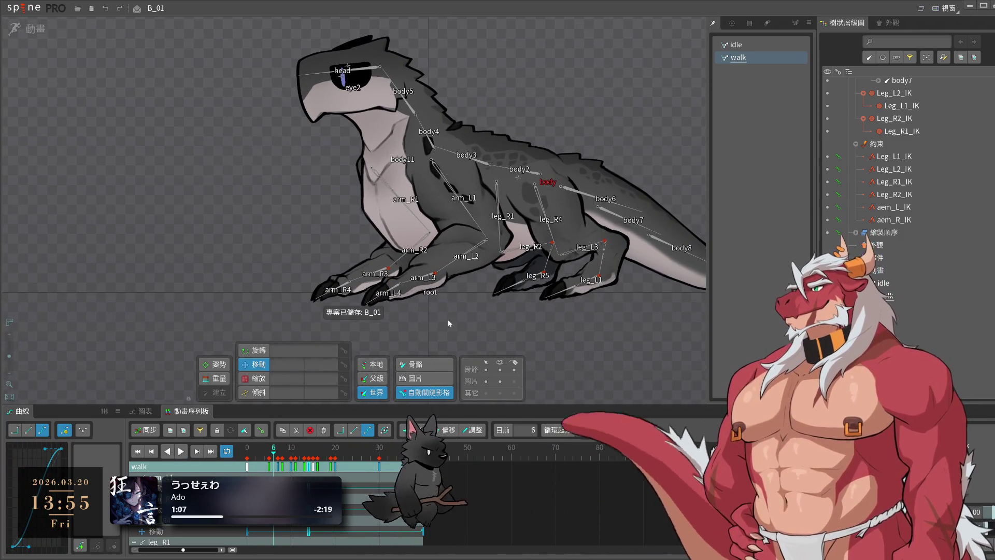
key("ctrl+d")
- Back in the walk animation, select aem_L_IK and leg_R4 and enable key Offset
left_click(738, 58)
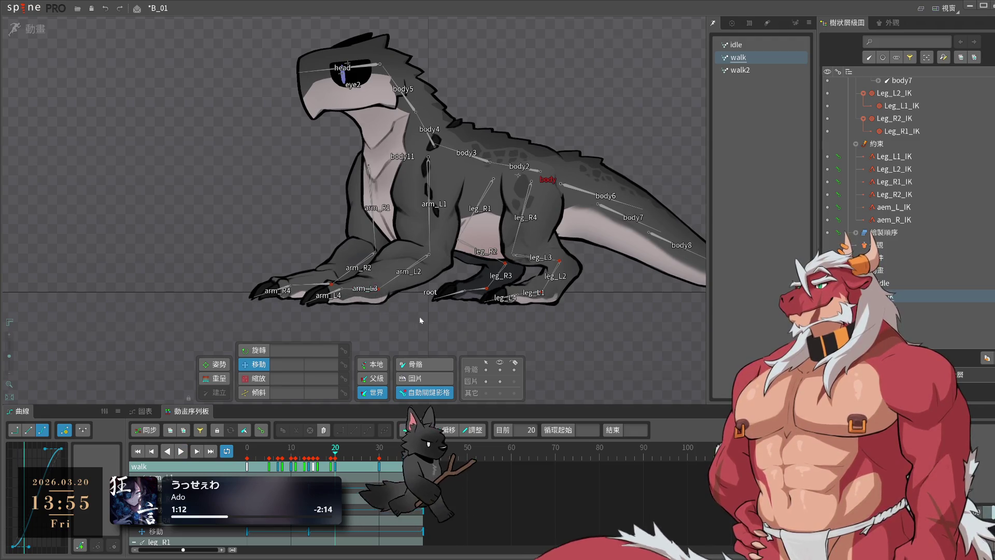
scroll(400, 317, "up", 3)
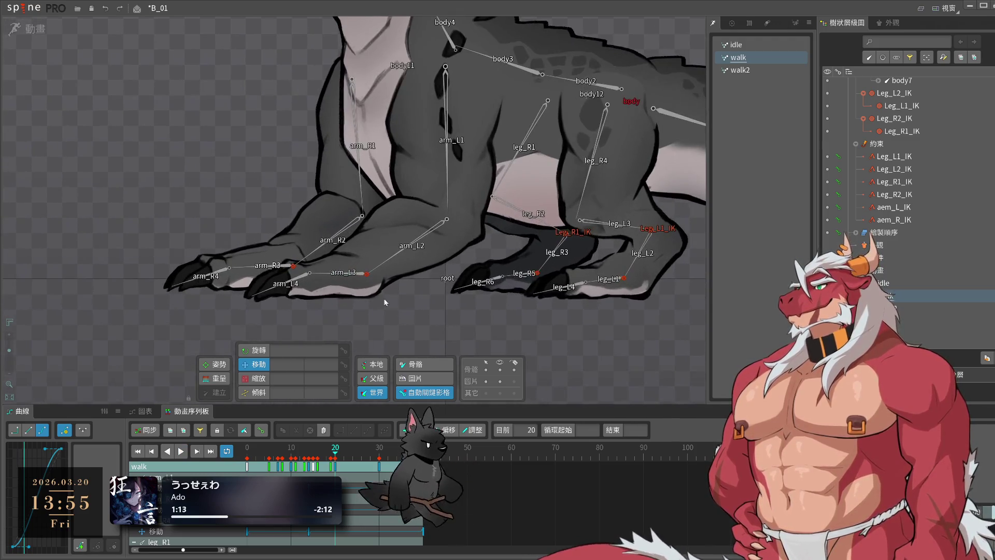
left_click(368, 275)
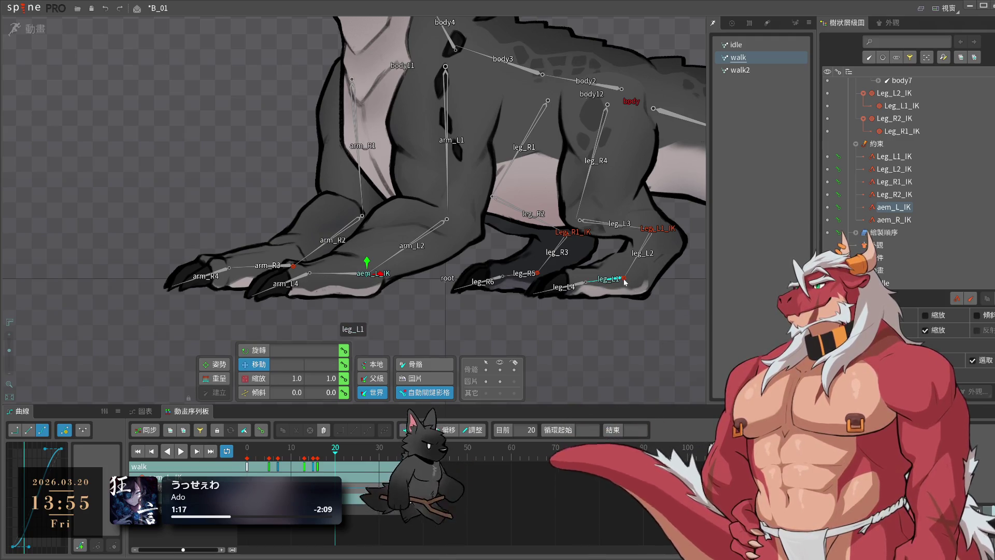
left_click(607, 112, "ctrl")
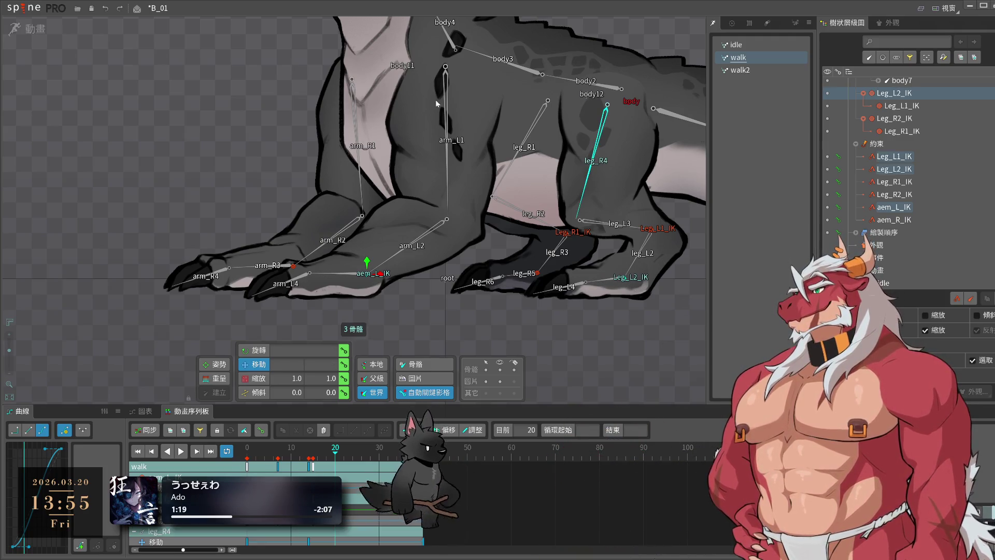
left_click(448, 430)
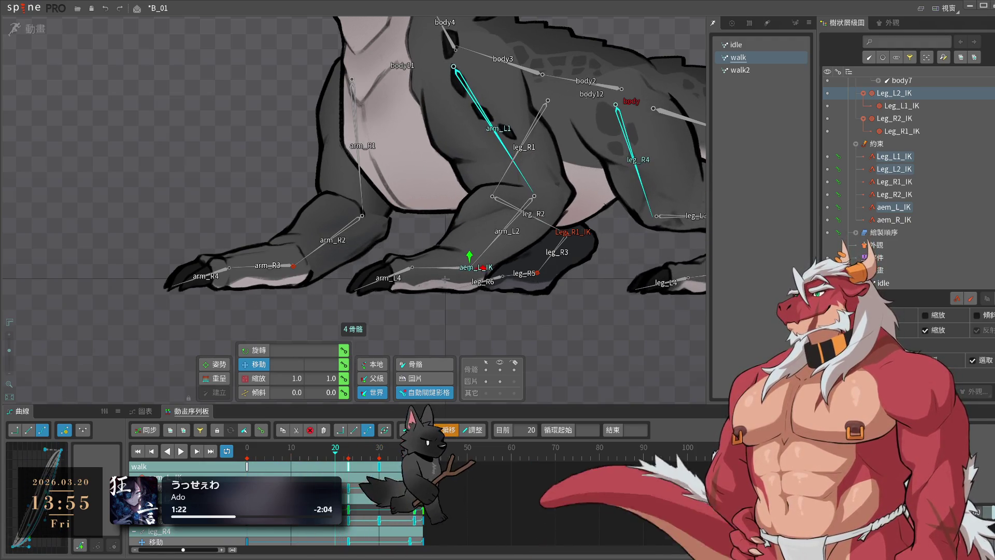
left_click(448, 430)
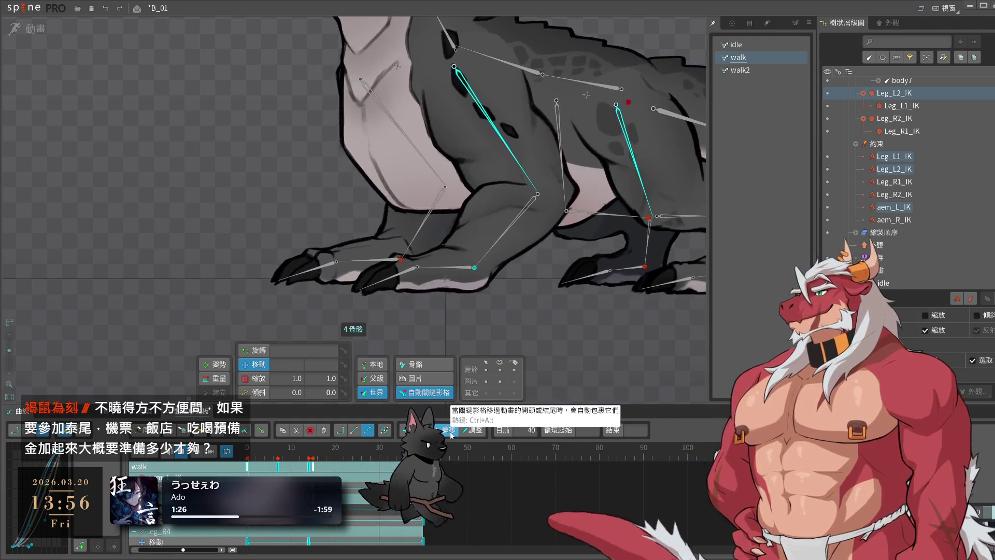
left_click(451, 431)
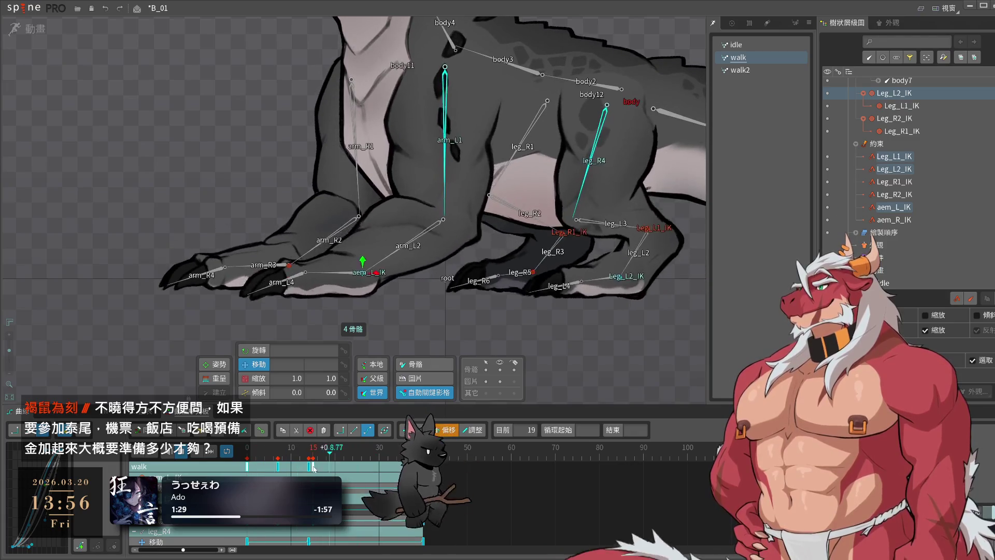
- Shift the selected arm and leg keys about 20 frames later
left_click_drag(313, 468, 400, 464)
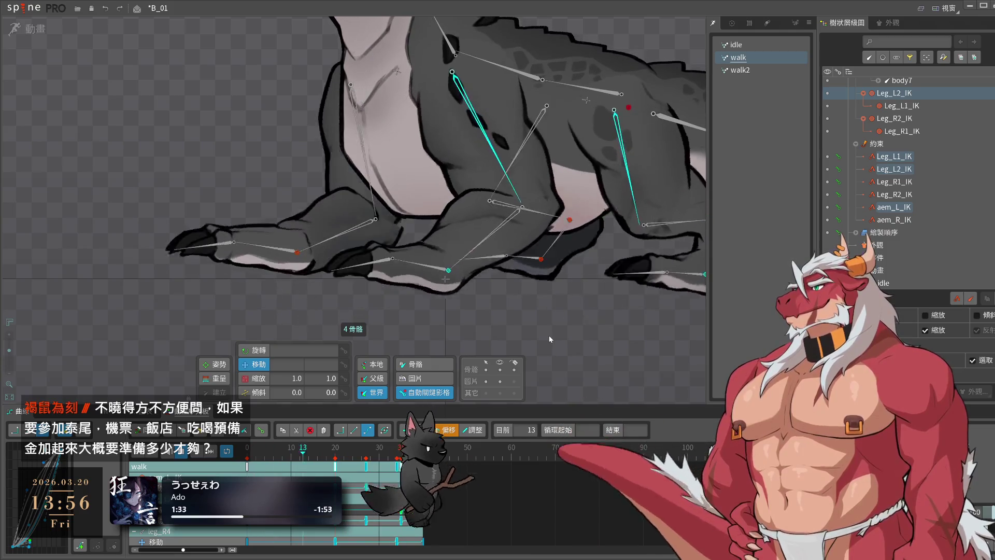
key("space")
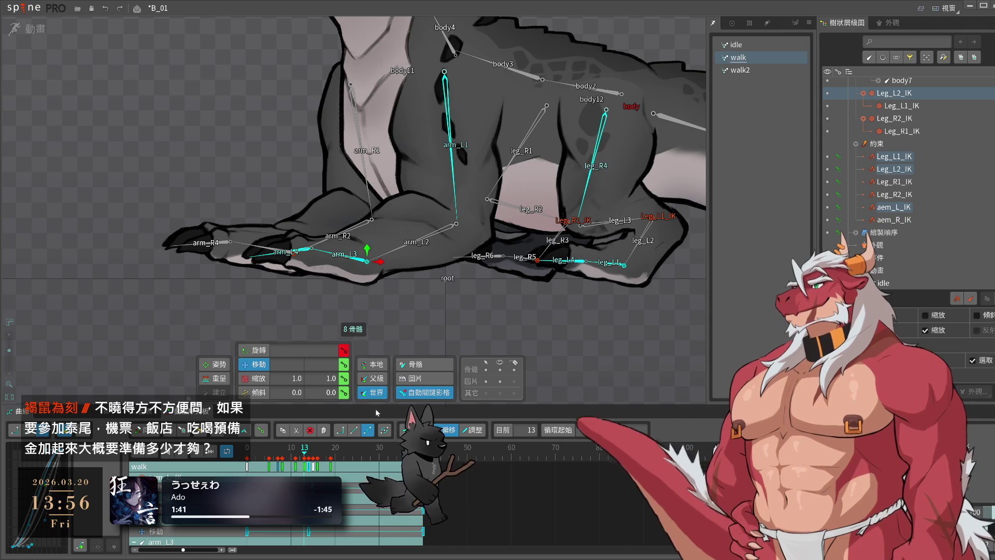
left_click_drag(316, 470, 403, 470)
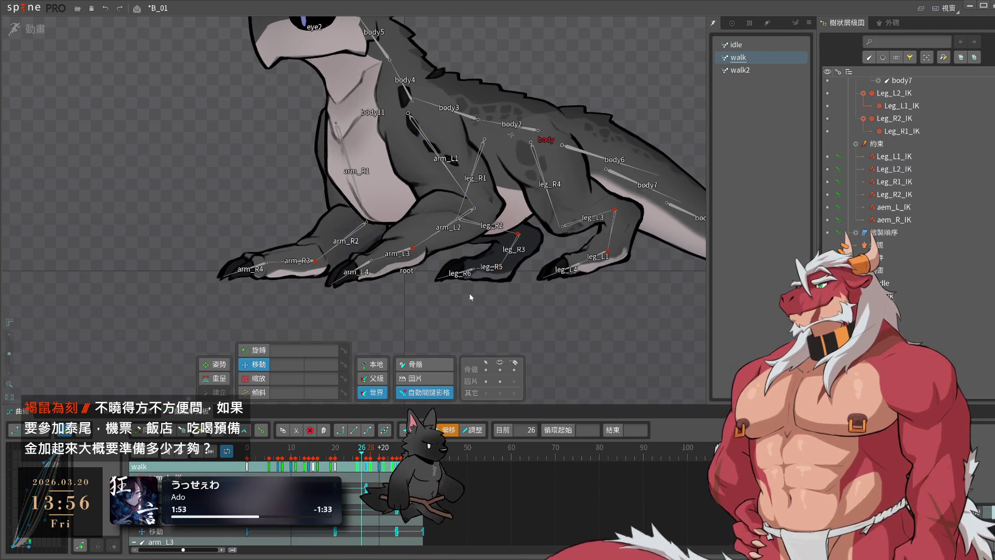
left_click(404, 157)
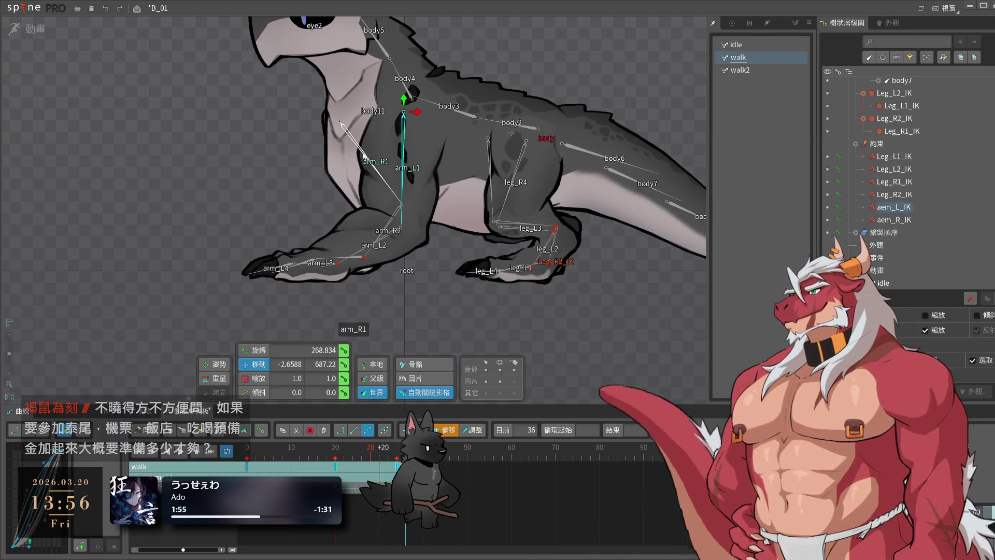
- Reposition both arm IK targets at frame 18 and play the walk to check
left_click(365, 156, "ctrl")
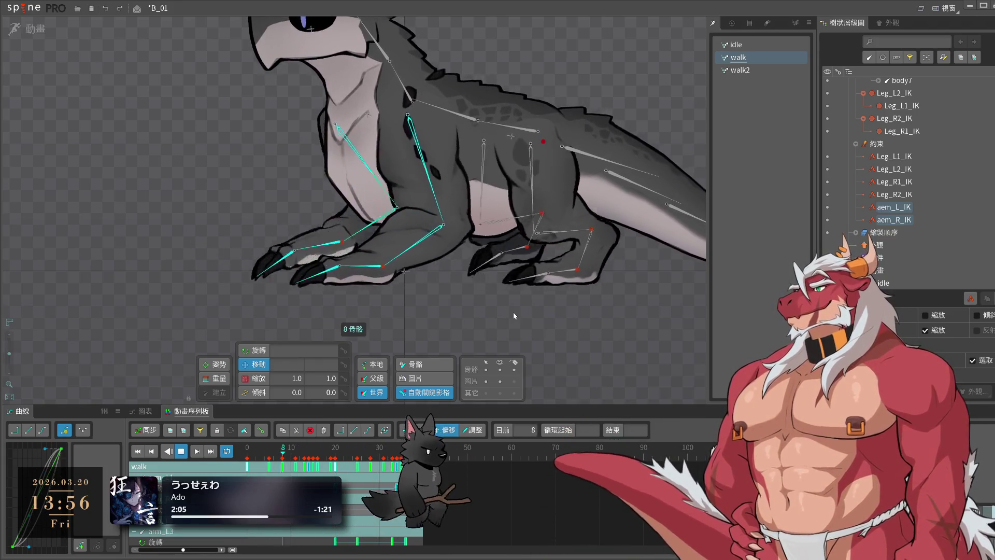
left_click(426, 262)
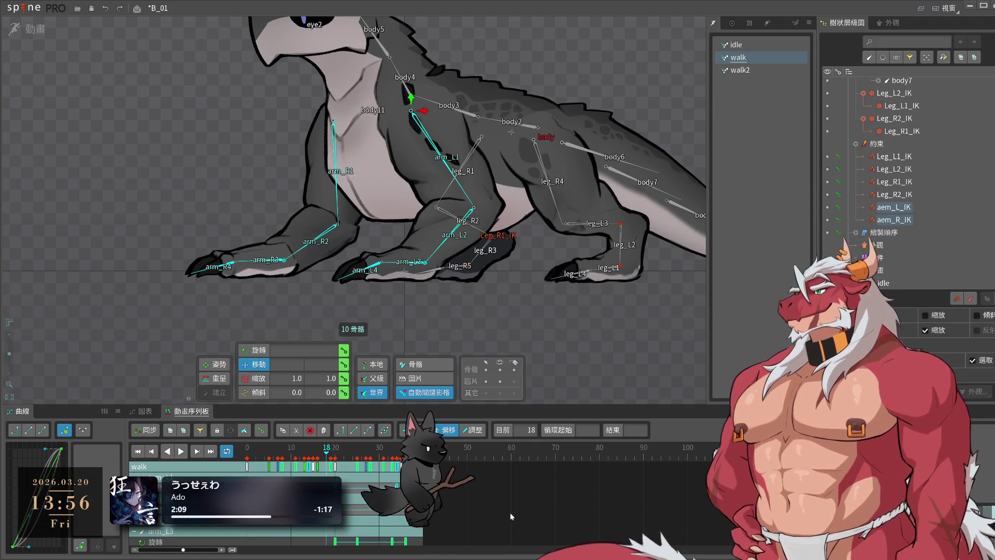
left_click_drag(426, 262, 412, 263)
key("space")
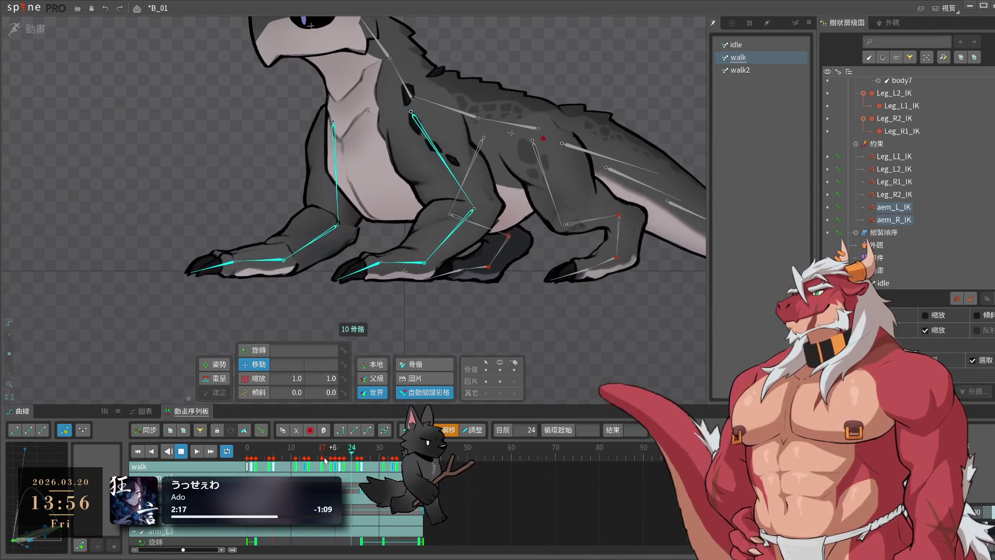
- Clear the selection, hide the skeleton bones in the viewport, and save B_01
left_click(484, 341)
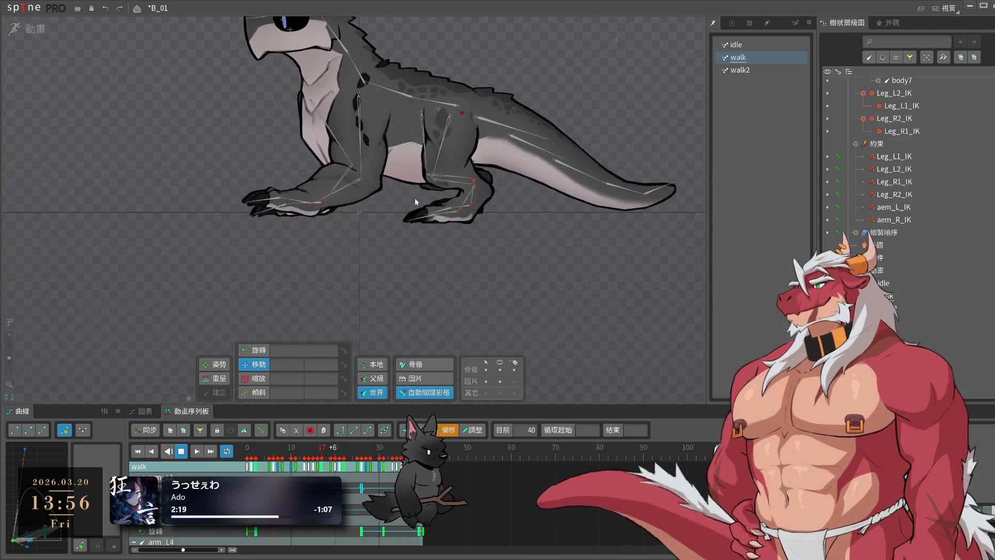
left_click(500, 369)
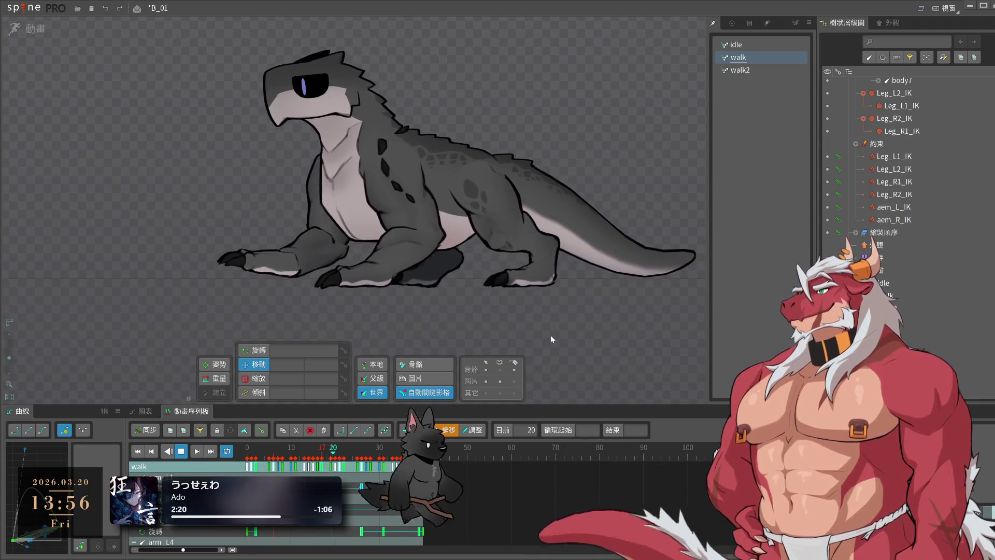
scroll(550, 335, "up", 4)
key("ctrl+s")
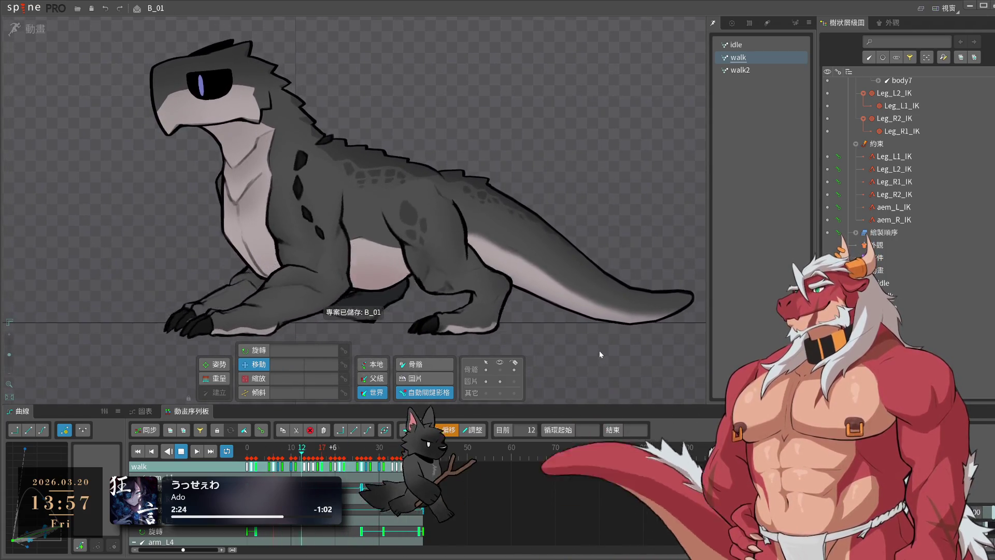
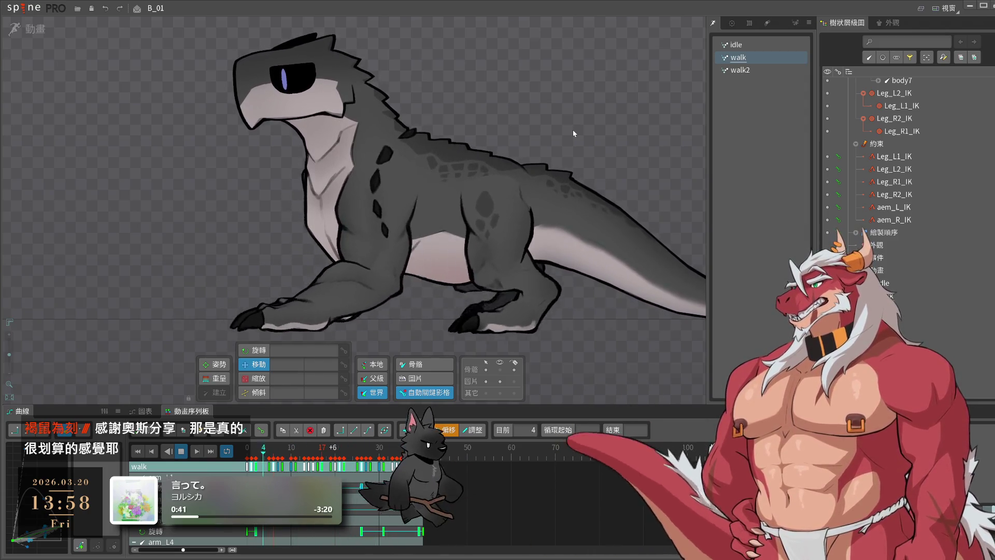
- Save, then key body2 rotated at frame 10 of walk to bend the neck and copy the key
key("ctrl+s")
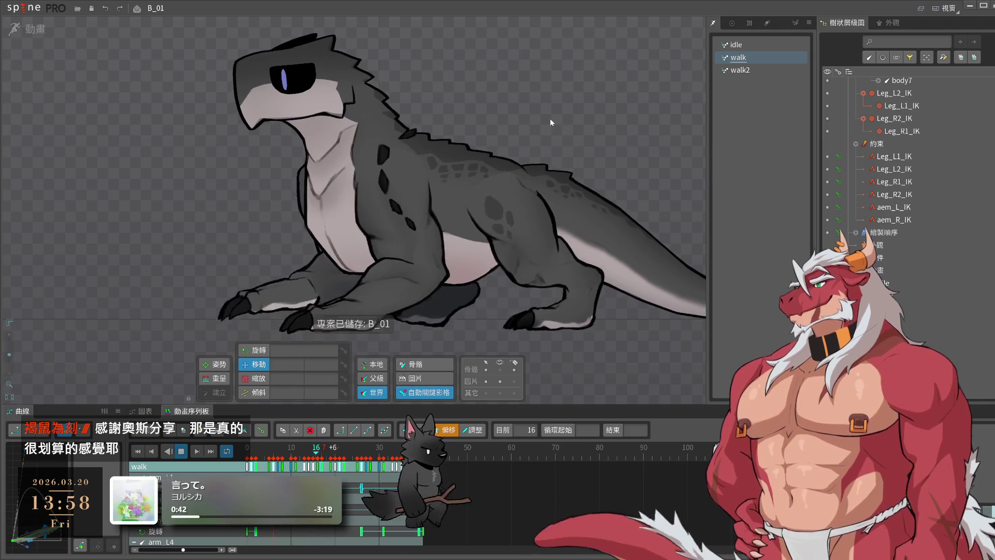
left_click(484, 185)
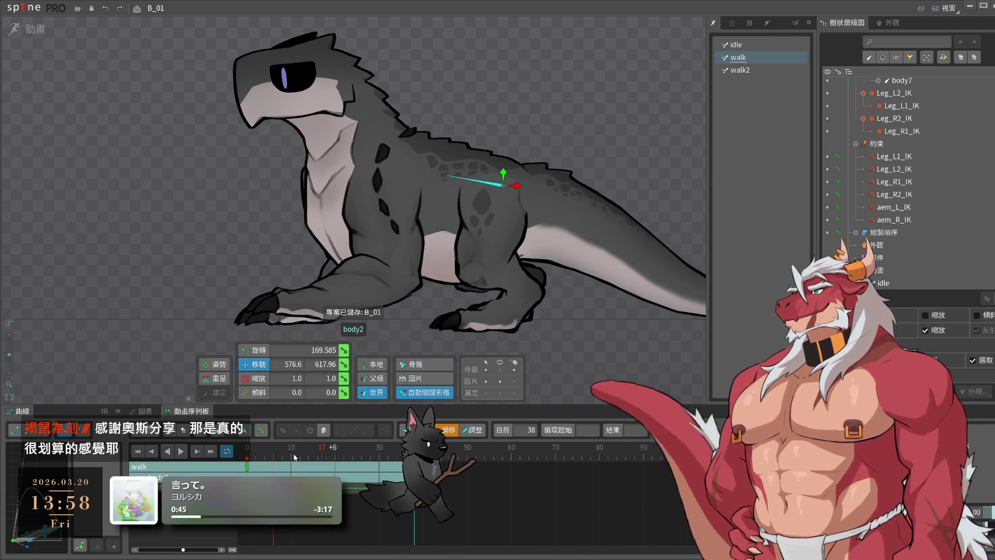
left_click(261, 463)
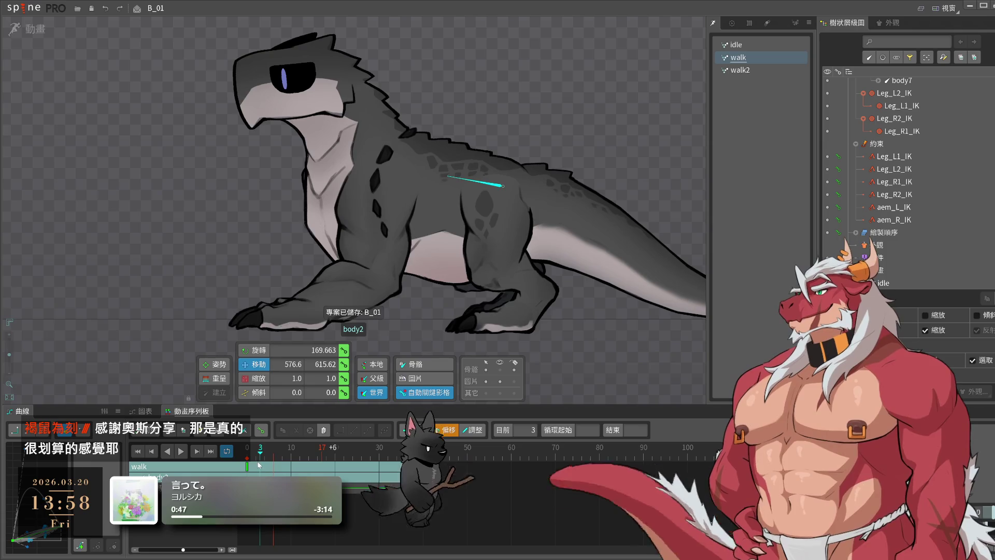
left_click(246, 466)
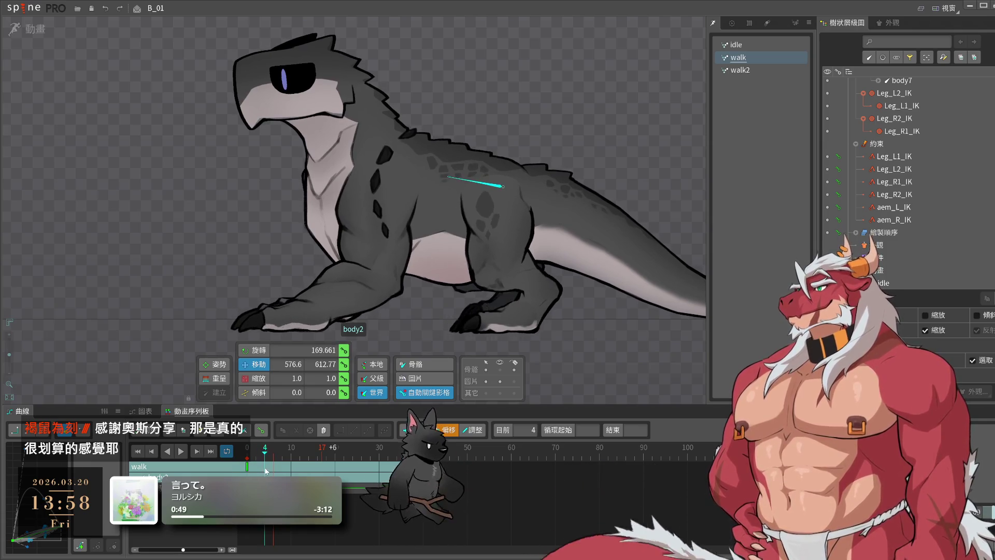
left_click_drag(247, 465, 290, 465)
left_click_drag(569, 179, 621, 136)
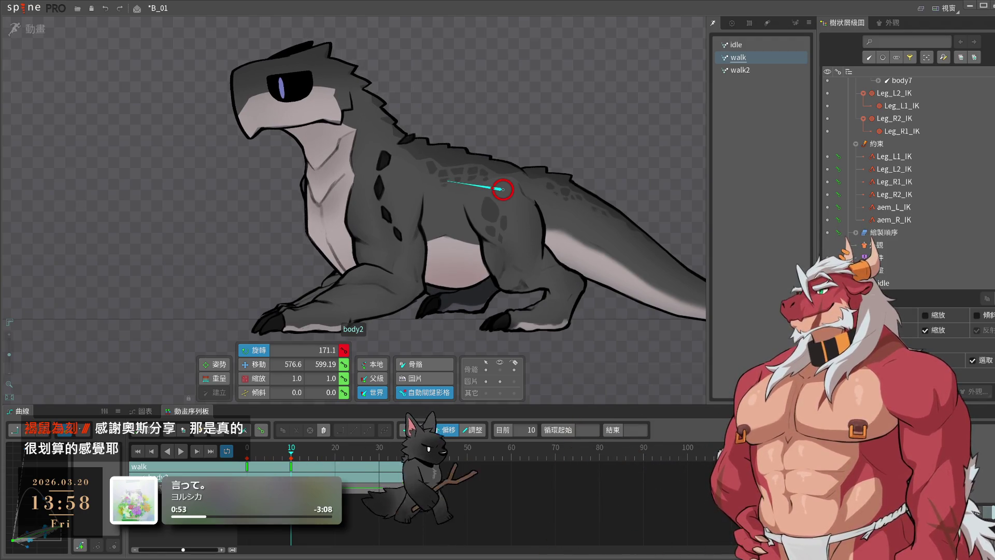
key("ctrl+c")
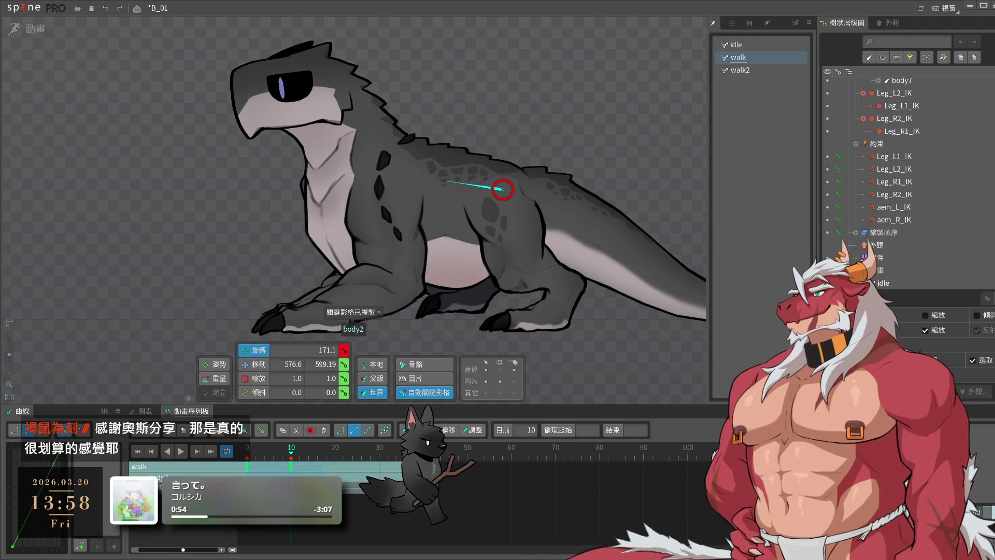
- Paste the body2 rotation key at frame 20 of the walk timeline
left_click(589, 340)
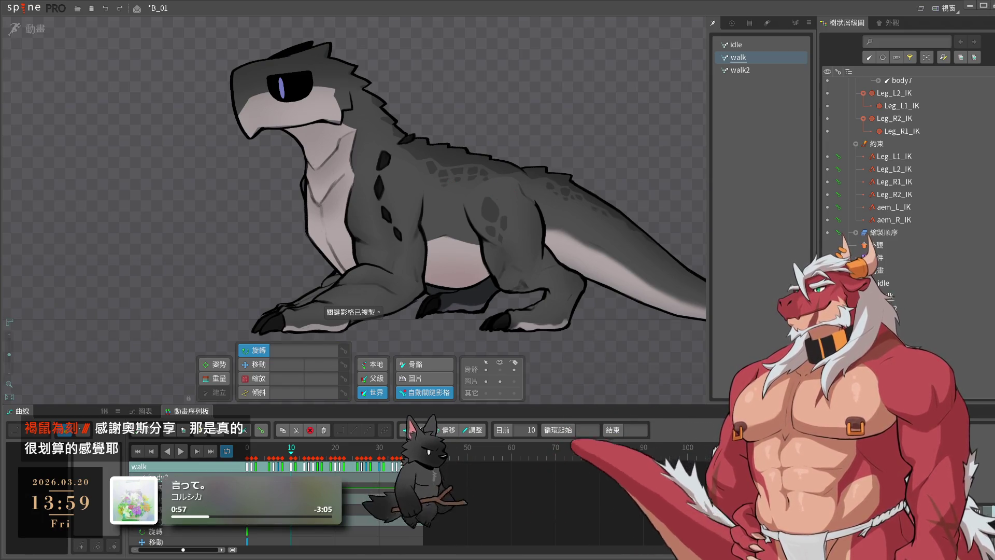
scroll(440, 467, "down", 3)
left_click(278, 451)
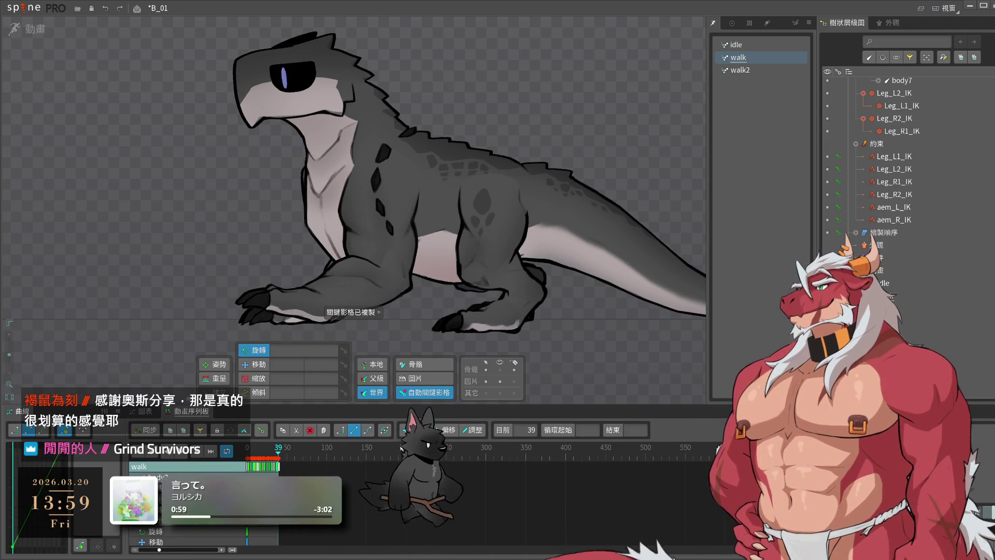
scroll(414, 466, "up", 4)
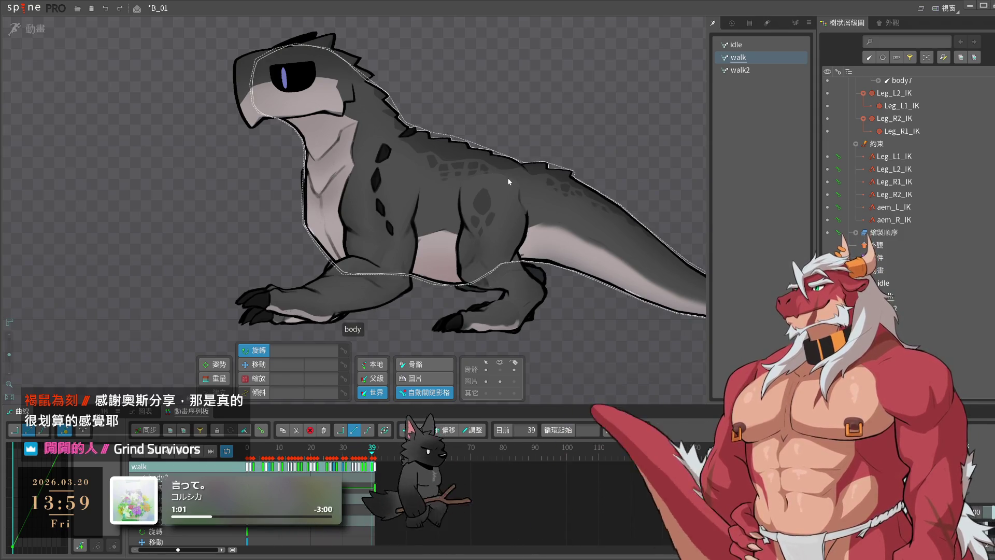
left_click(487, 185)
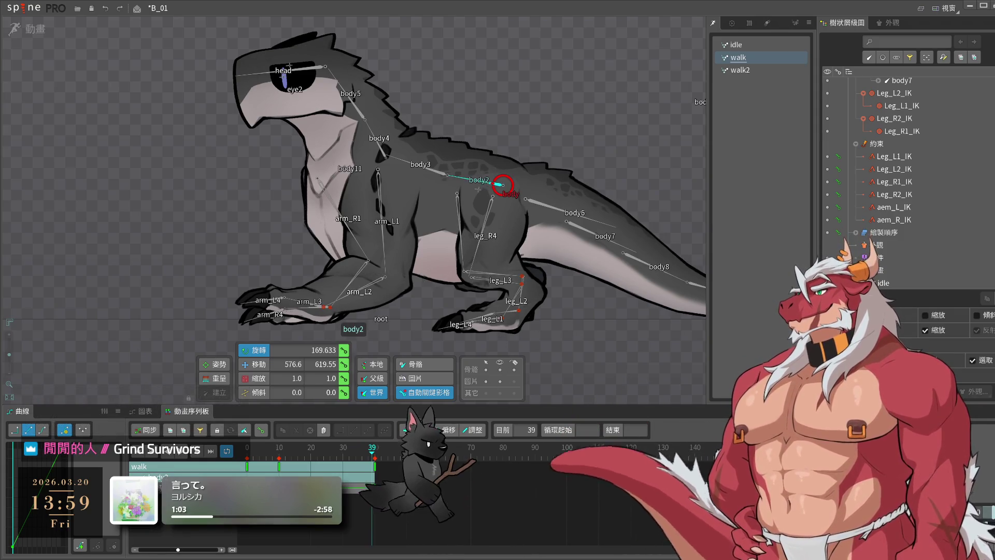
key("ctrl+c")
left_click(313, 451)
left_click(311, 451)
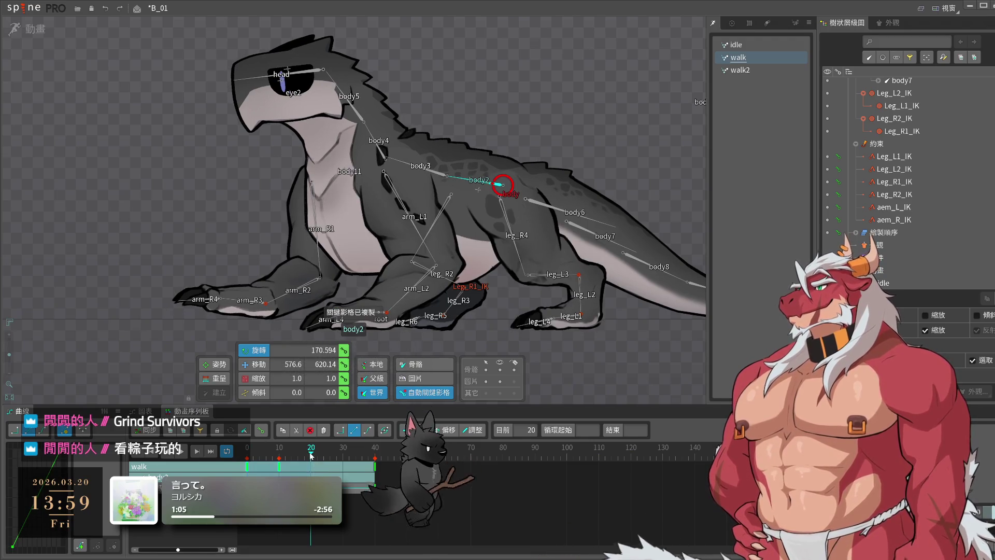
key("ctrl+v")
- Preview the walk animation and save project B_01
key("space")
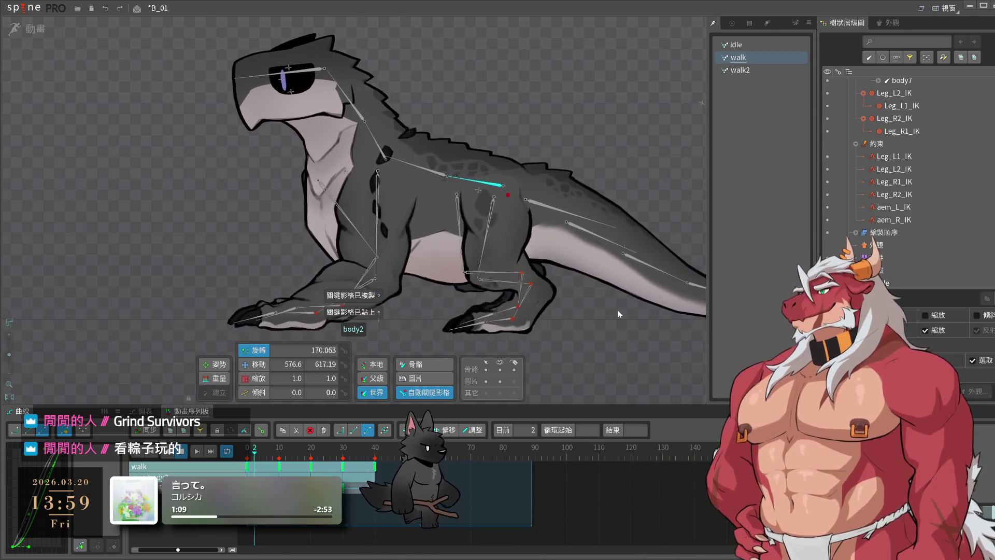
left_click(617, 309)
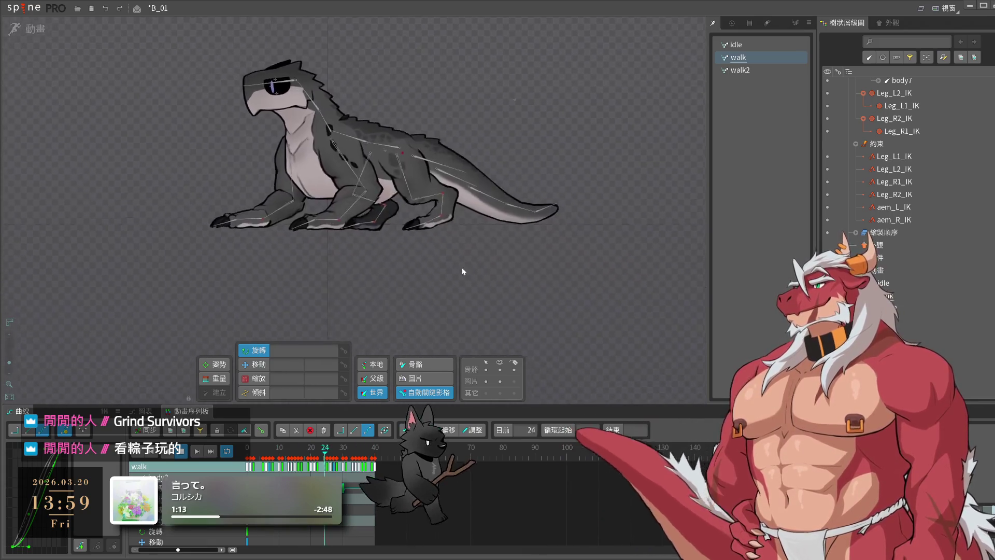
key("ctrl+s")
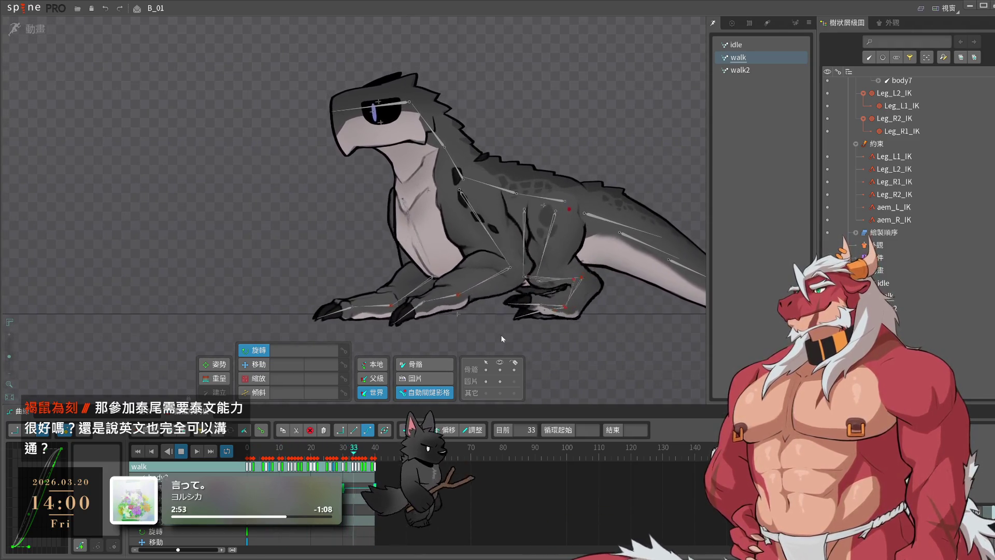
- Frame the lizard in the viewport and stop the walk playback
scroll(511, 288, "up", 4)
left_click_drag(464, 281, 550, 306)
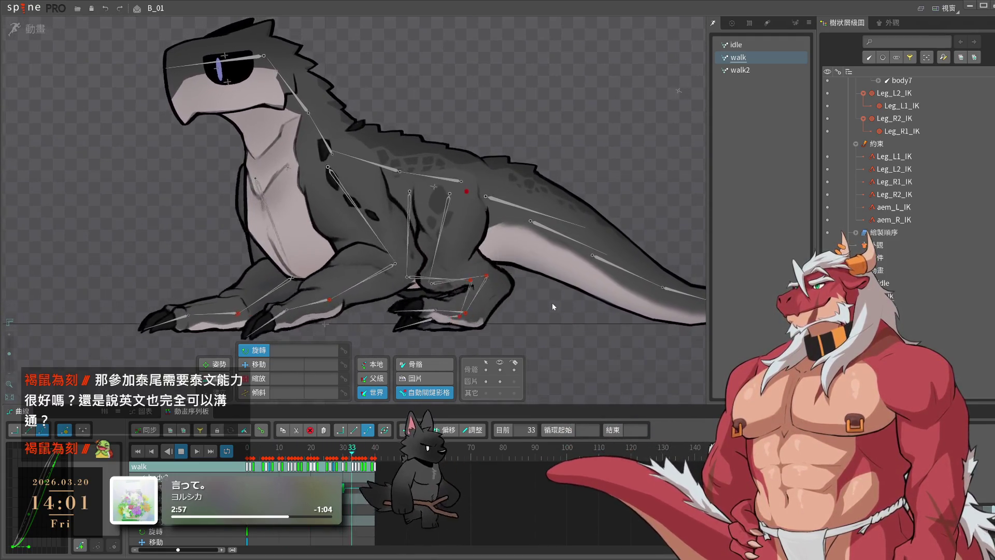
key("space")
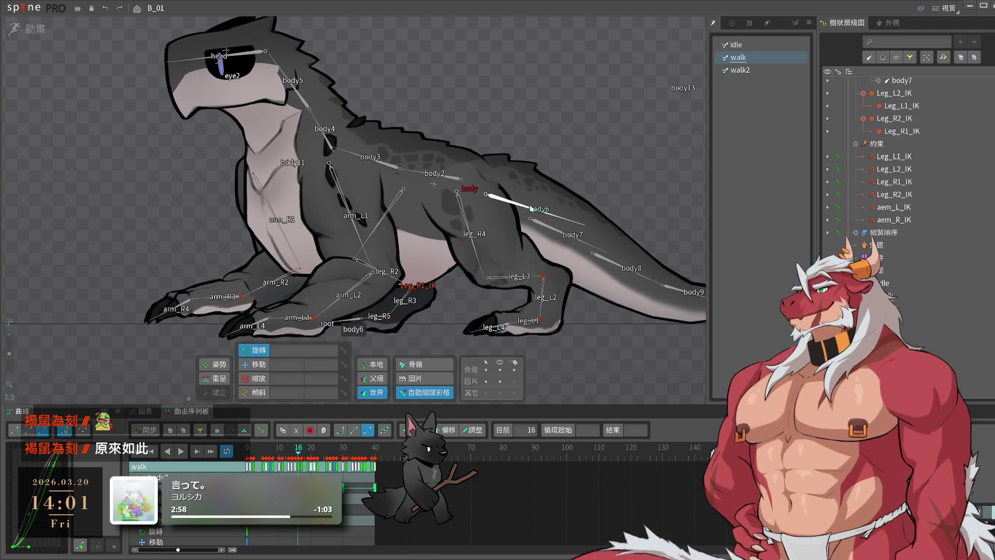
key("space")
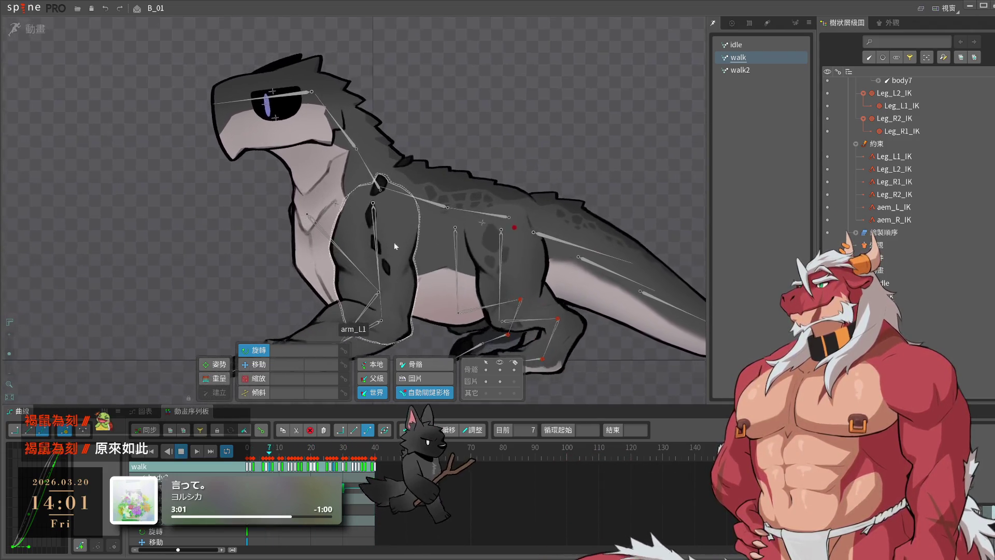
key("space")
- Rotate body3 at frame 10 to tilt the neck, then copy and paste its keys forward
left_click(459, 194)
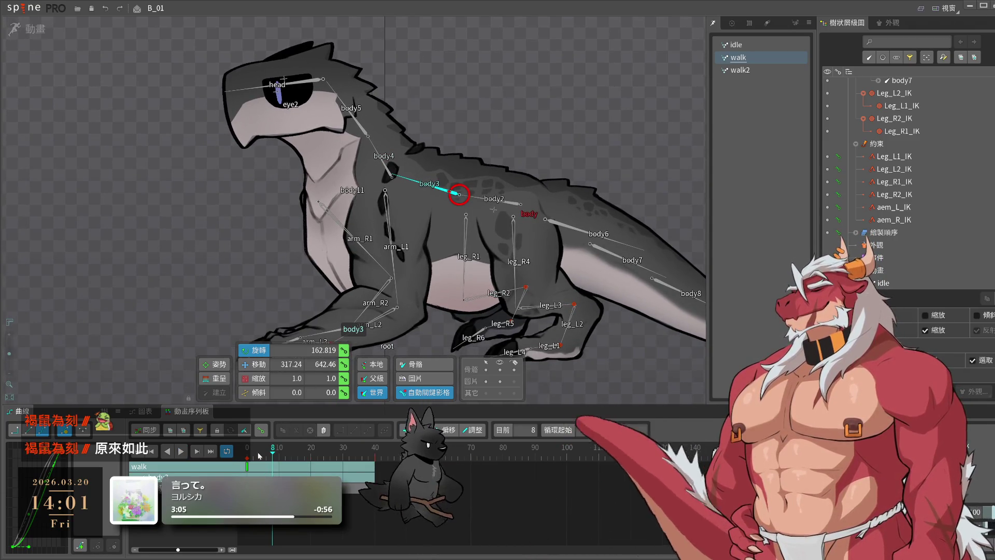
left_click(279, 467)
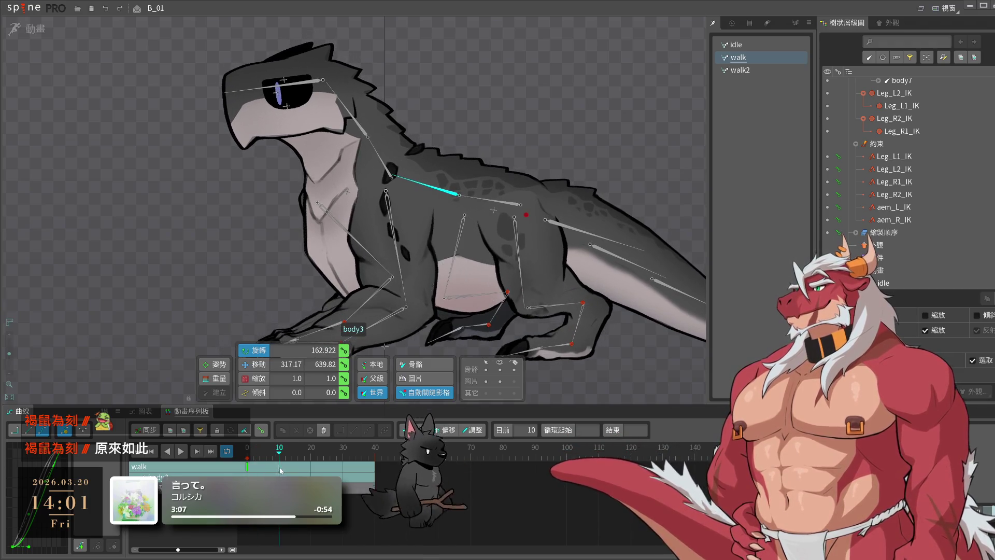
left_click_drag(105, 125, 107, 141)
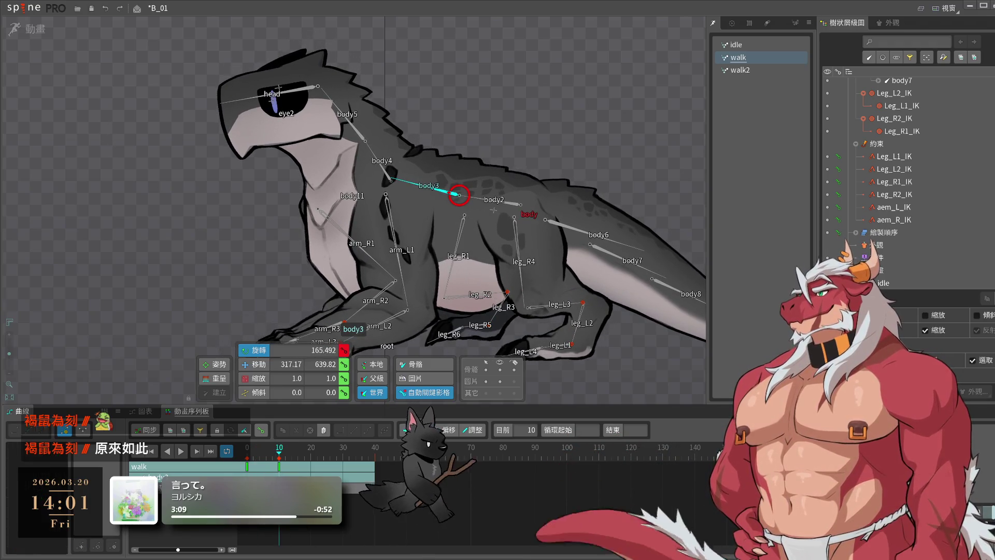
key("ctrl+c")
key("ctrl+v")
key("ctrl+v")
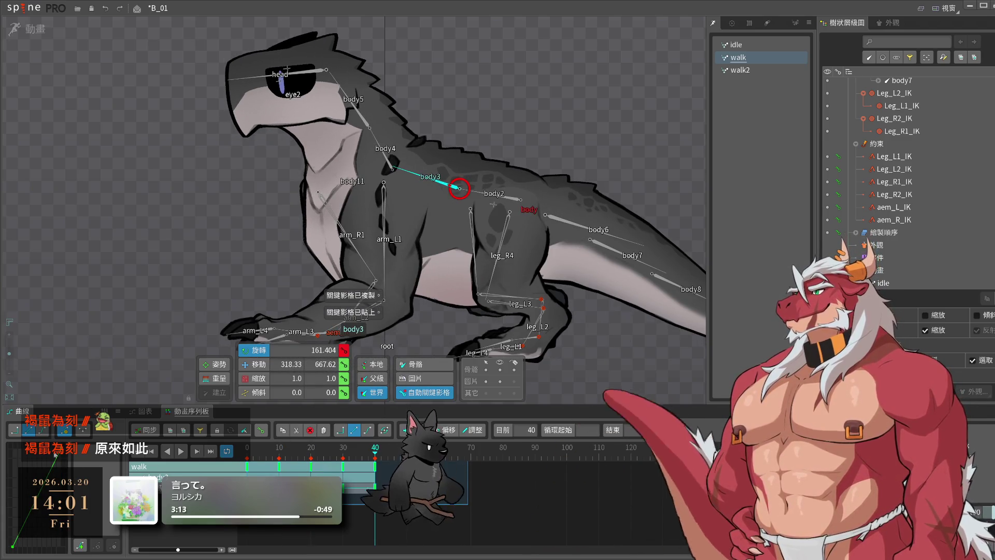
- Preview the walk, then deselect body3 and return to frame 0
key("space")
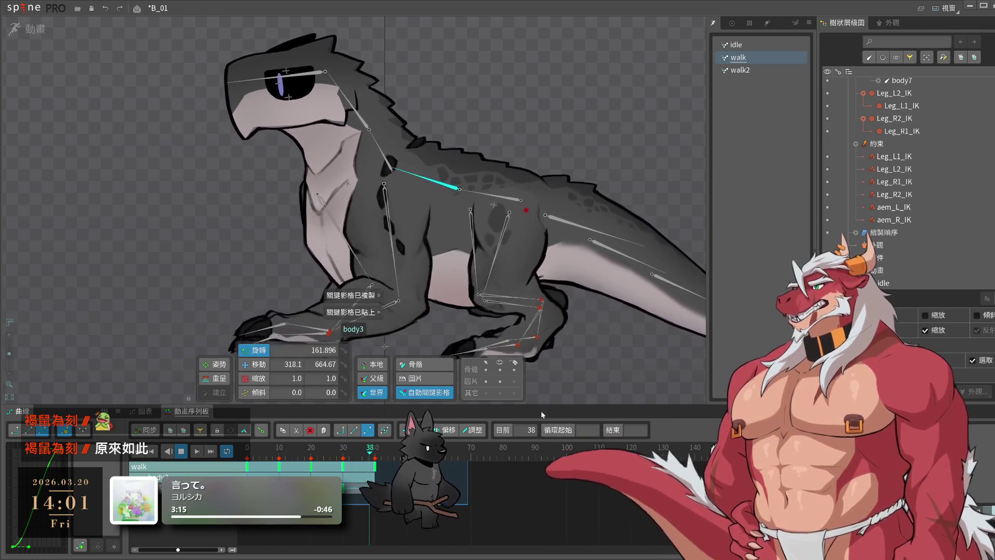
left_click(459, 191)
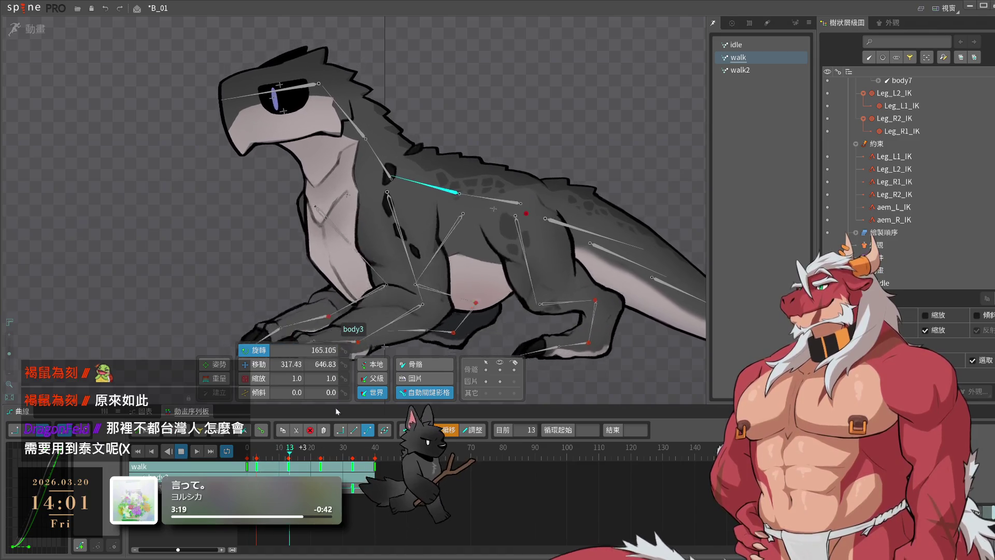
left_click(216, 181)
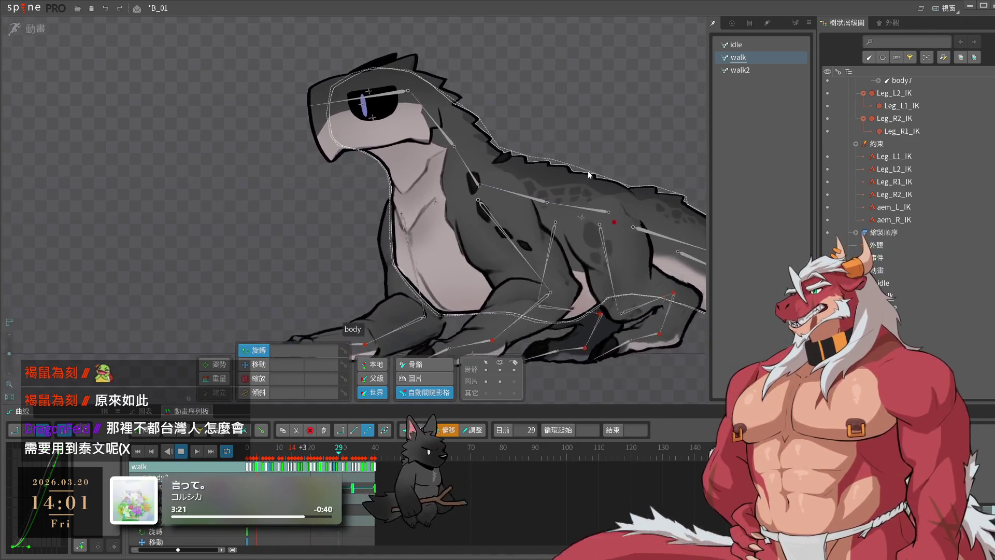
key("Left")
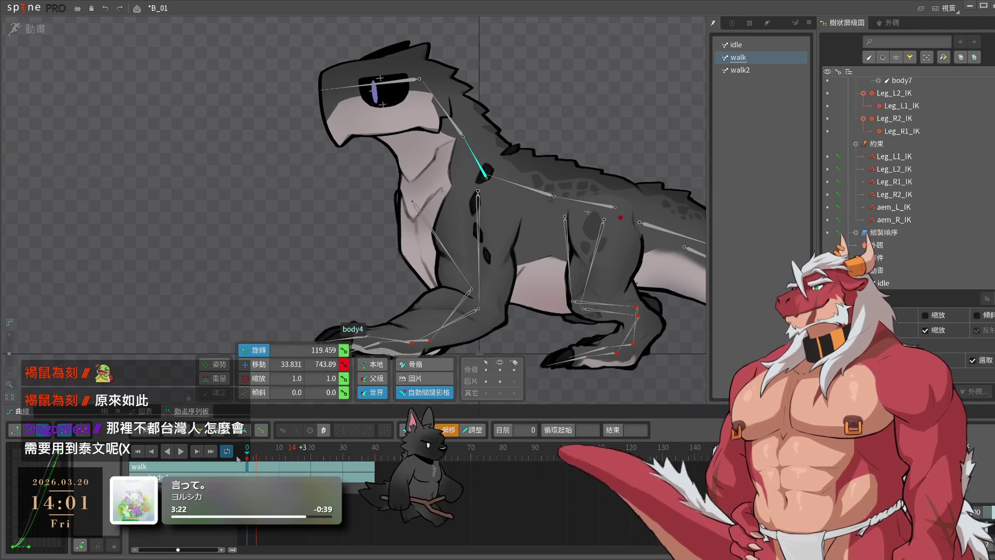
- Tilt and raise body4 at frame 0, pasting the raised pose at frames 20 and 40
left_click_drag(611, 88, 610, 94)
key("v")
left_click_drag(480, 175, 481, 172)
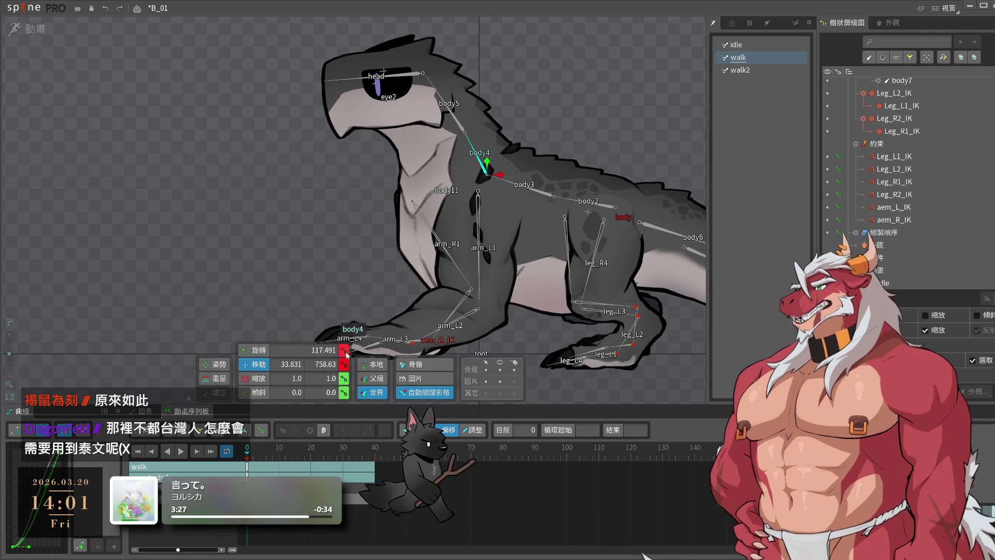
left_click(313, 463)
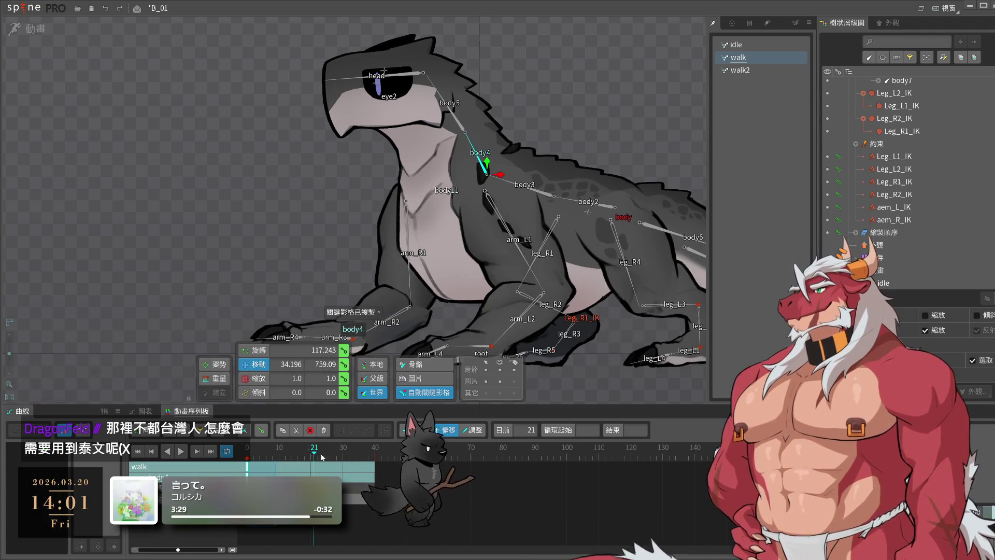
key("ctrl+v")
left_click(375, 456)
key("ctrl+v")
- Lower body4 at frame 10, paste that pose at frame 30, and preview the walk
left_click(279, 456)
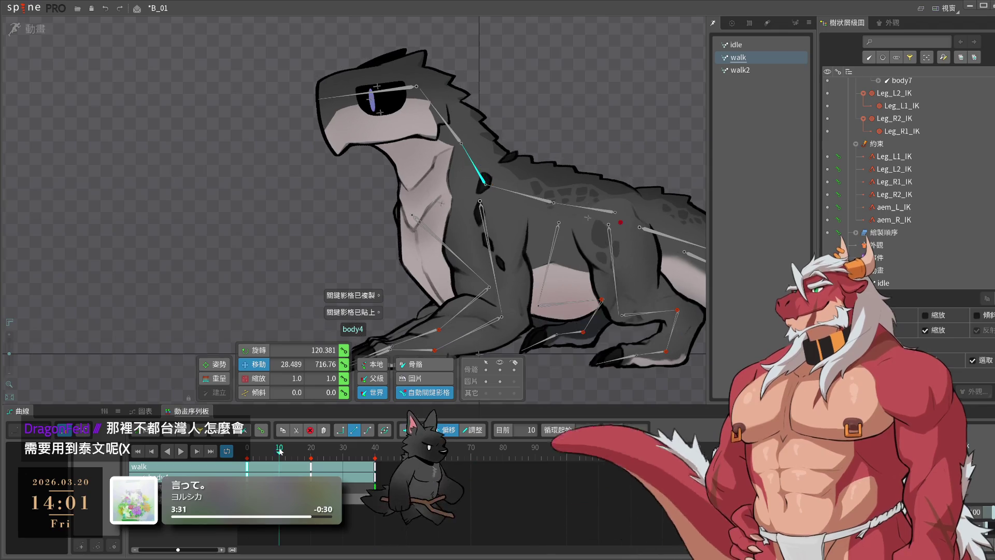
left_click_drag(485, 176, 487, 179)
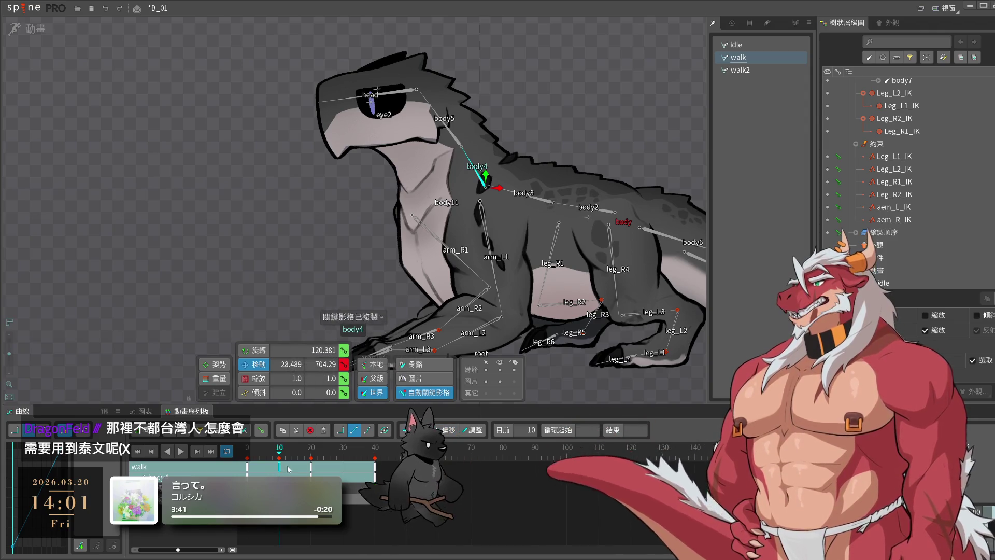
left_click(345, 457)
key("ctrl+v")
key("space")
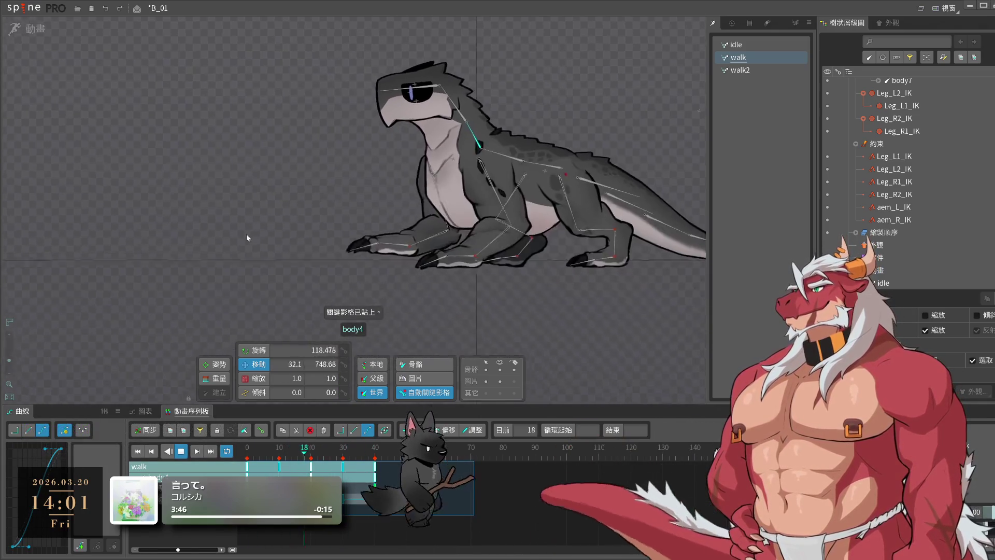
left_click(263, 262)
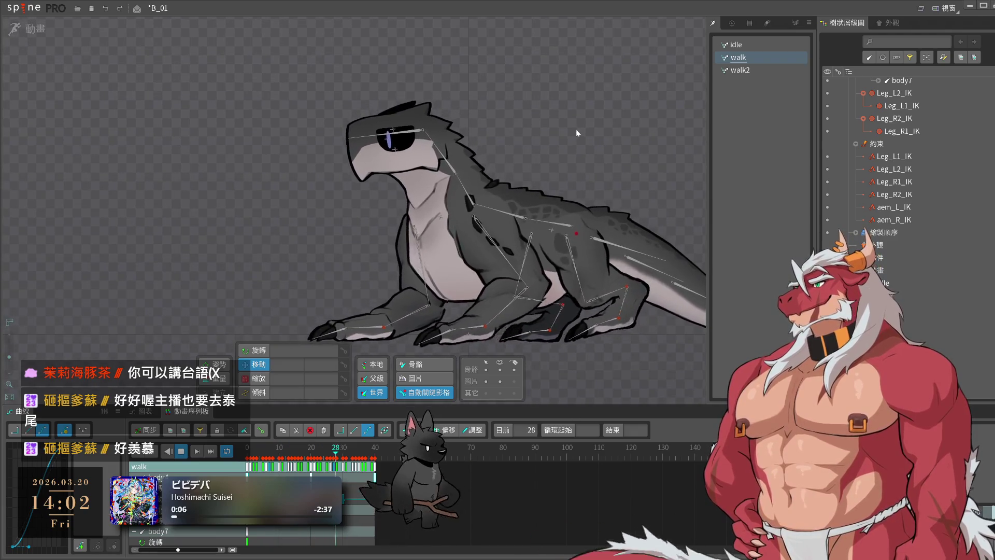
- Stop playback, select the head bone and review its keys at frames 20, 10 and 0
scroll(576, 129, "up", 3)
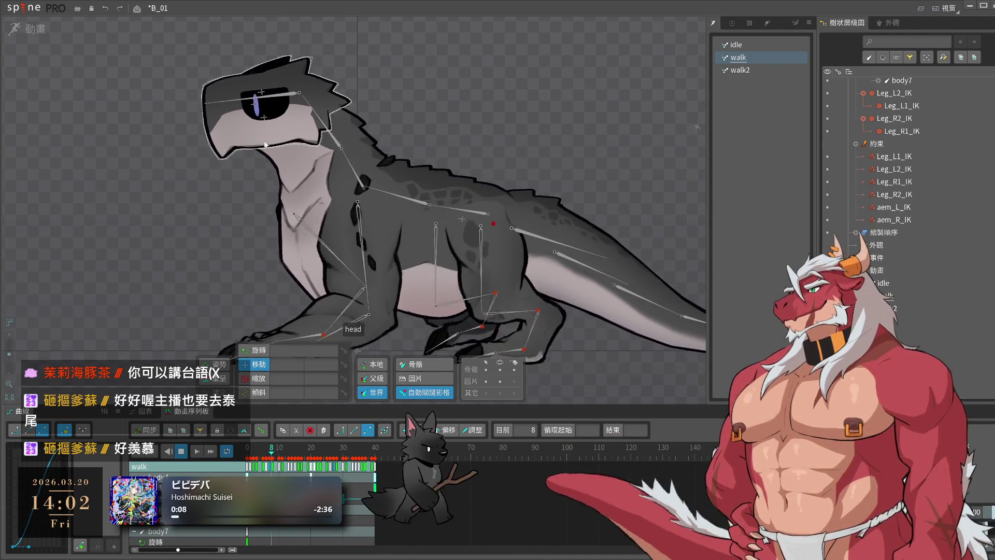
key("space")
left_click(333, 70)
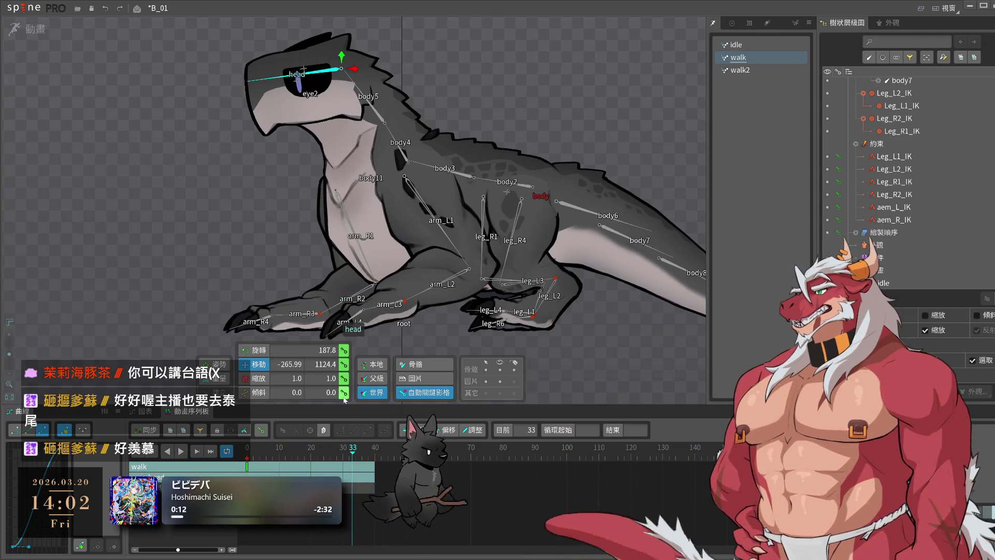
left_click(311, 459)
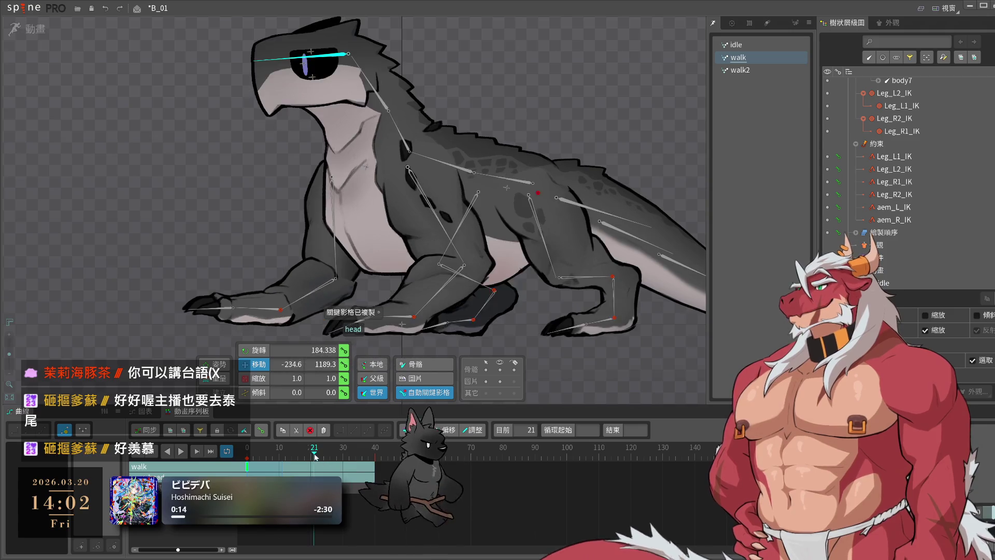
left_click(280, 456)
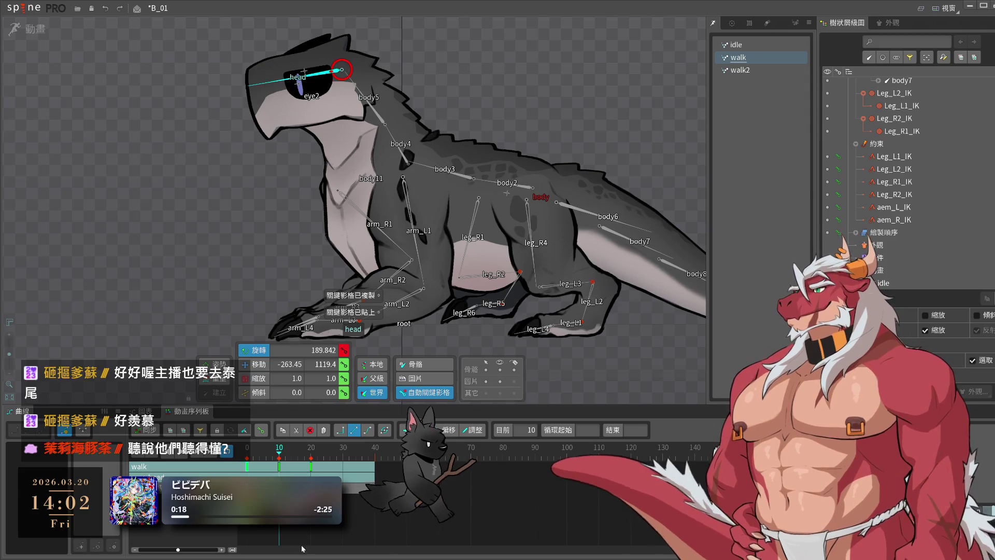
left_click(249, 450)
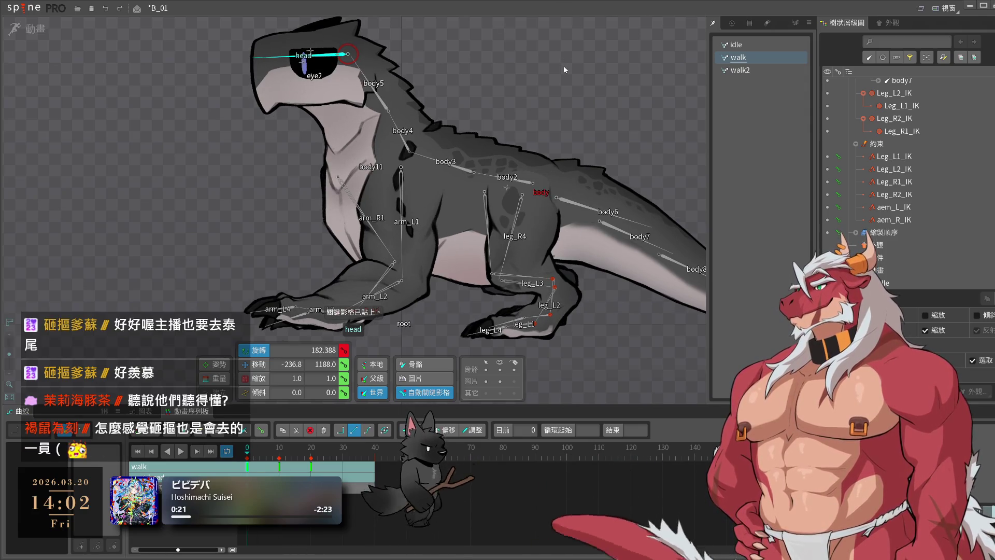
- Paste the head's frame-0 key at frame 40 and preview the walk with offset mode on
left_click(375, 457)
key("ctrl+v")
left_click(343, 456)
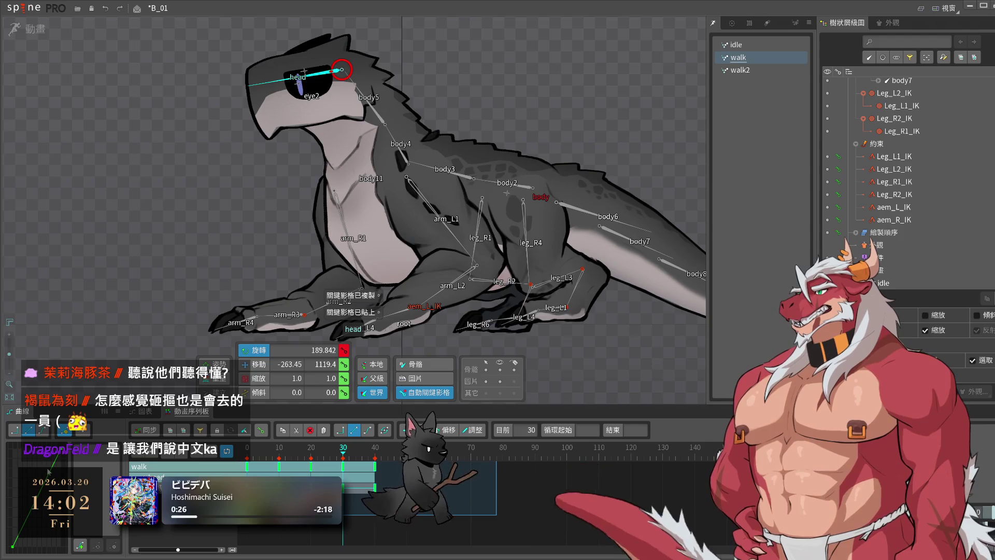
key("space")
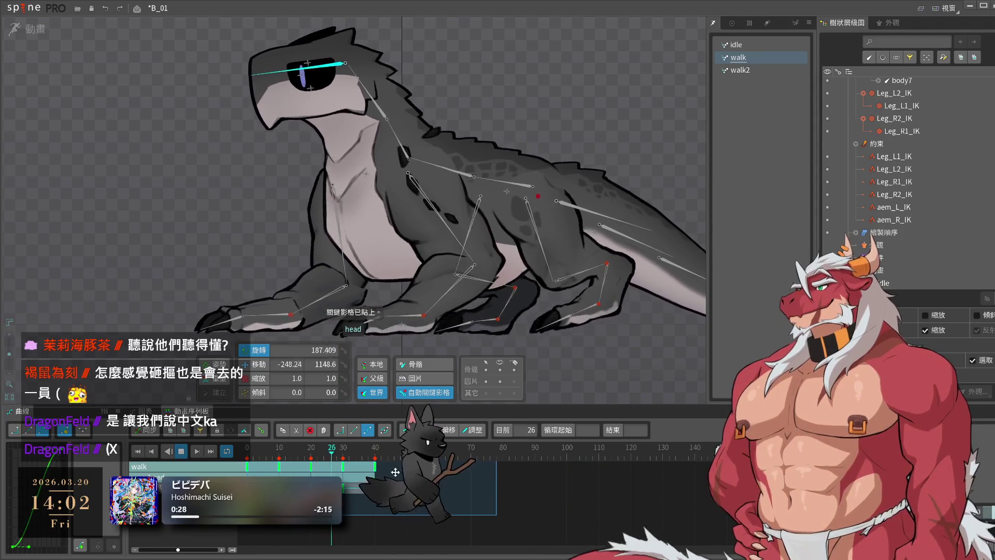
left_click(445, 430)
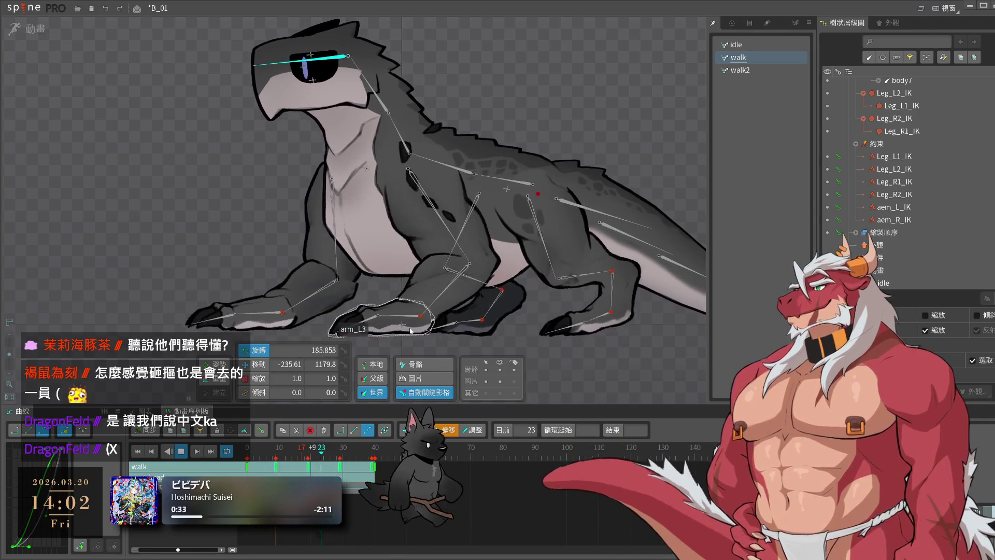
left_click(172, 193)
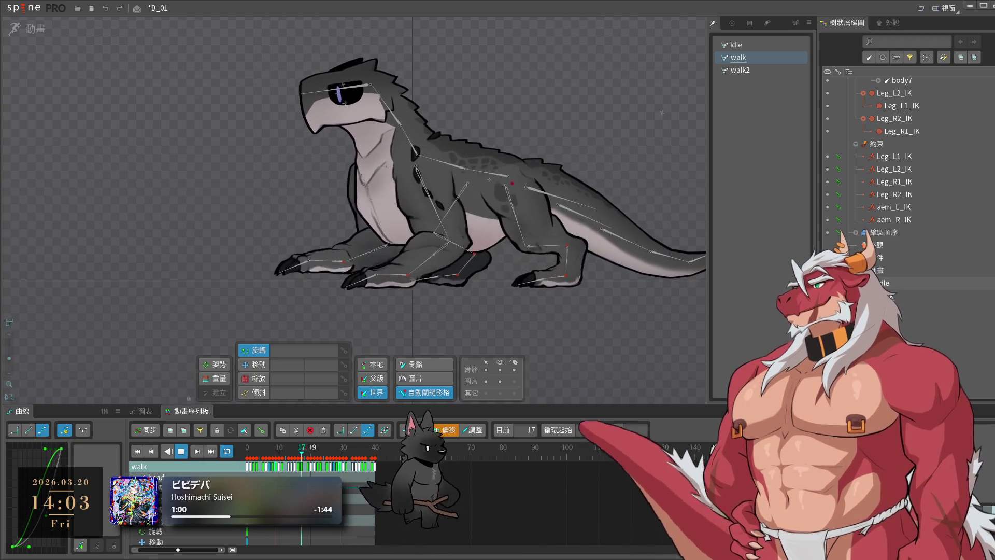
- Save the project, hide the bones, and undo an accidental body11 change while previewing
key("ctrl+s")
scroll(620, 309, "up", 2)
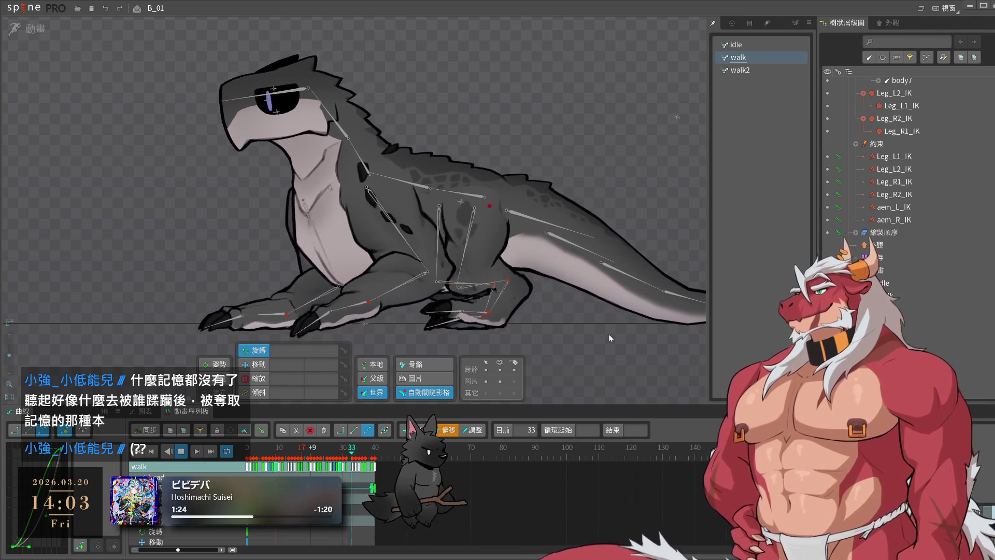
left_click(499, 369)
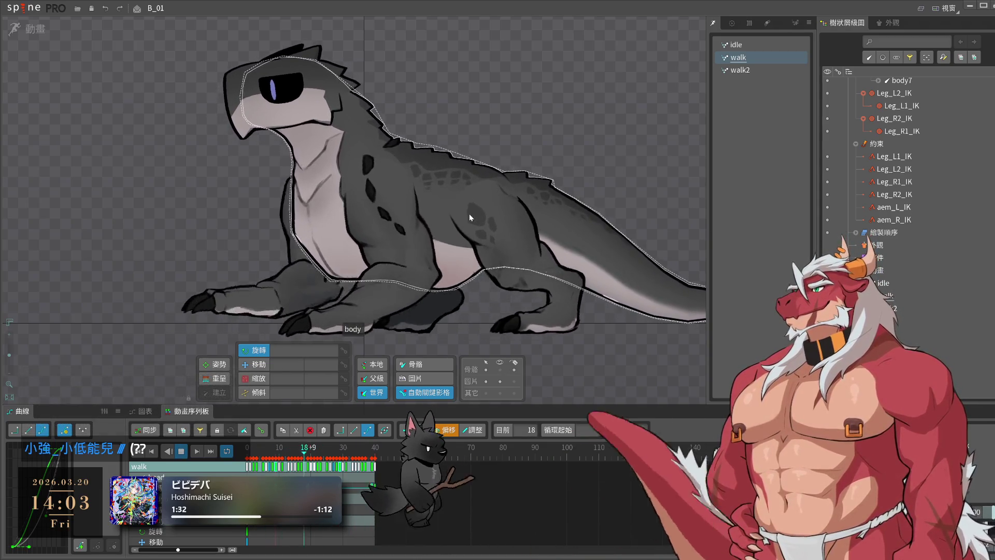
left_click(331, 180)
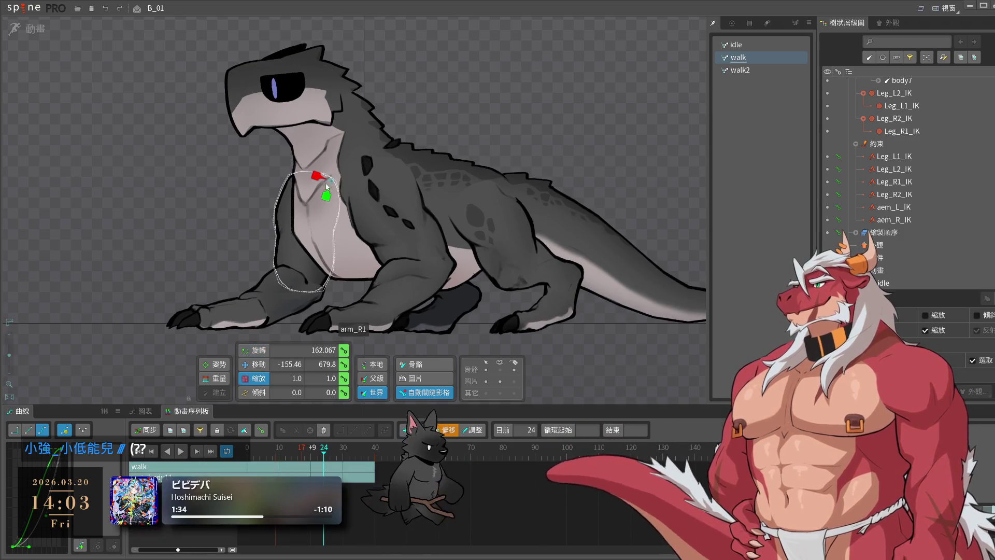
key("ctrl+z")
key("space")
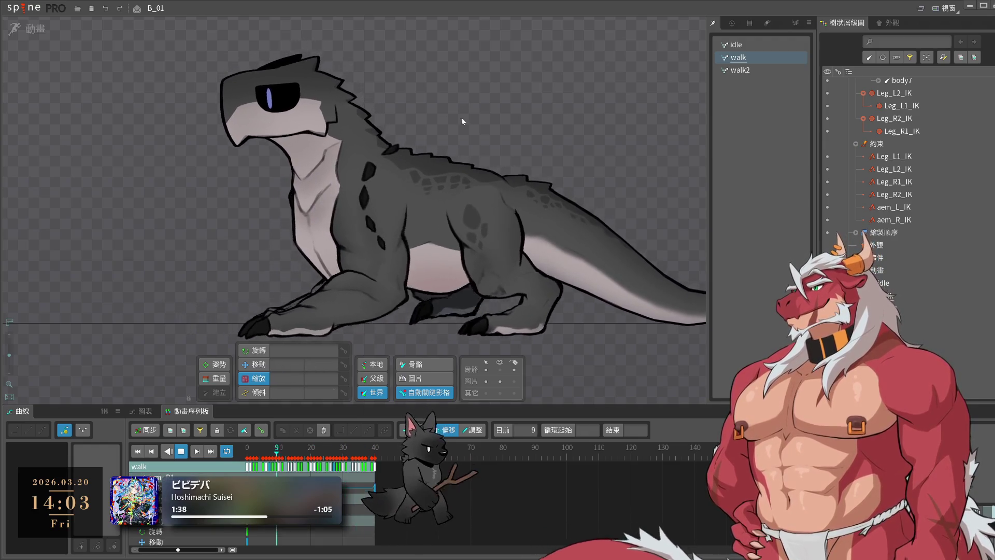
- Recentre the creature, toggle the skeleton bones off and on, and switch to the idle animation
scroll(454, 269, "down", 5)
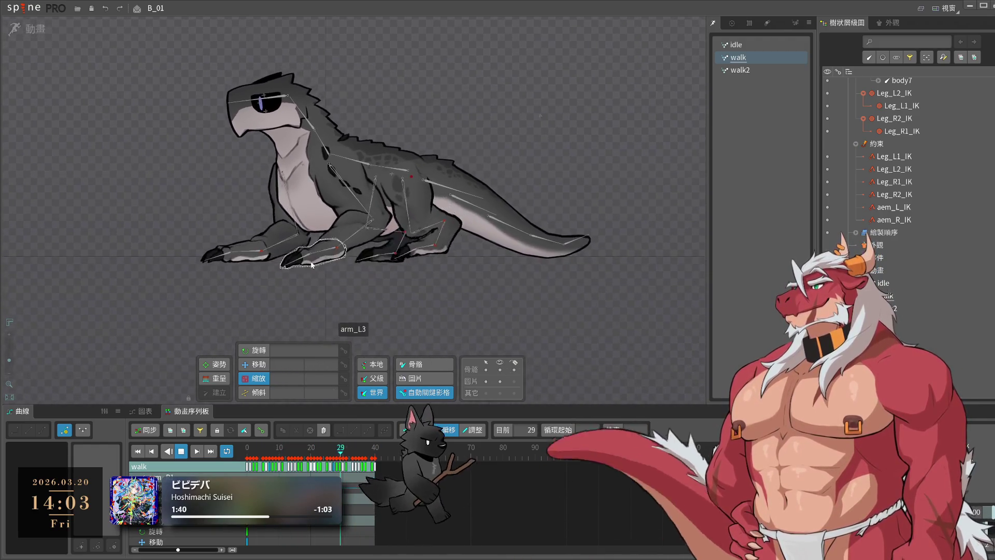
scroll(446, 307, "up", 2)
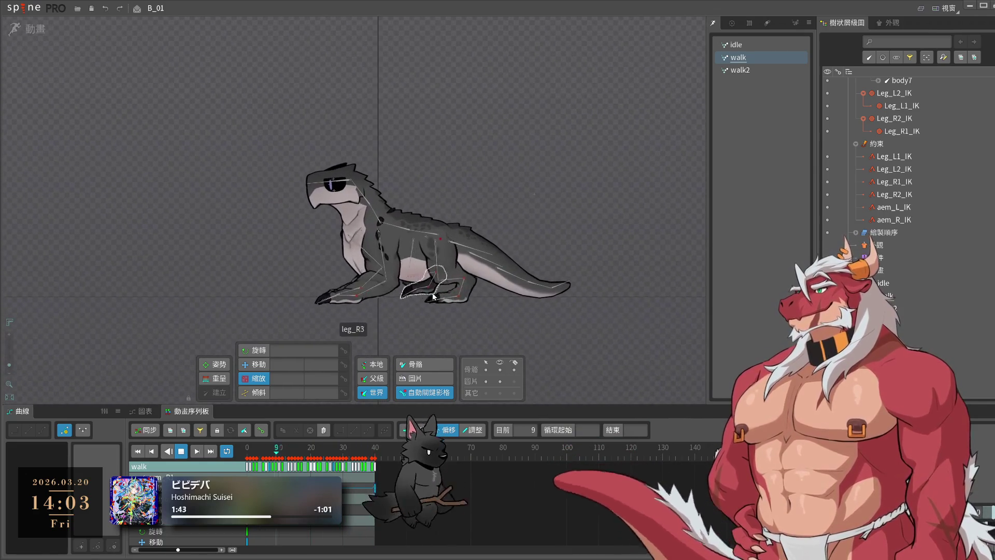
left_click_drag(536, 328, 570, 335)
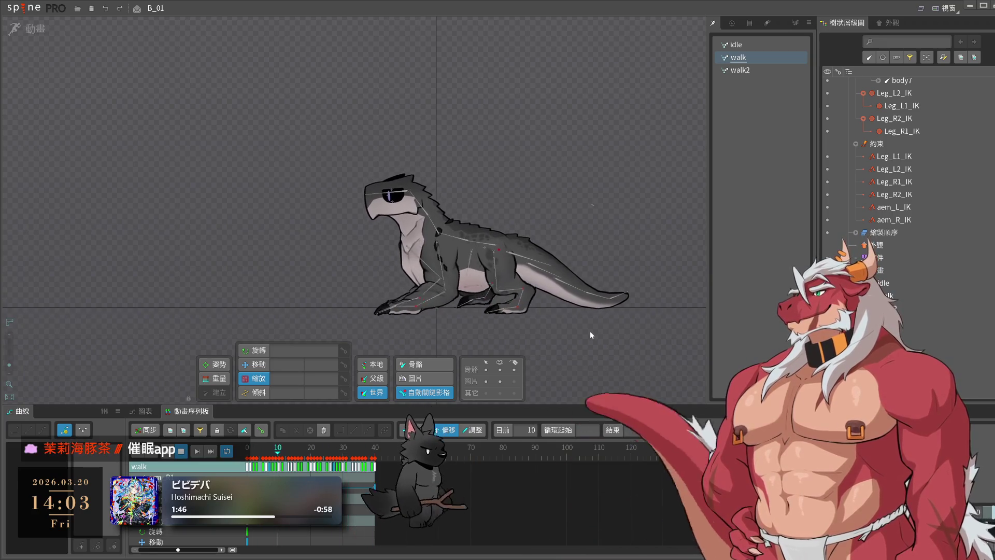
scroll(537, 330, "up", 2)
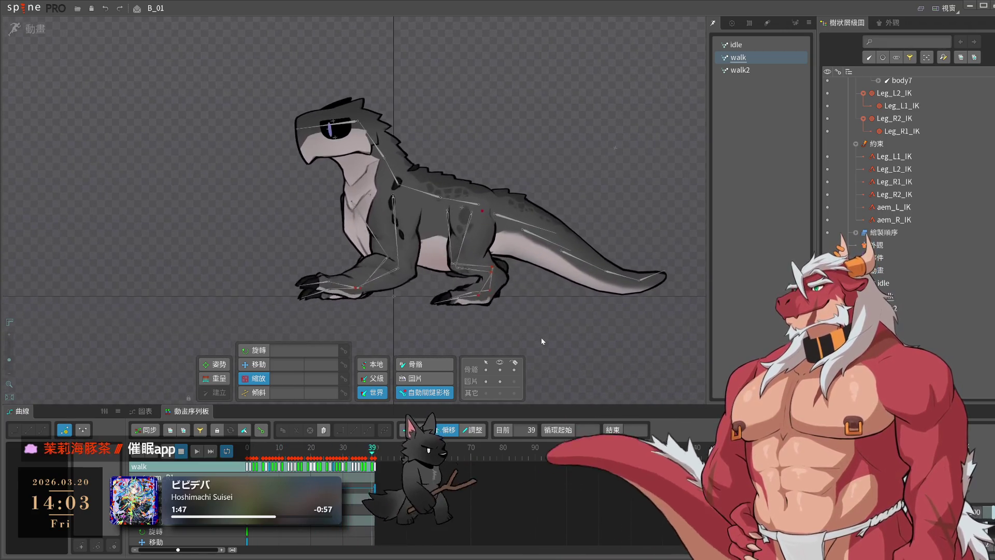
left_click(500, 369)
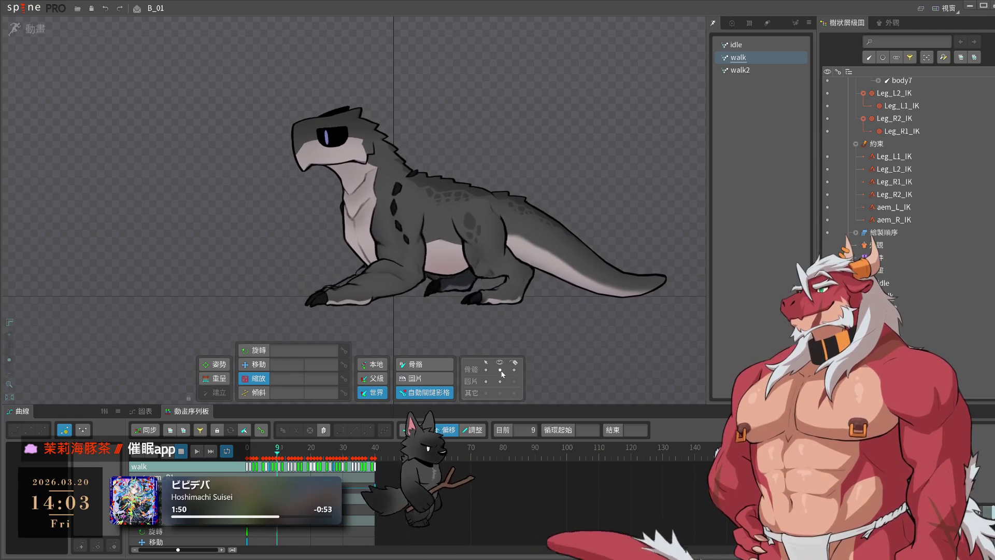
left_click(518, 182)
left_click(745, 45)
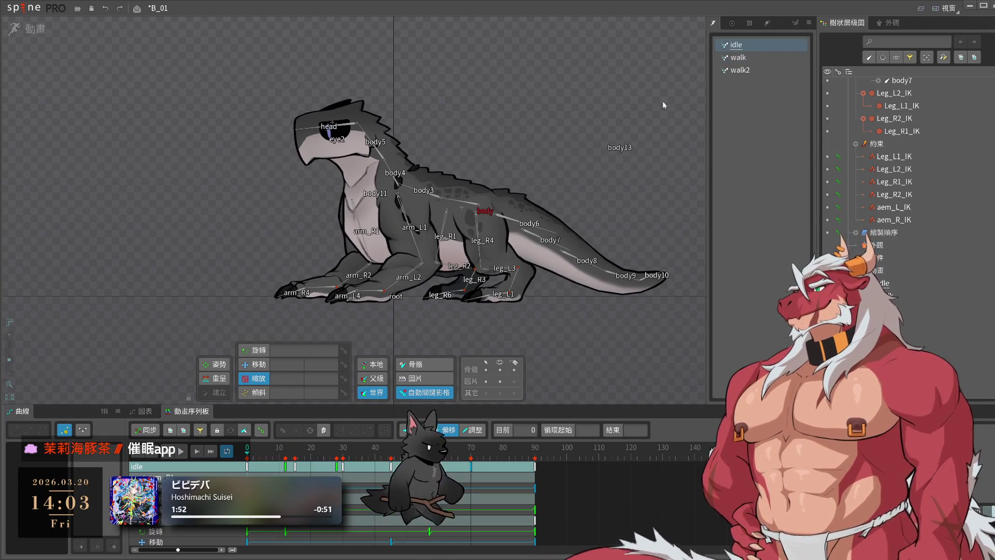
- Select body with its tail chain in idle and paste its keys into walk2
left_click(483, 218)
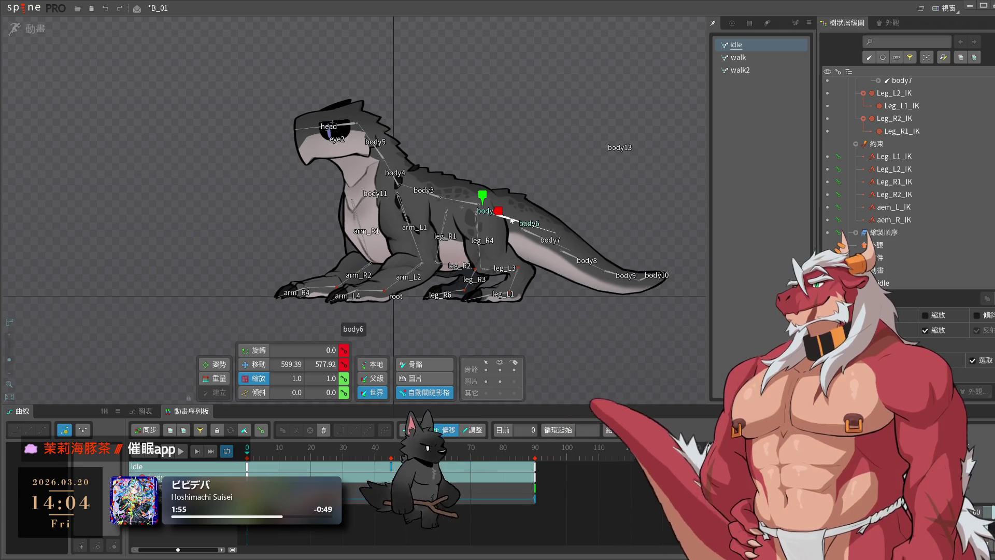
double_click(512, 220)
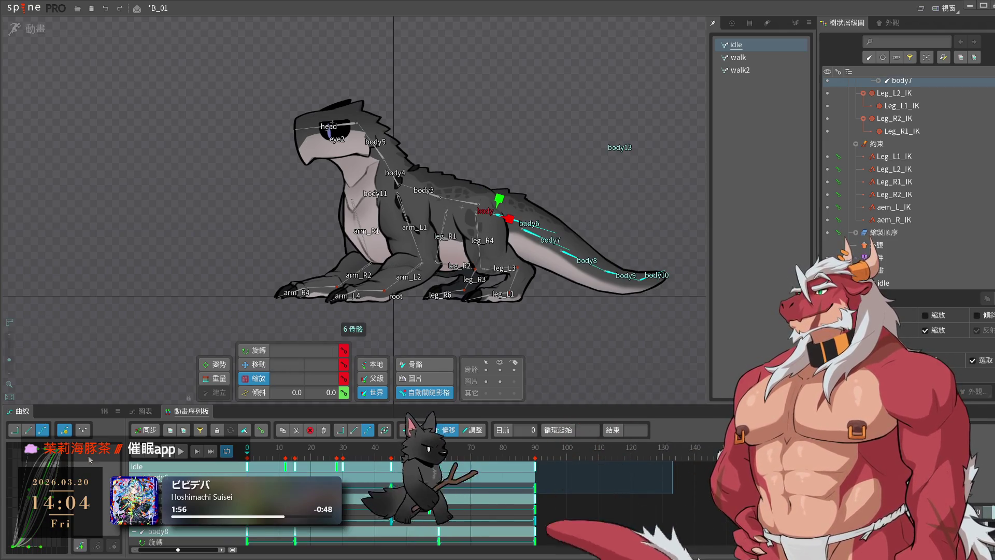
left_click(766, 69)
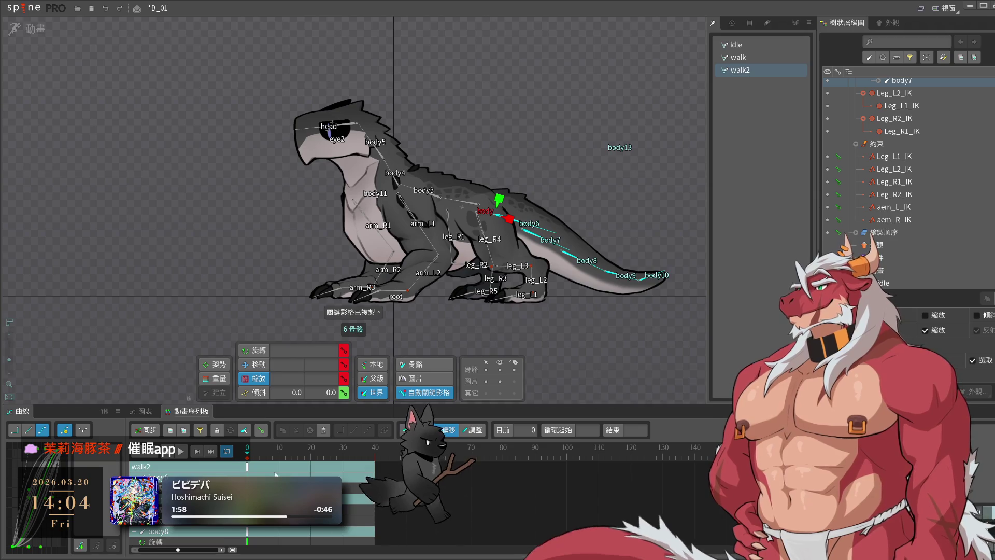
key("ctrl+v")
left_click(469, 466)
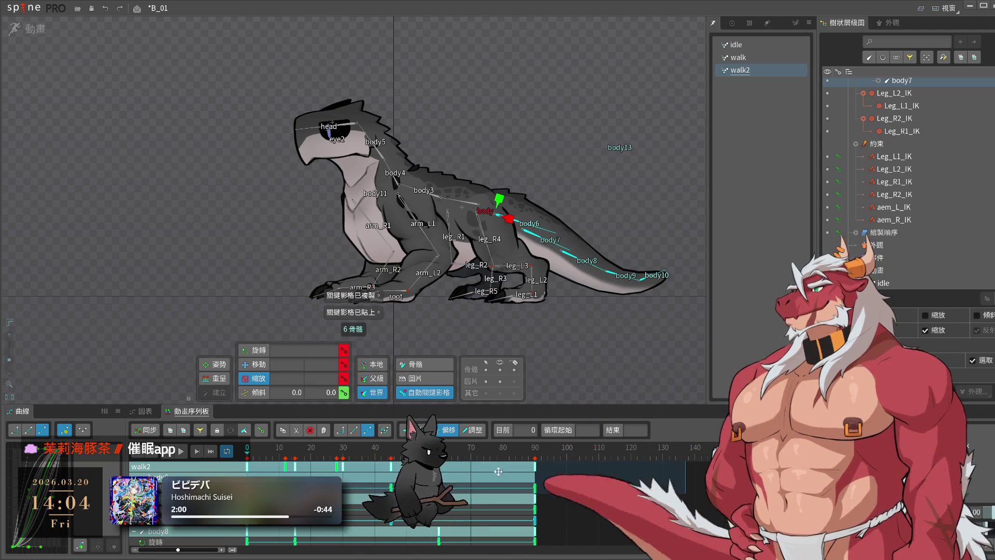
left_click_drag(527, 475, 494, 476)
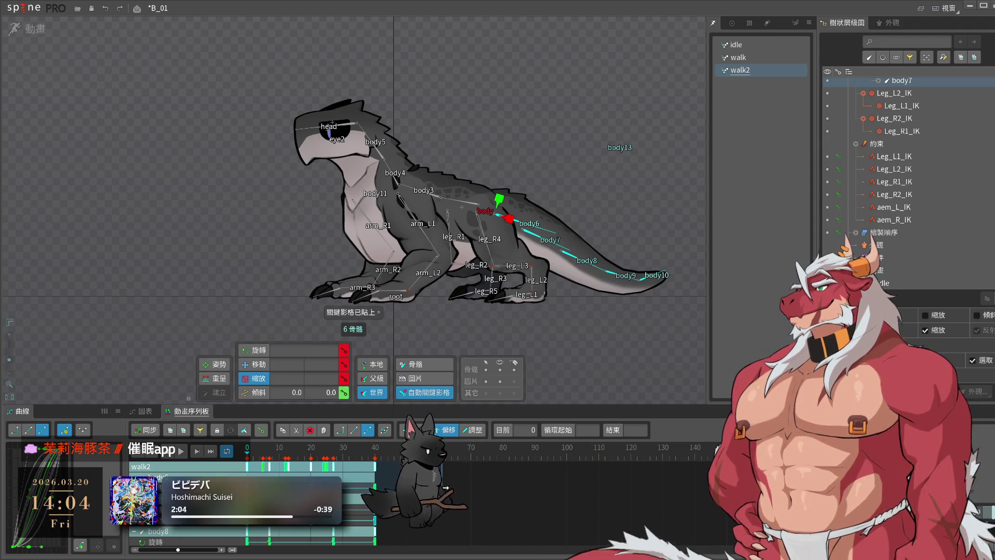
key("ctrl+z")
key("space")
- Paste the body and tail keys into walk, squeezed to end at frame 40
left_click(737, 57)
key("ctrl+v")
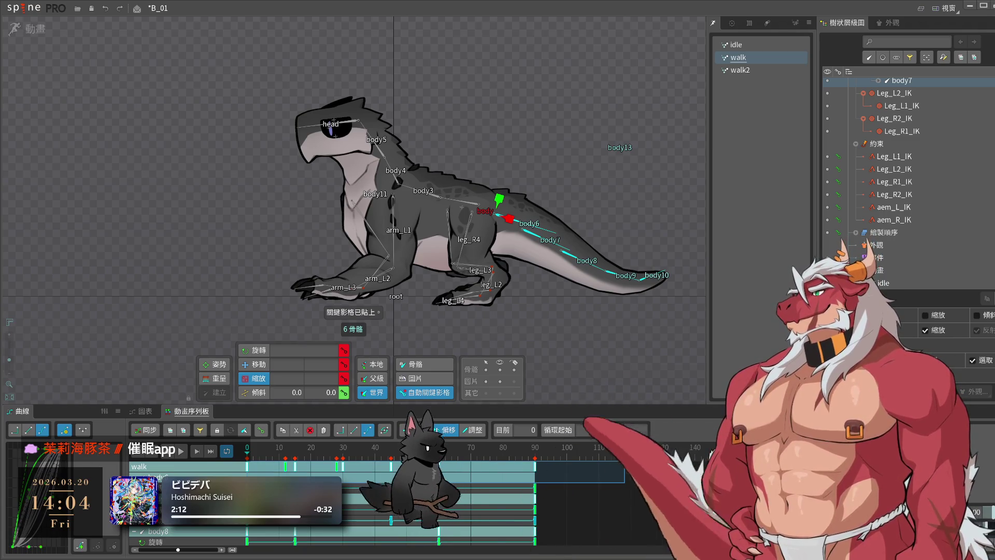
left_click_drag(535, 466, 375, 466)
key("space")
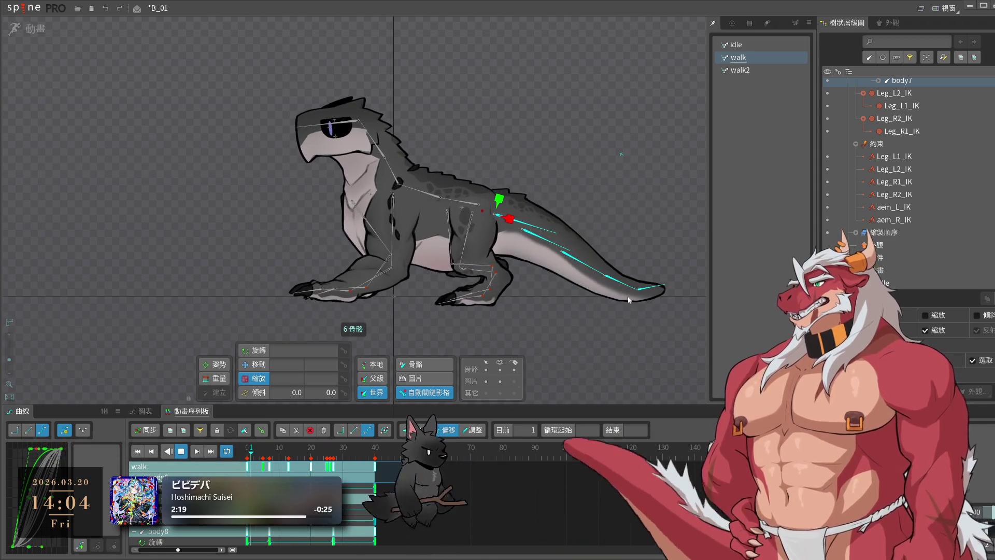
key("ctrl+z")
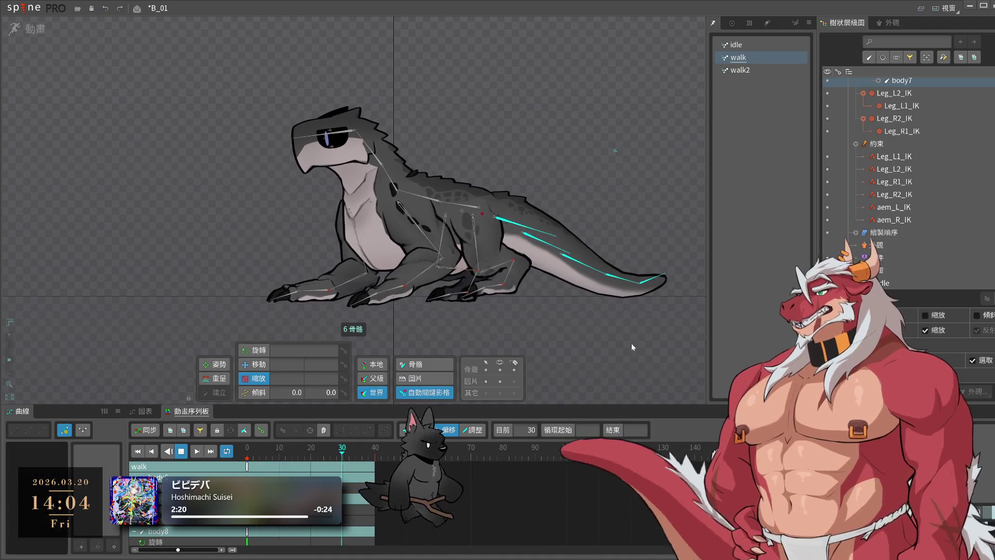
key("ctrl+y")
key("space")
scroll(621, 336, "up", 2)
left_click(475, 167)
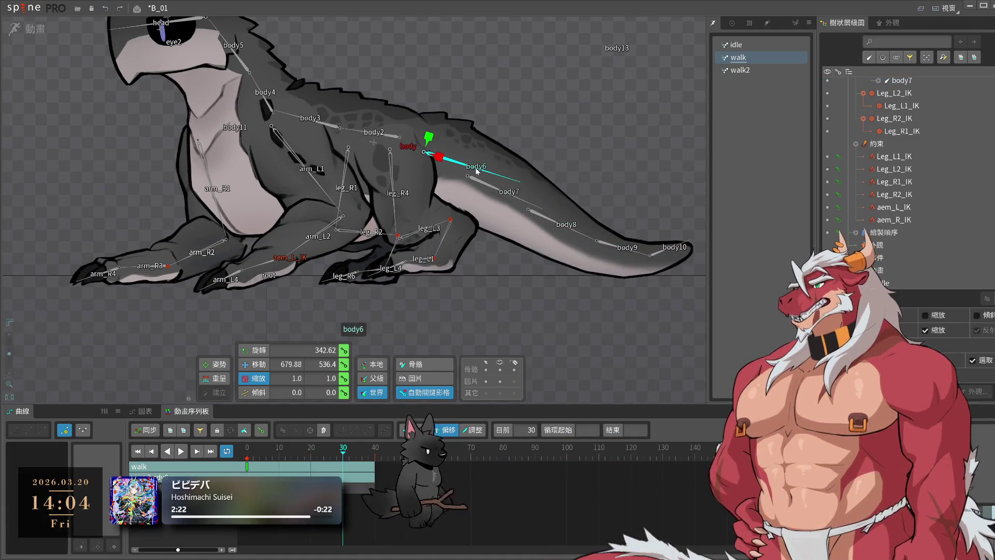
- Key body6 scaled to 0.8444 at frame 10 to shorten the tail, then paste the copied key at frame 16
left_click(211, 452)
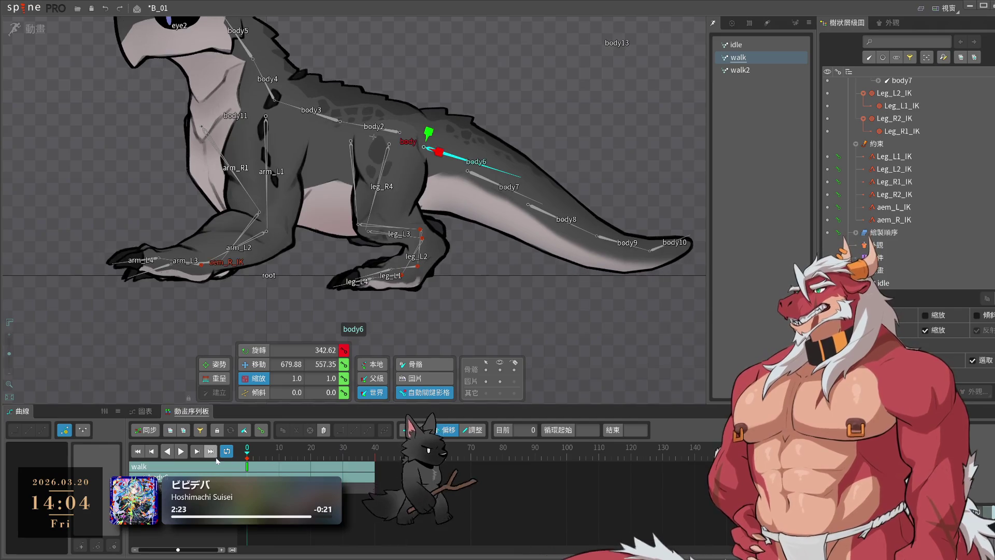
left_click(250, 454)
left_click_drag(251, 454, 279, 452)
mouse_move(643, 320)
left_mouse_down()
mouse_move(634, 327)
mouse_move(661, 315)
left_mouse_up()
key("x")
left_click(249, 456)
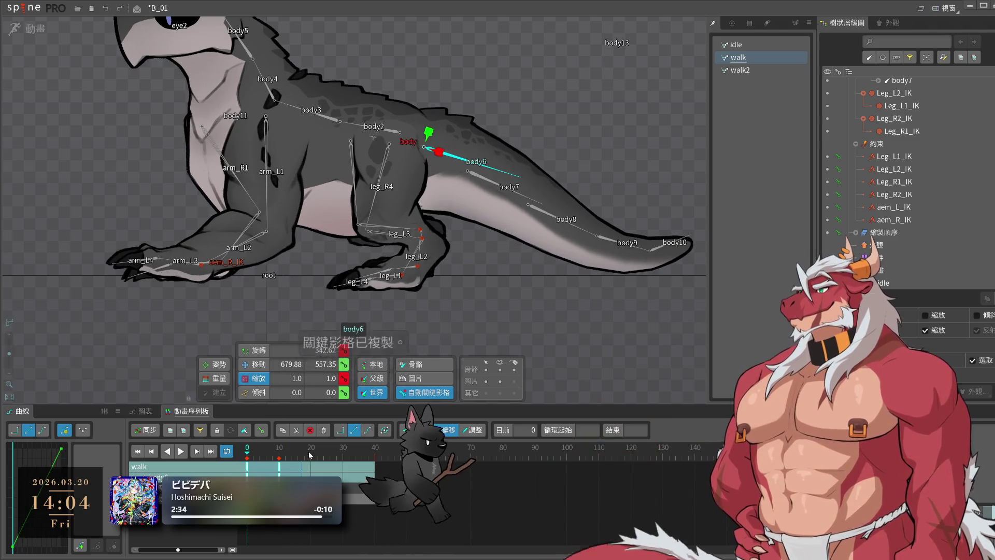
left_click_drag(238, 456, 305, 462)
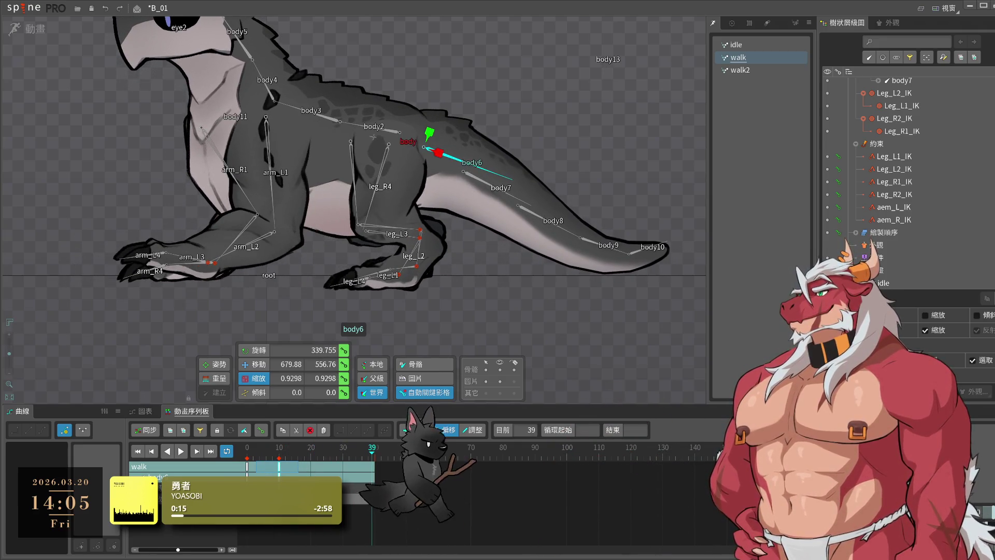
key("ctrl+v")
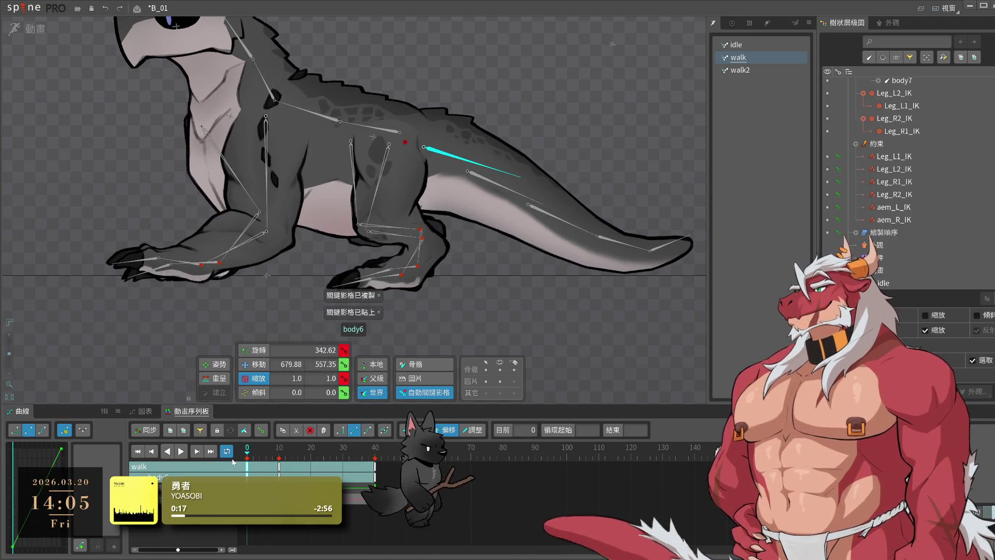
- Copy body6's key at frame 19 and paste it onto frame 20
key("space")
key("space")
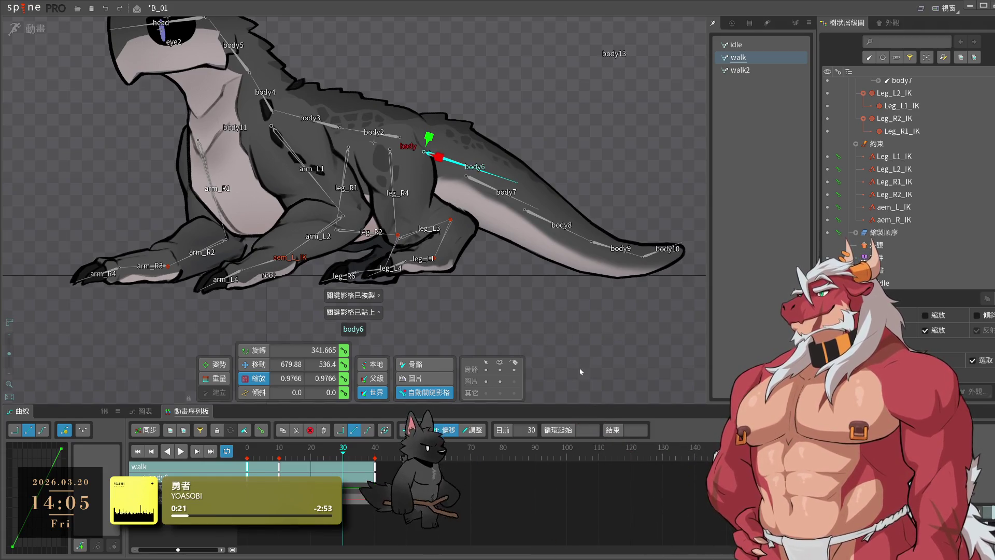
key("space")
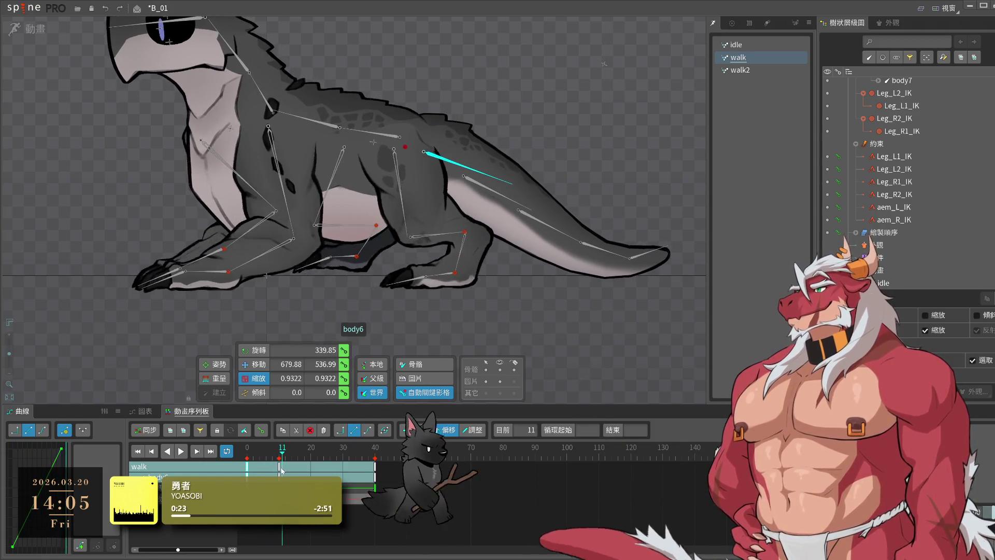
key("space")
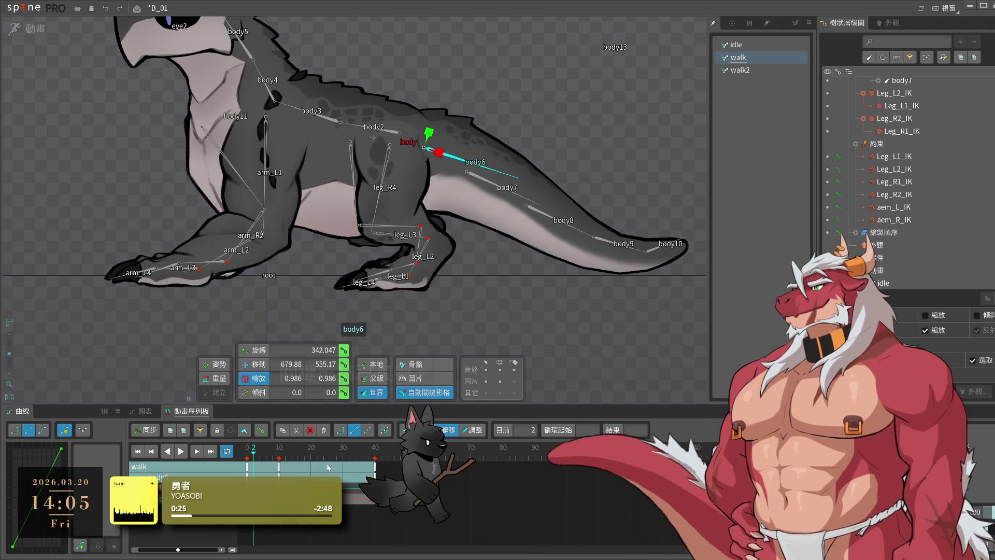
key("ctrl+c")
left_click(309, 455)
left_click(311, 455)
key("ctrl+v")
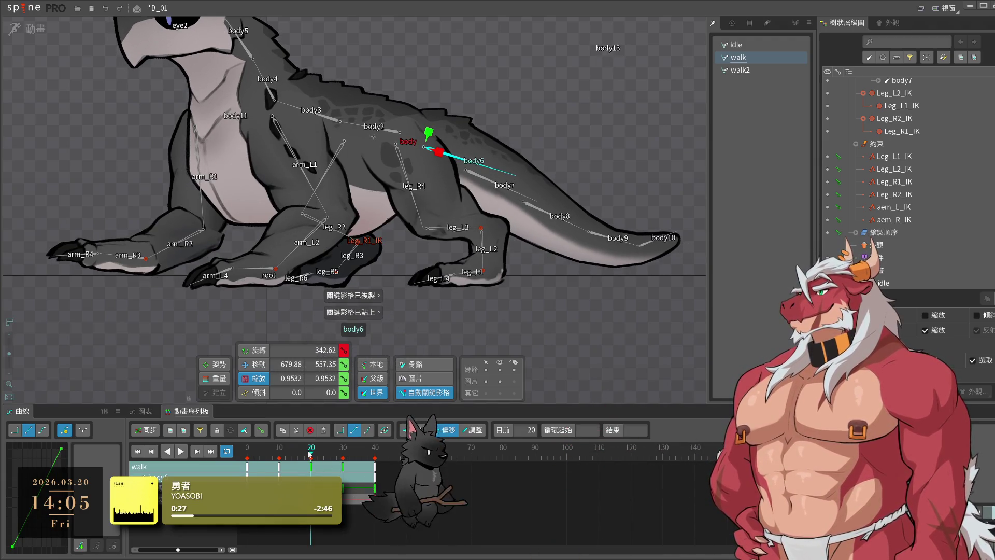
- Scale body6 to 1.0455 at frame 30 to lengthen the tail, shifting keys five frames earlier
left_click(343, 455)
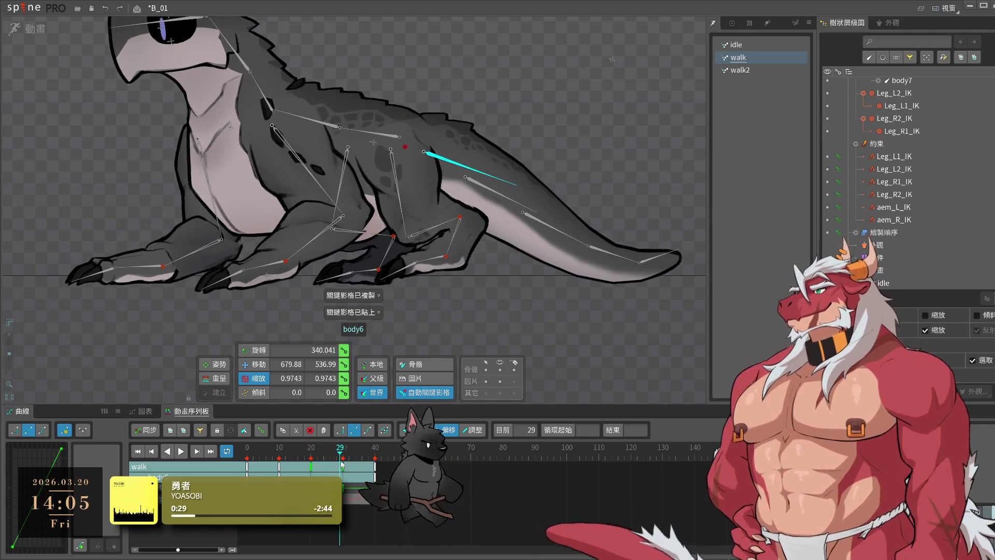
left_click_drag(582, 371, 629, 360)
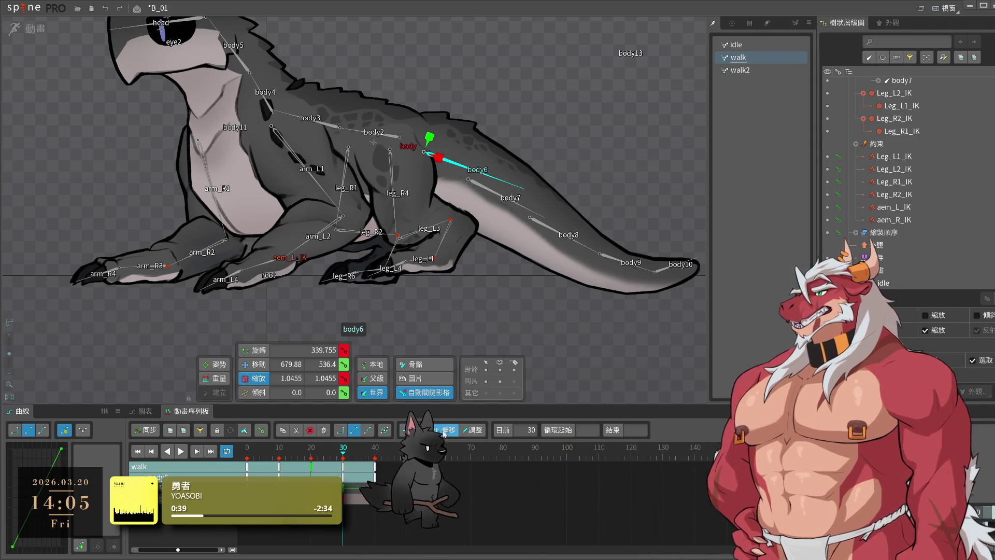
left_click_drag(375, 466, 358, 466)
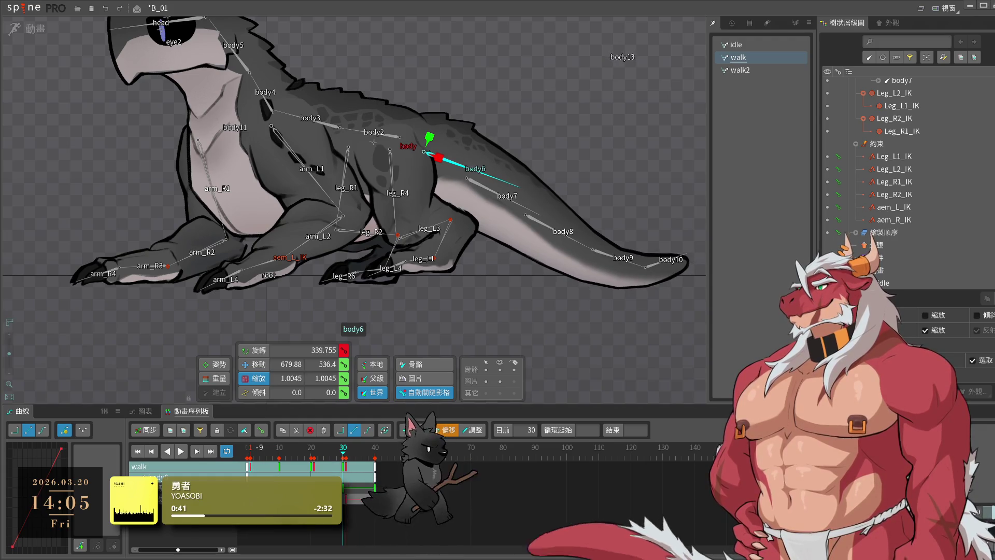
left_click_drag(358, 466, 356, 501)
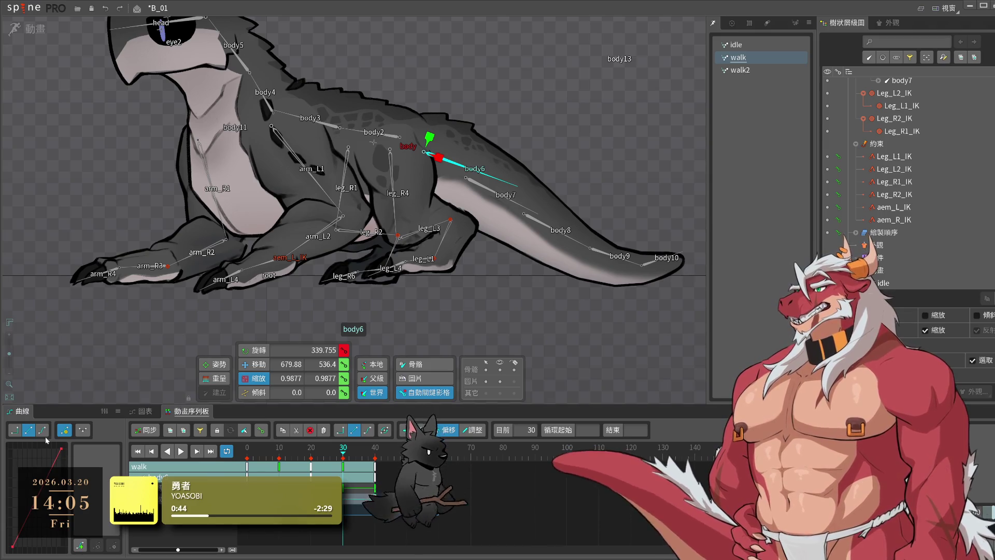
key("space")
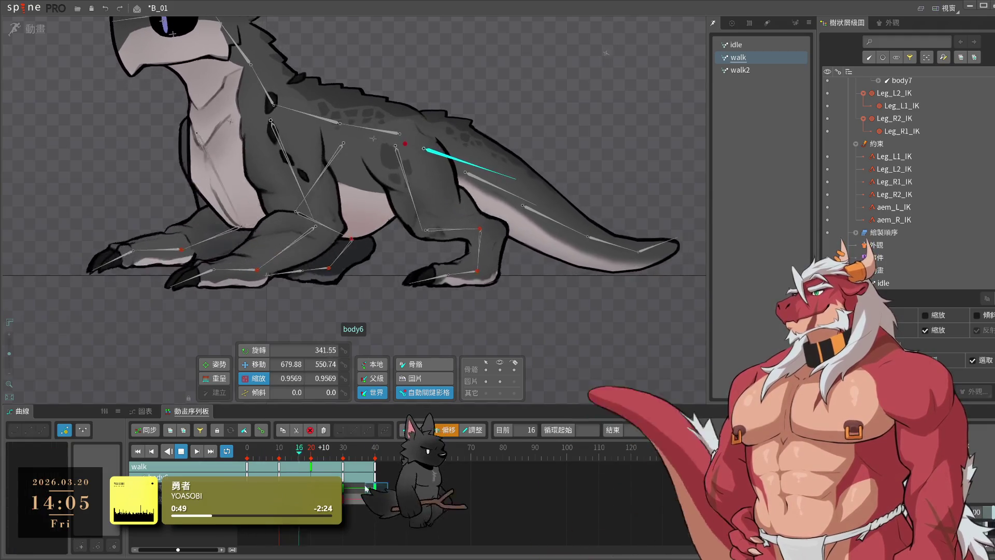
- Switch the keys to Bezier easing and preview the walk from frame 0
left_click(40, 430)
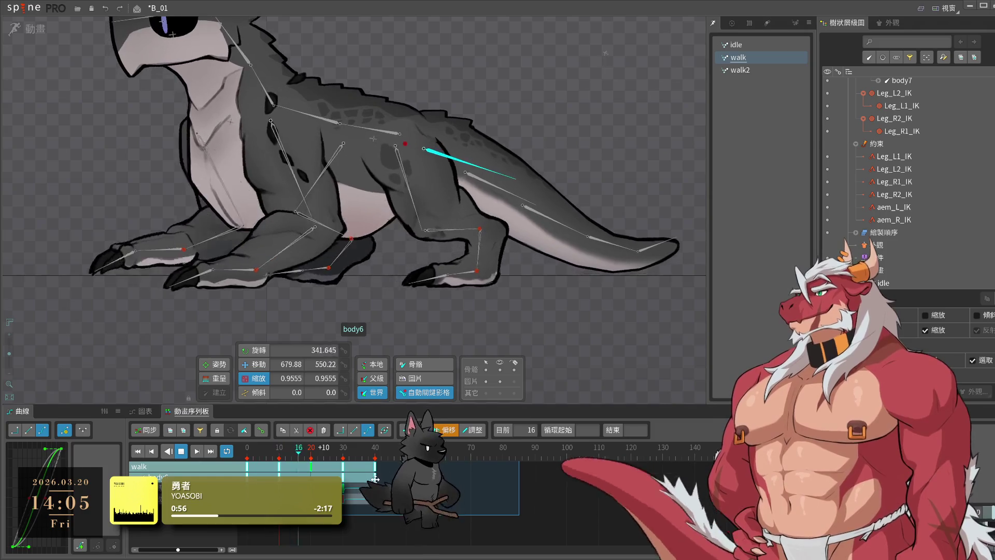
key("space")
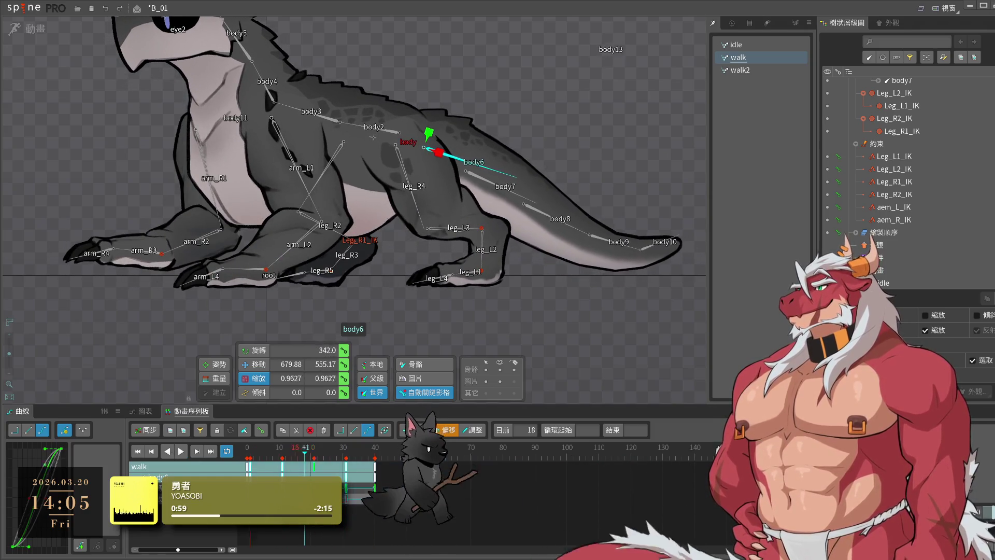
key("space")
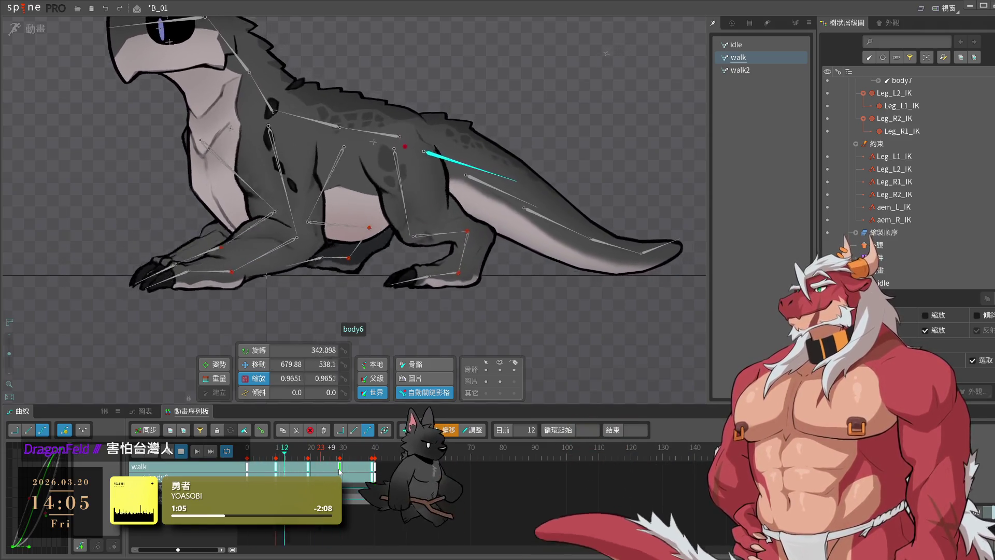
left_click(246, 456)
left_click_drag(246, 456, 253, 456)
left_click(311, 429)
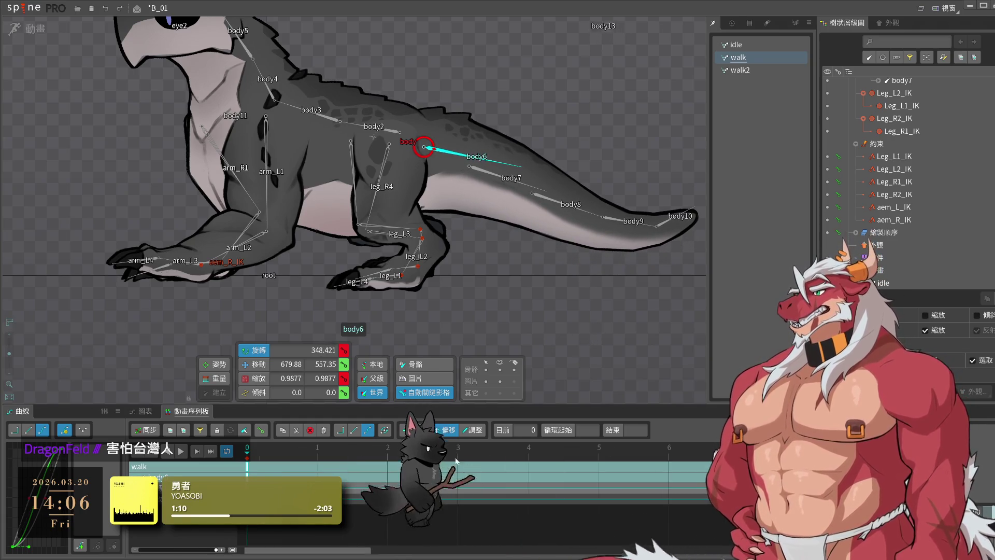
- Copy body6's key onto frame 20 and preview the loop through frame 40
scroll(345, 456, "down", 2)
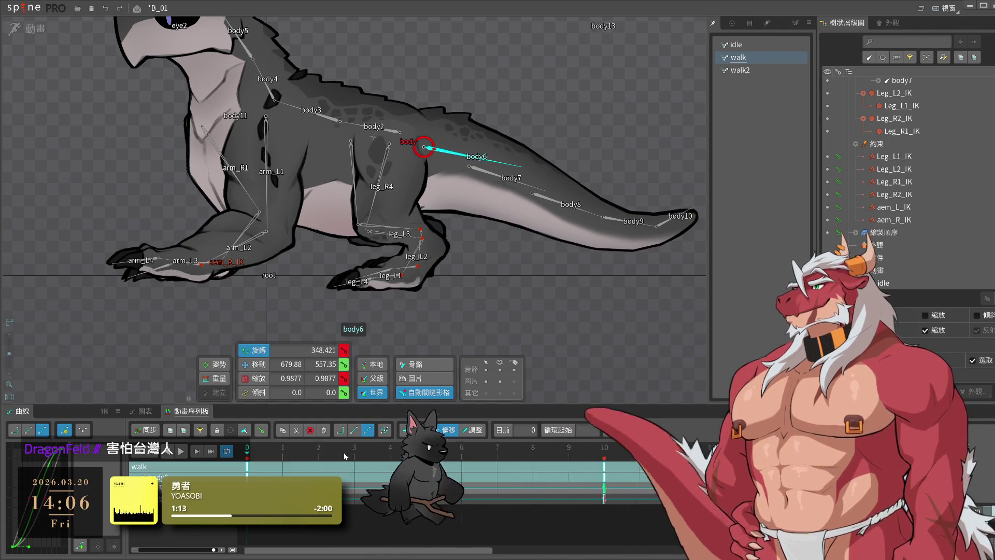
scroll(349, 446, "down", 5)
left_click(354, 447)
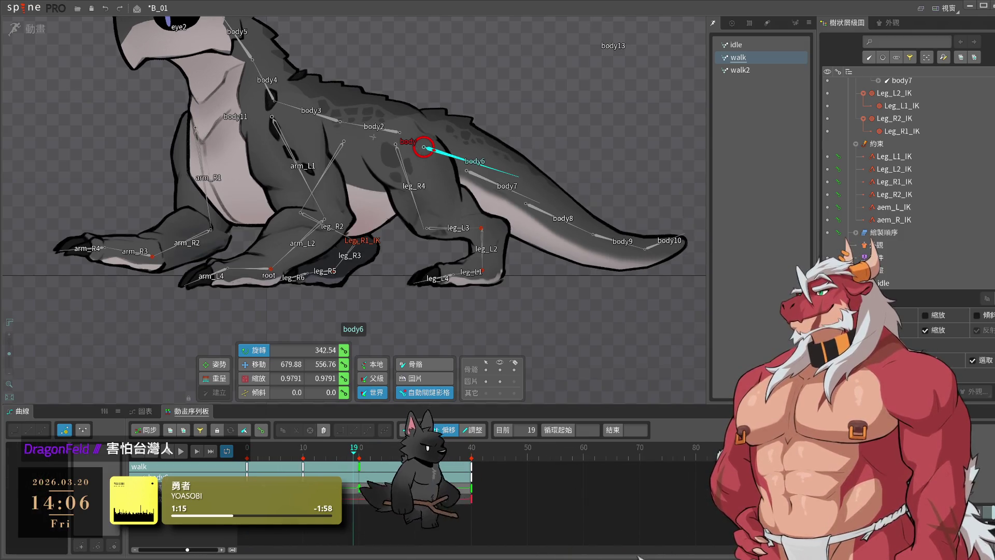
left_click(359, 447)
key("ctrl+c")
key("ctrl+v")
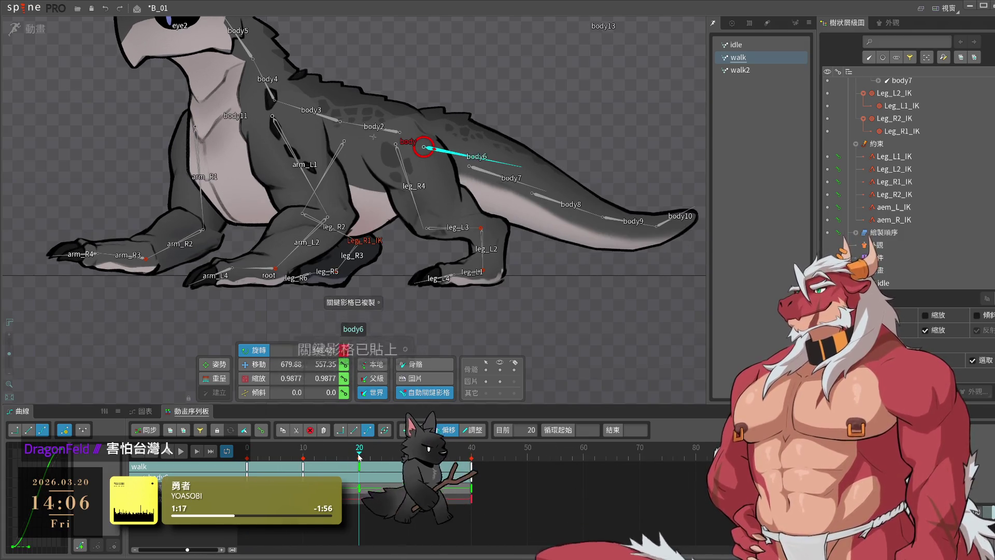
left_click(472, 451)
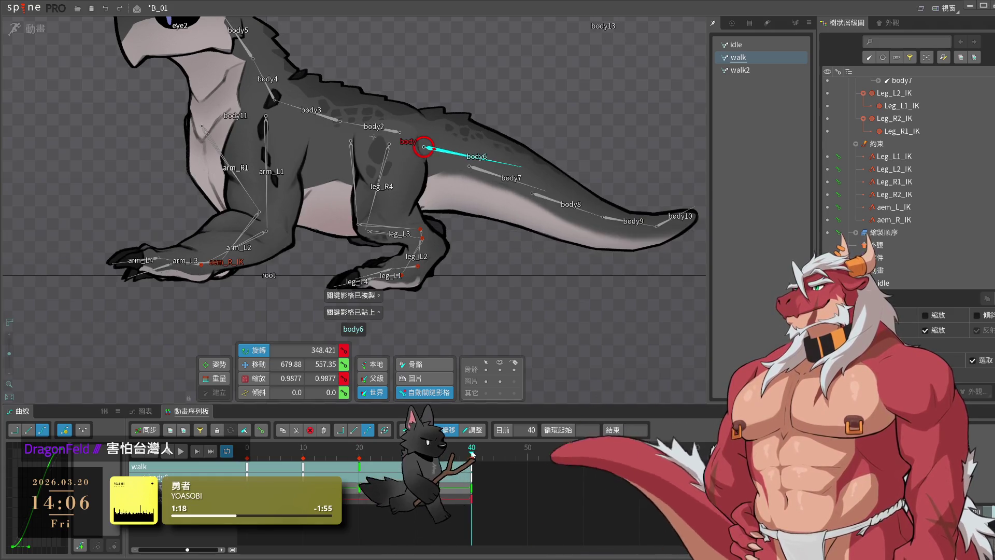
key("space")
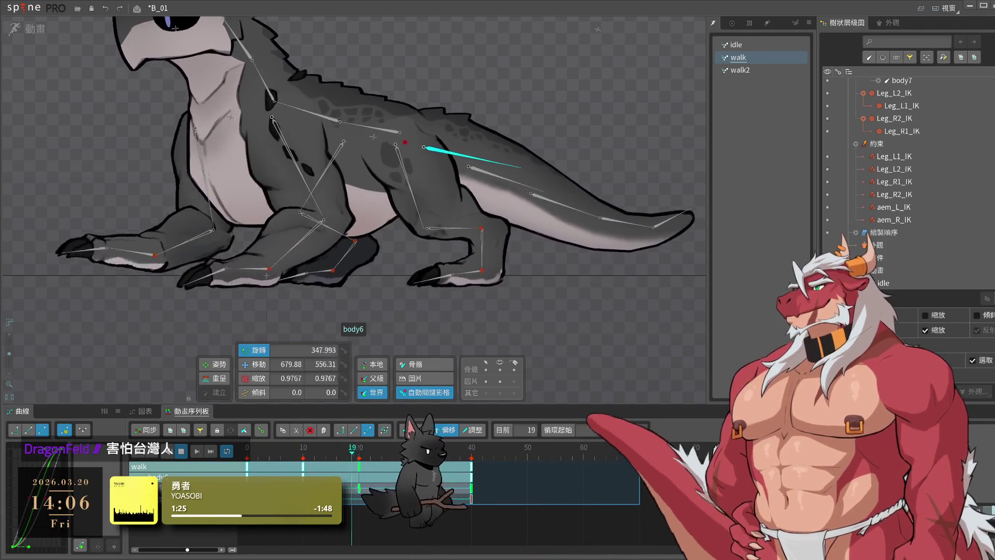
- Shift the keys five frames later and shrink the body bone at frame 16 to pull the tail in
left_click_drag(316, 490, 344, 490)
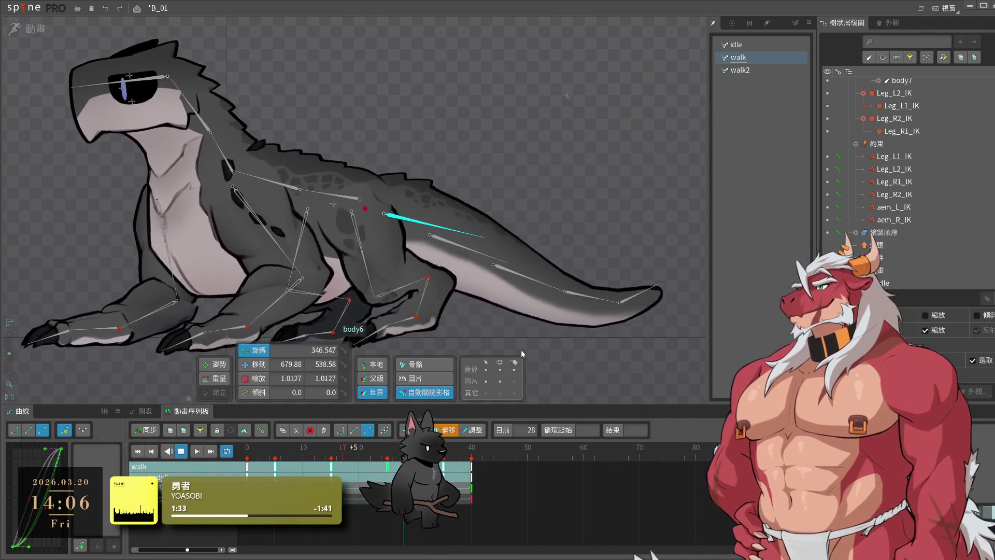
left_click(521, 350)
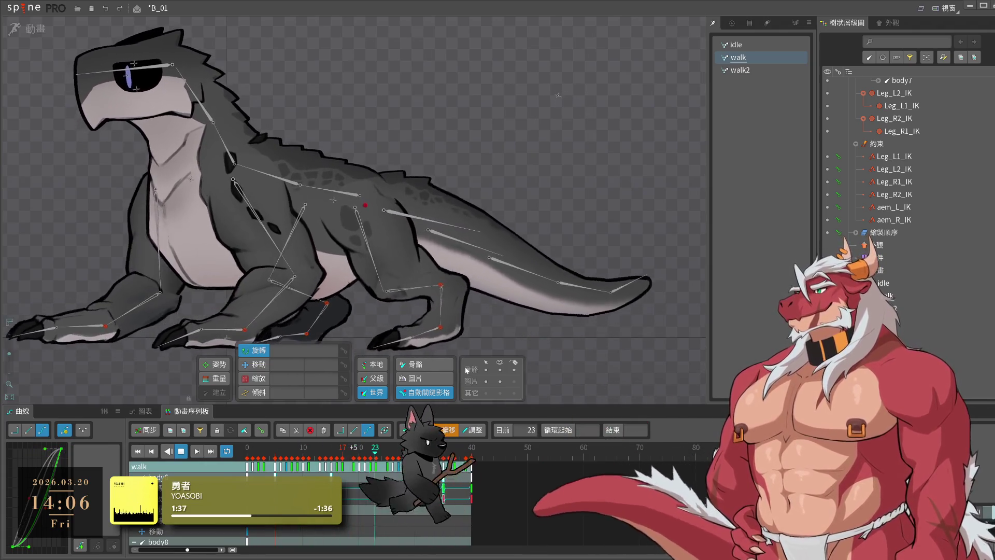
left_click(342, 459)
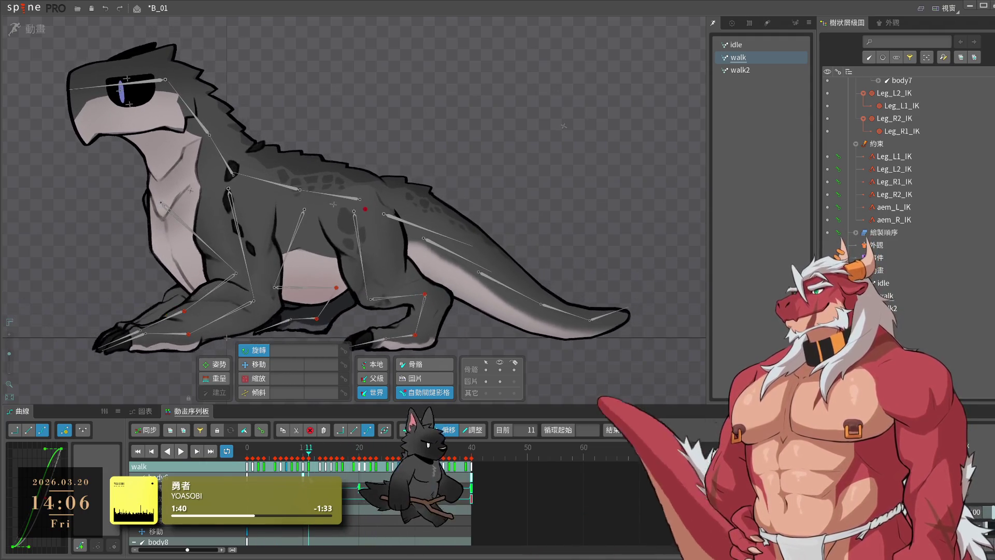
left_click(383, 214)
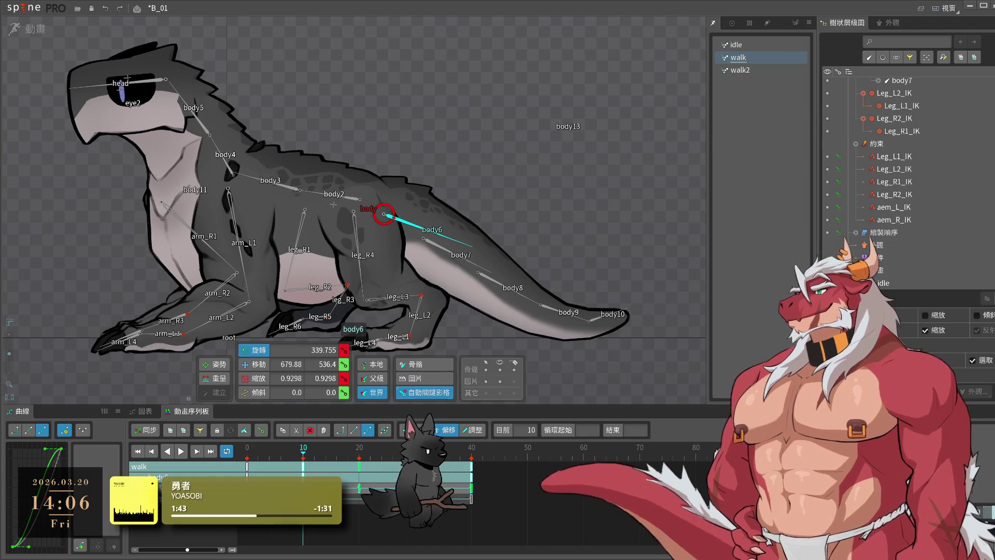
left_click_drag(629, 251, 630, 249)
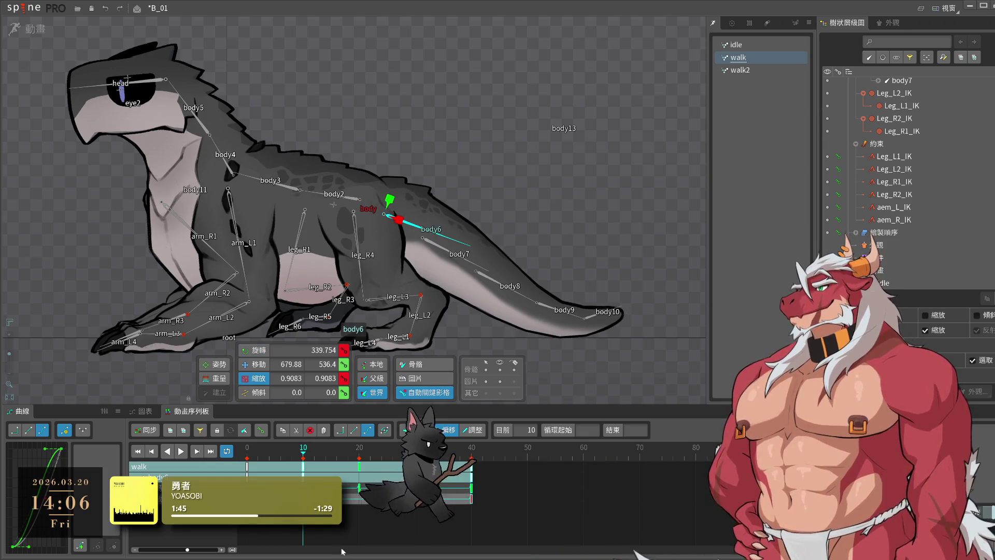
- Inspect the keys around frames 29-30 and select a range of keys across the walk
left_click(415, 449)
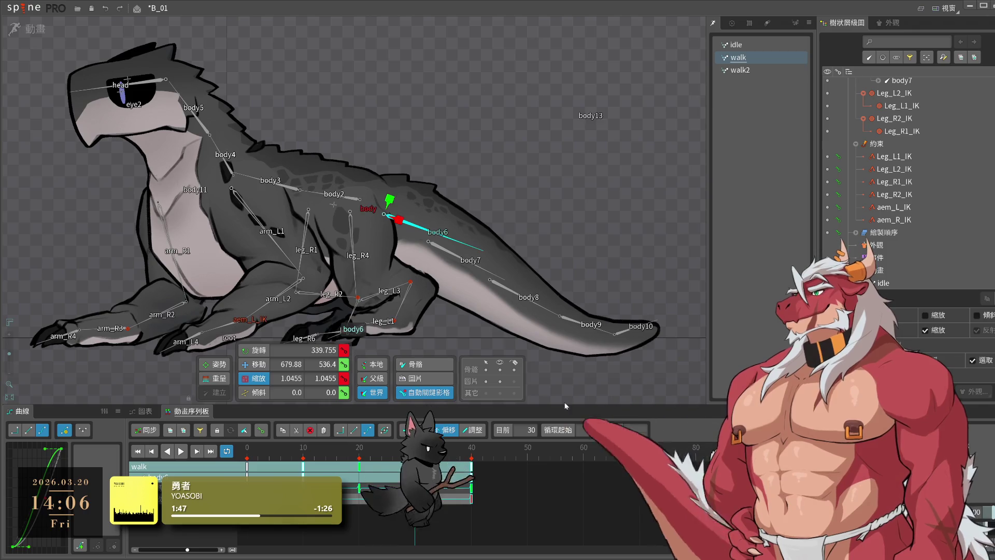
left_click(411, 517)
left_click(414, 517)
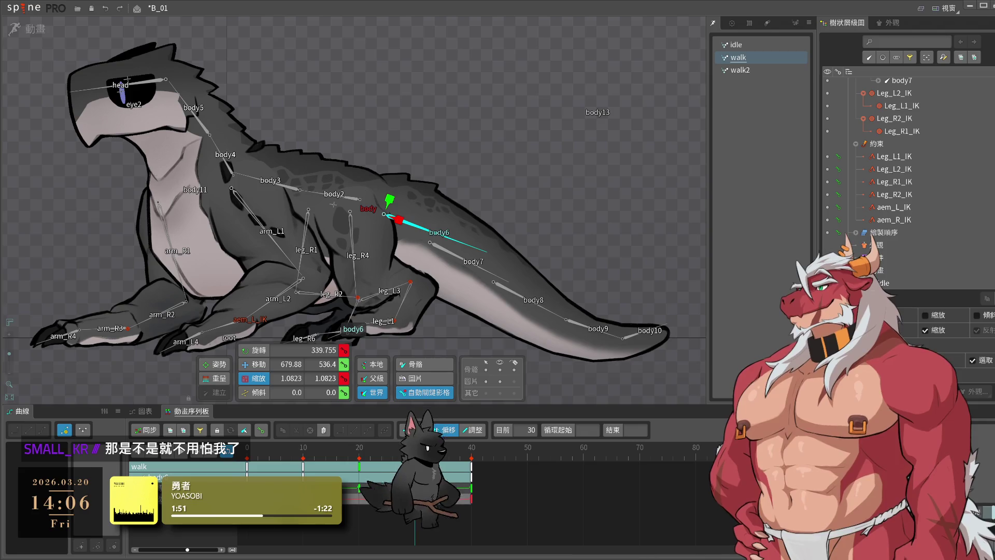
left_click(303, 466)
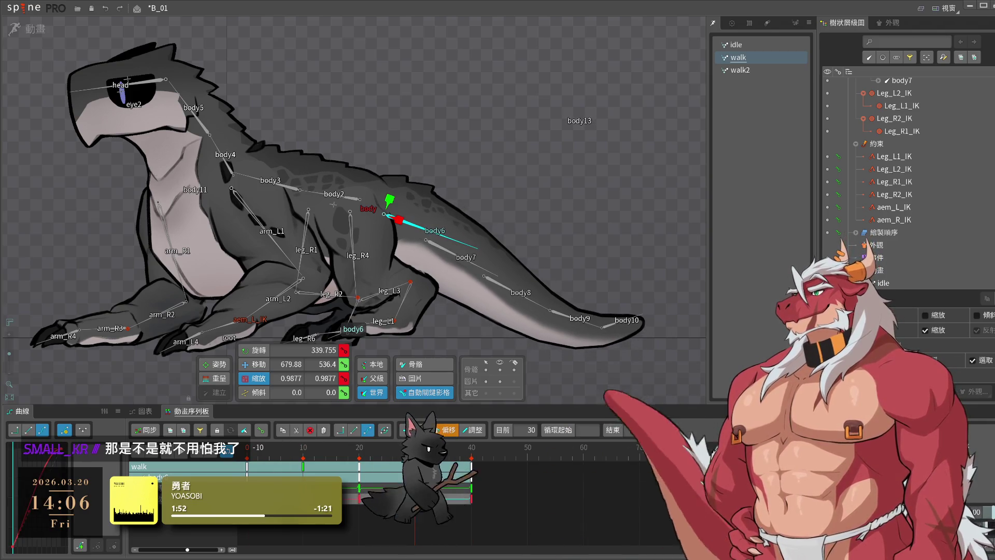
left_click(541, 511)
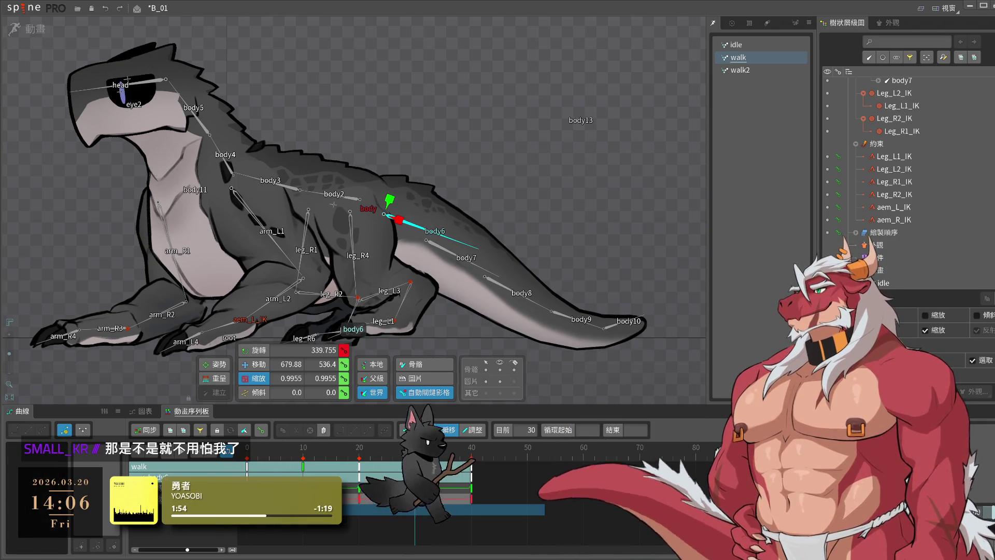
left_click_drag(342, 505, 342, 493)
left_click_drag(706, 524, 308, 442)
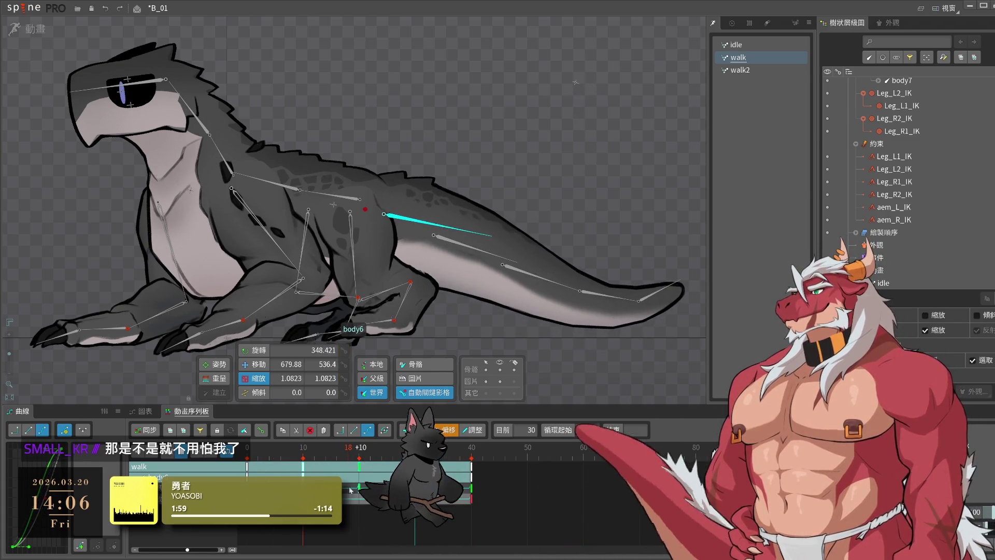
- Shift the selected keys five frames later and stop playback at frame 7 with body7 selected
left_click(269, 448)
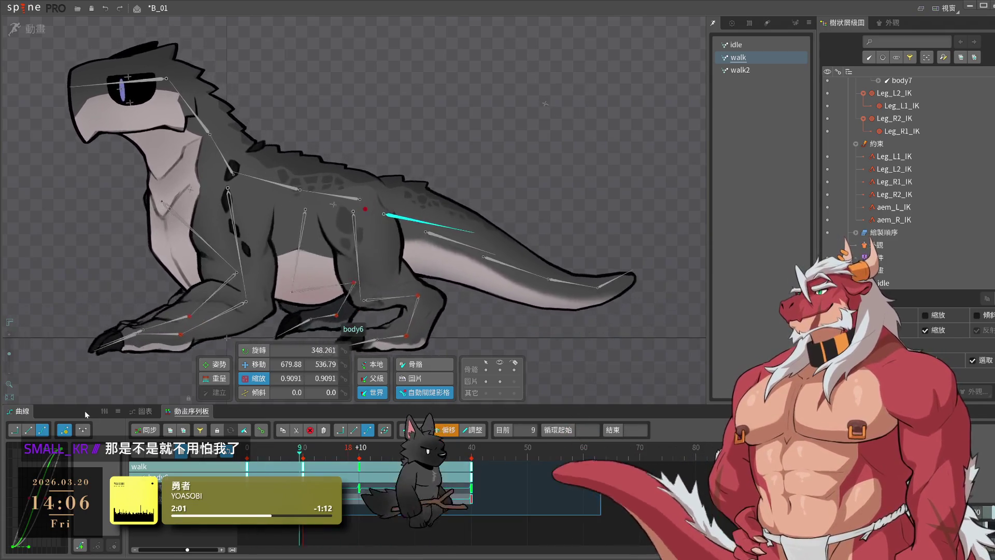
left_click_drag(330, 483, 357, 483)
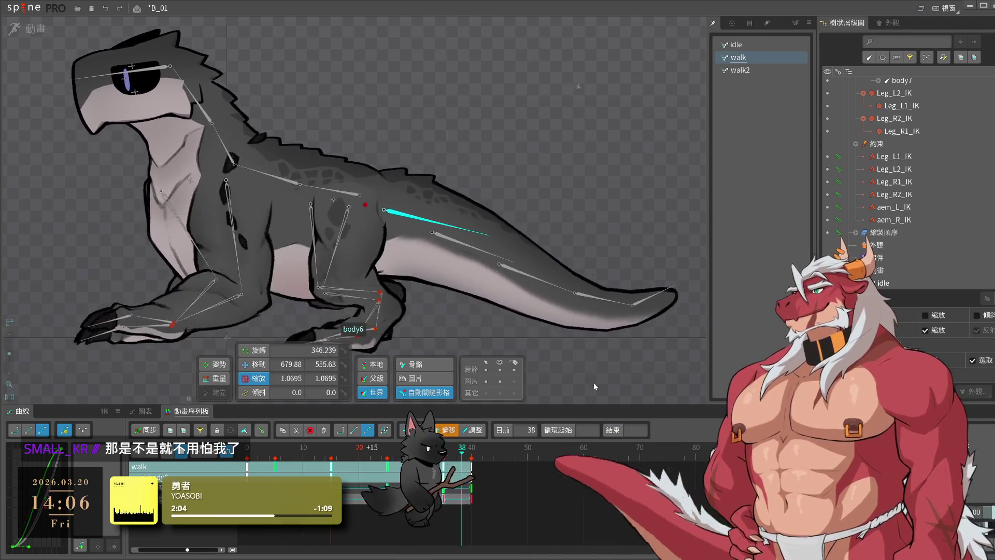
left_click(670, 362)
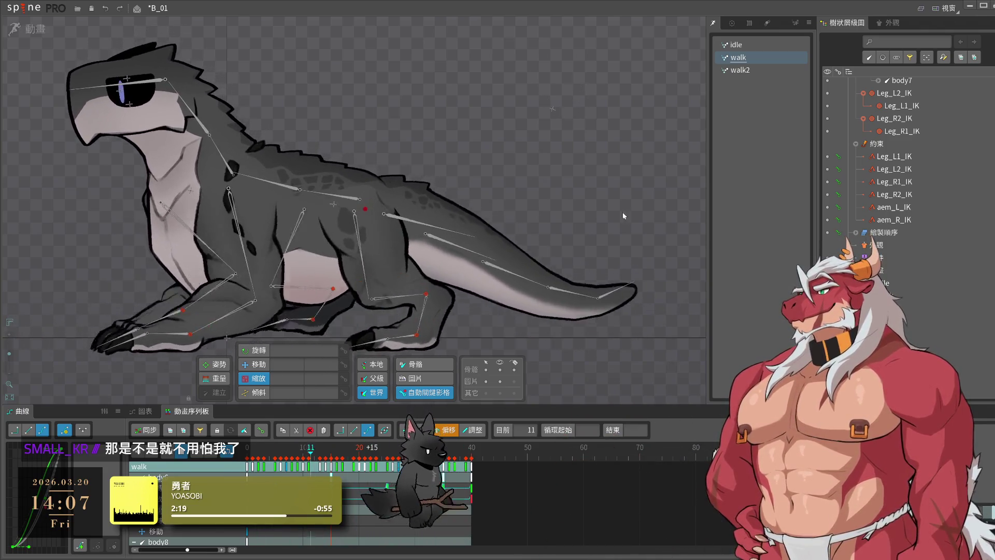
left_click(470, 263)
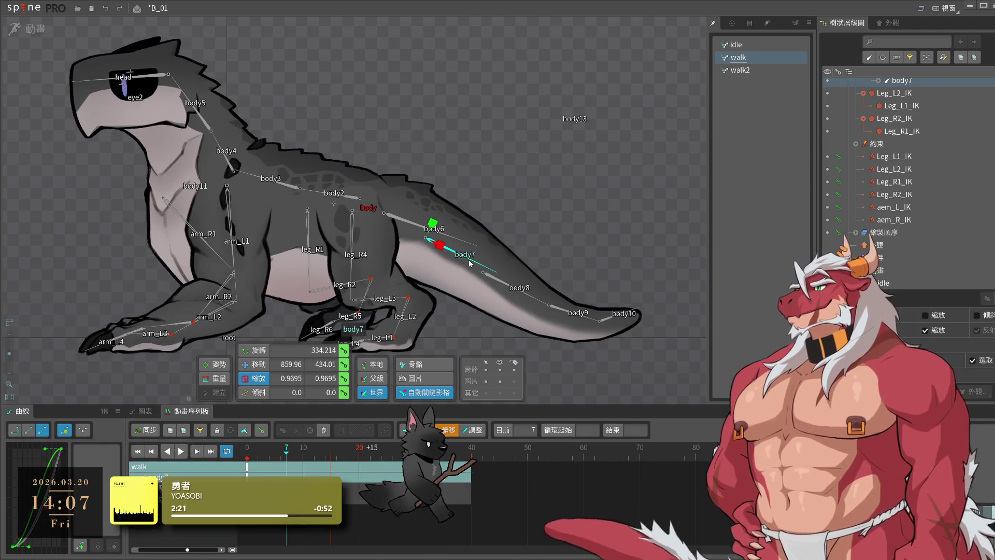
- Paste the copied keys at frame 40 and scrub the walk to check the motion
left_click_drag(309, 447, 359, 479)
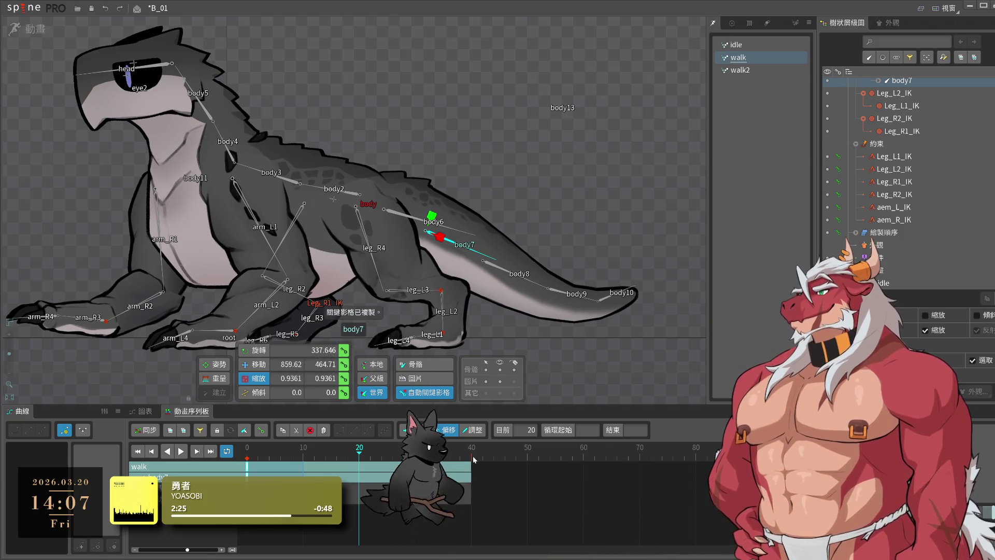
left_click(473, 459)
key("ctrl+v")
left_click(357, 452)
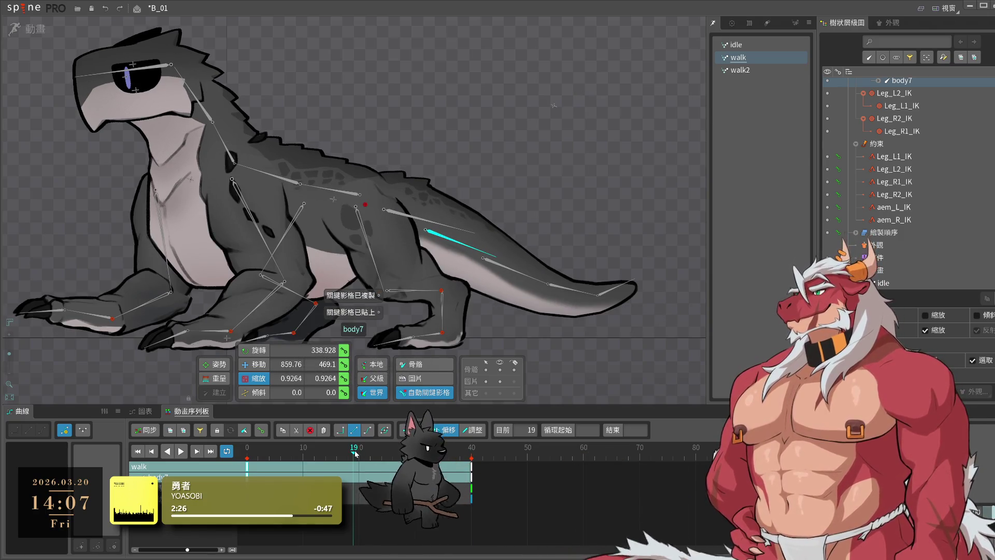
mouse_move(355, 454)
left_mouse_down()
mouse_move(431, 451)
mouse_move(253, 454)
left_mouse_up()
left_click(514, 368)
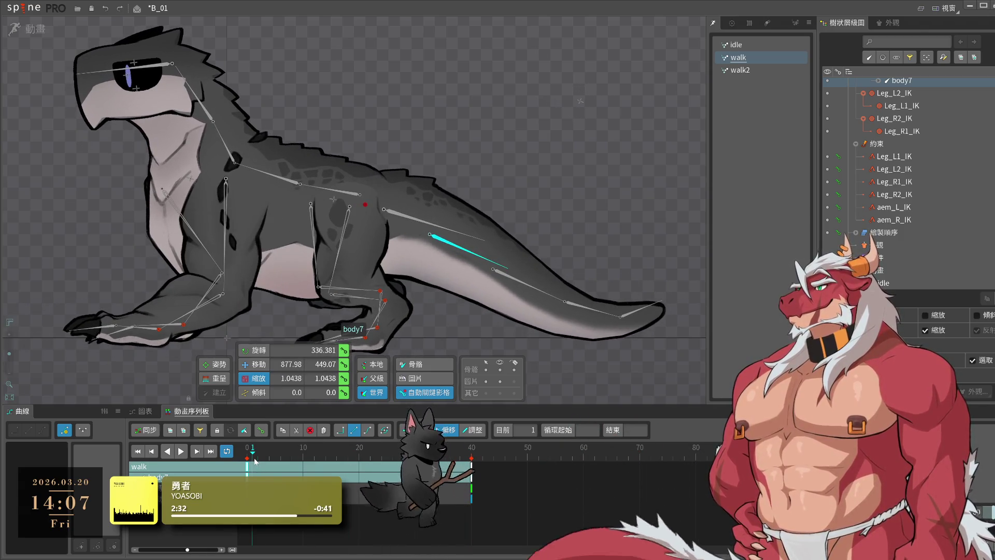
- At frame 0, rotate body9, body10 and body8 so the tail tip curls downward
left_click(523, 293, "ctrl")
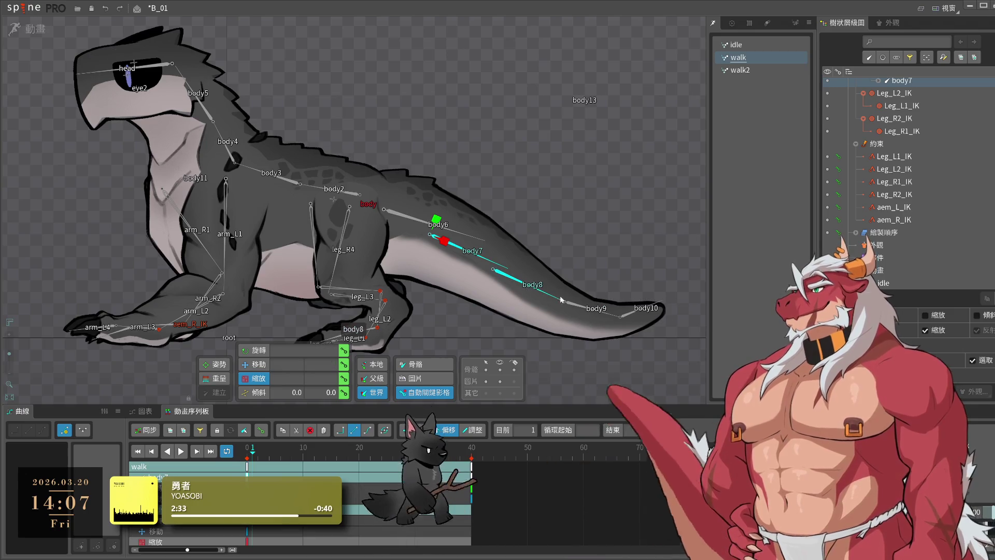
left_click(592, 312)
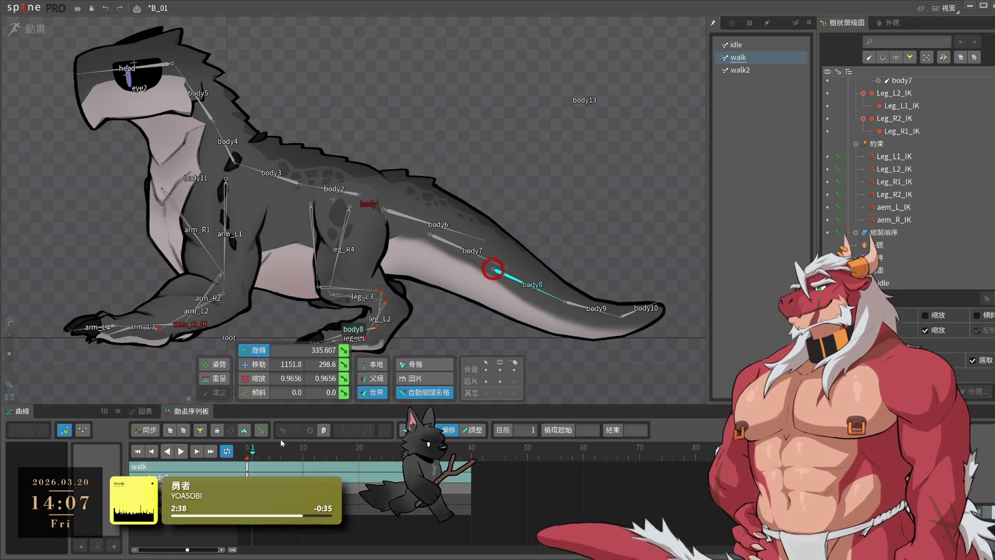
left_click(166, 452)
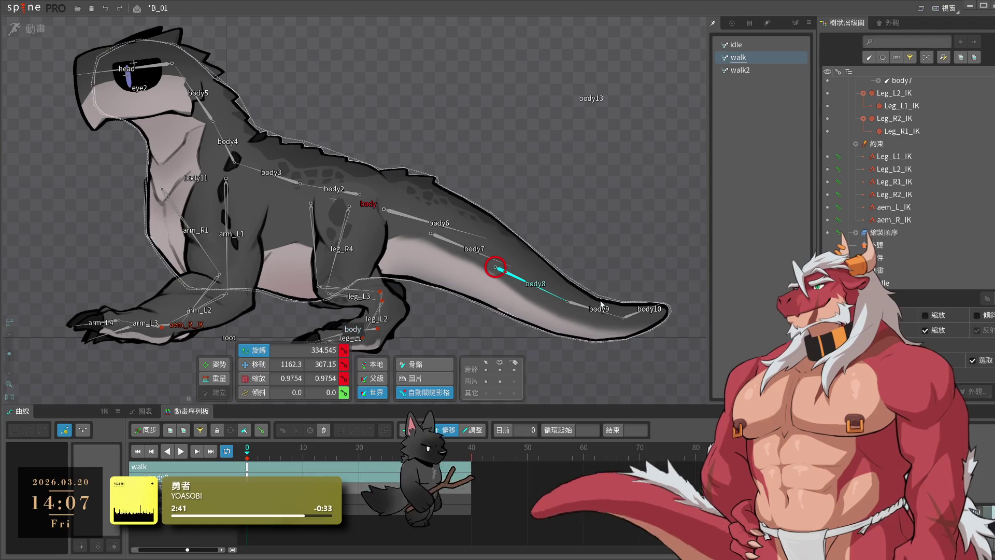
left_click(568, 302)
left_click_drag(629, 335, 625, 347)
left_click_drag(705, 228, 658, 359)
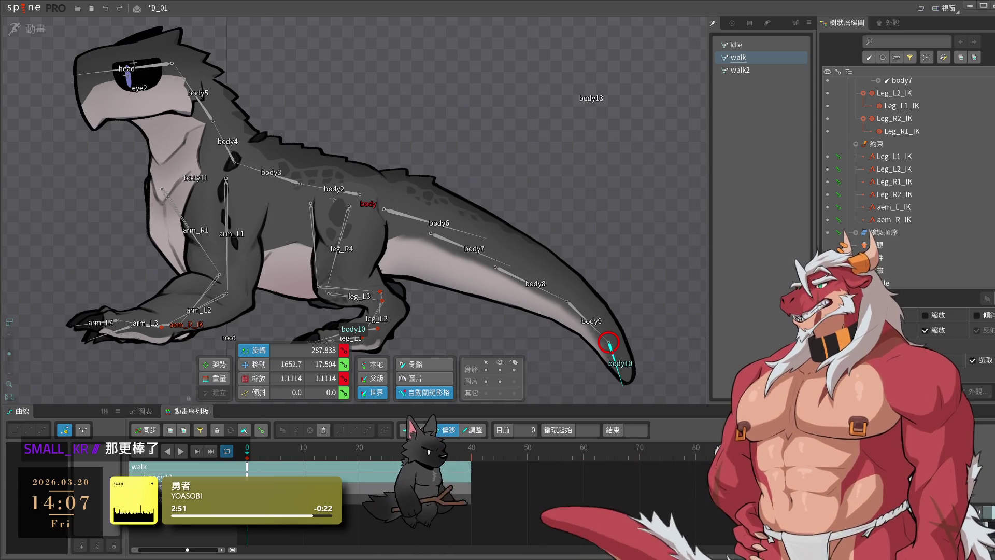
left_click(646, 250)
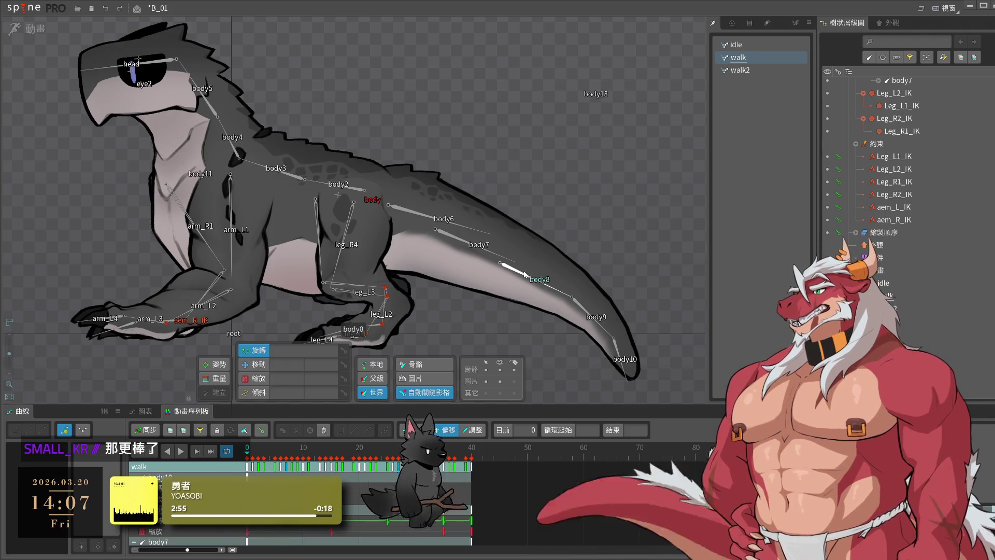
left_click(573, 298)
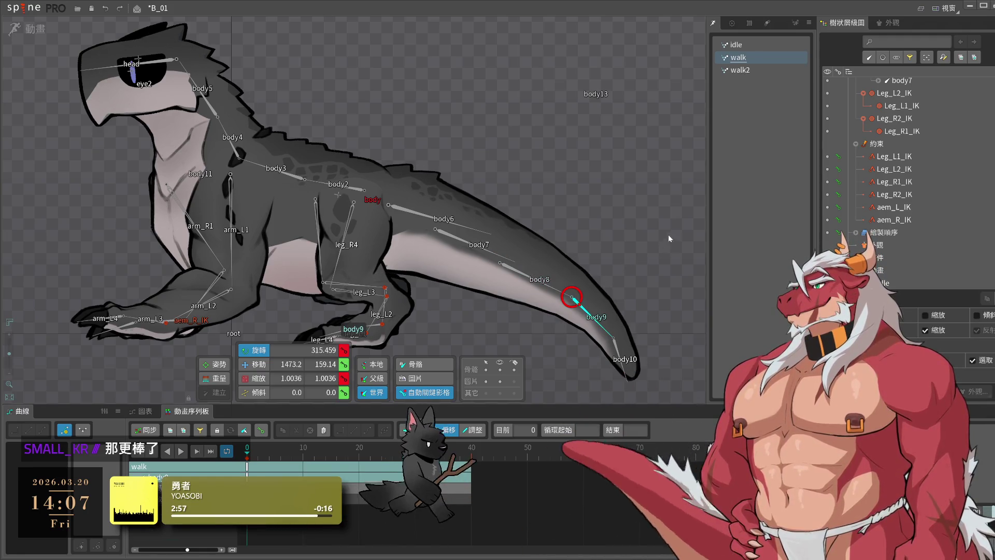
left_click_drag(666, 236, 668, 241)
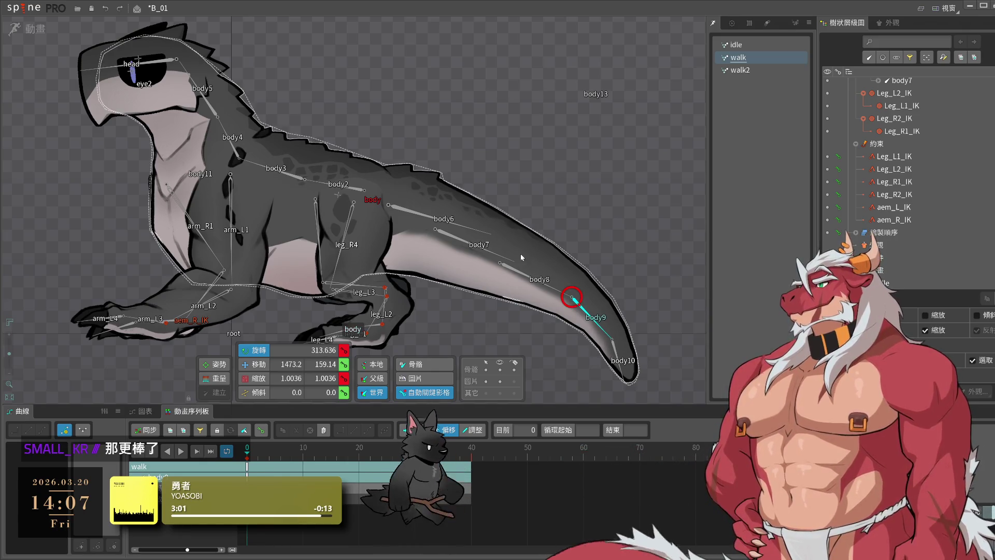
double_click(495, 255)
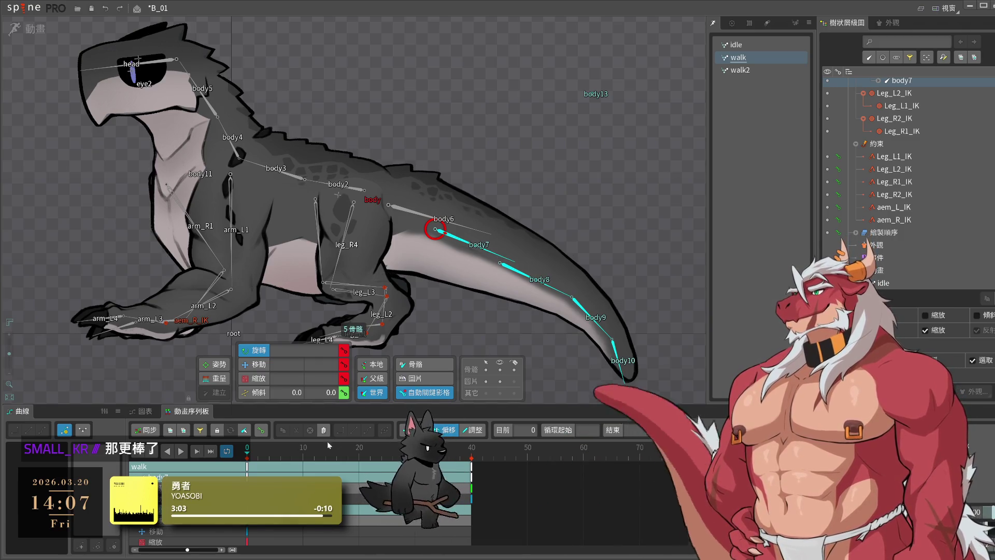
- Copy the frame-0 tail keys to frame 10 and raise the tail there
left_click_drag(239, 464, 306, 461)
key("ctrl+c")
left_click(304, 460)
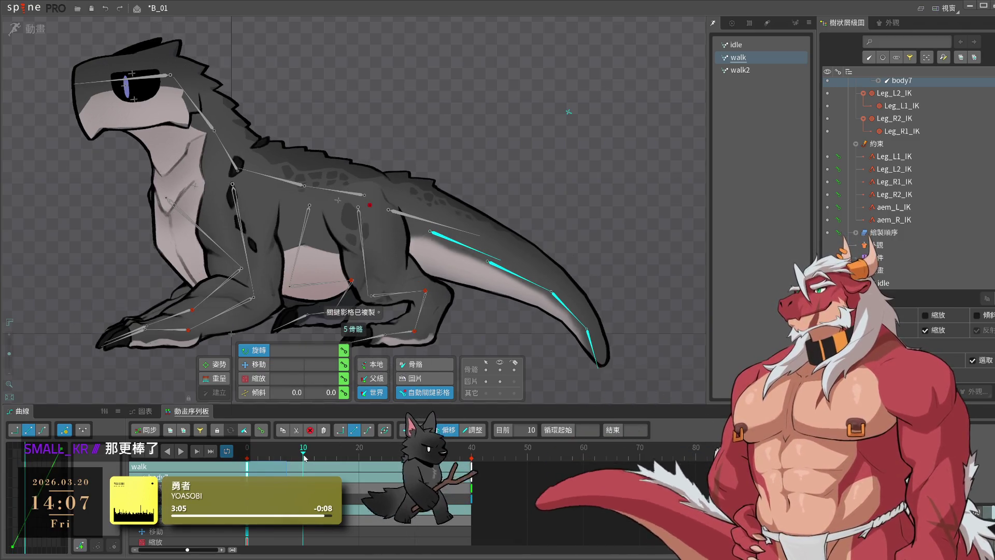
key("ctrl+v")
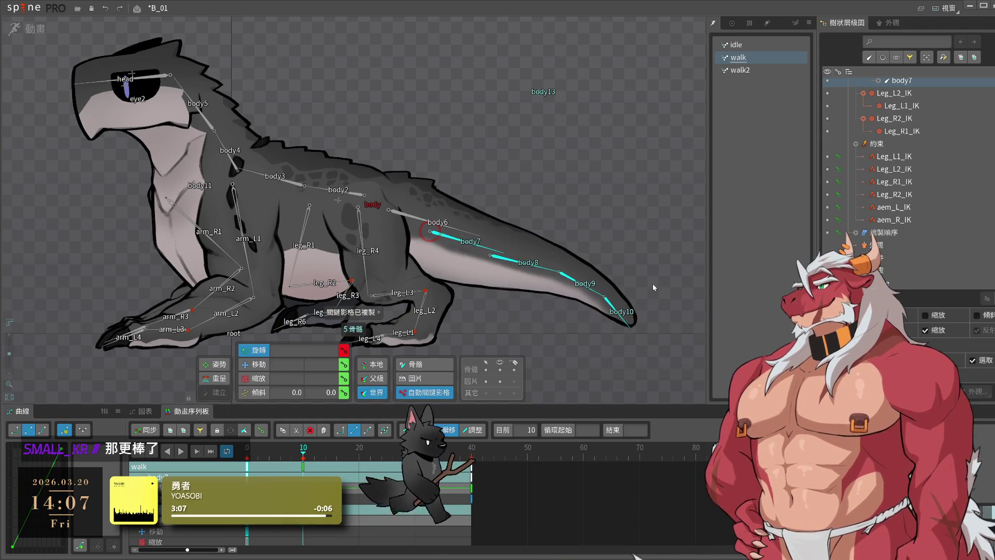
left_click_drag(647, 287, 554, 331)
left_click_drag(654, 273, 673, 243)
left_click(619, 286)
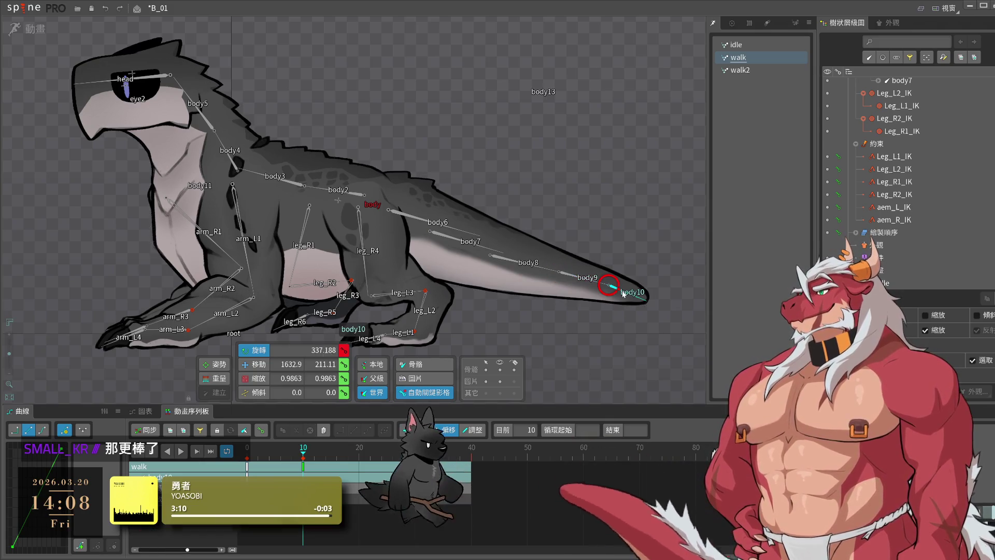
key("ctrl+z")
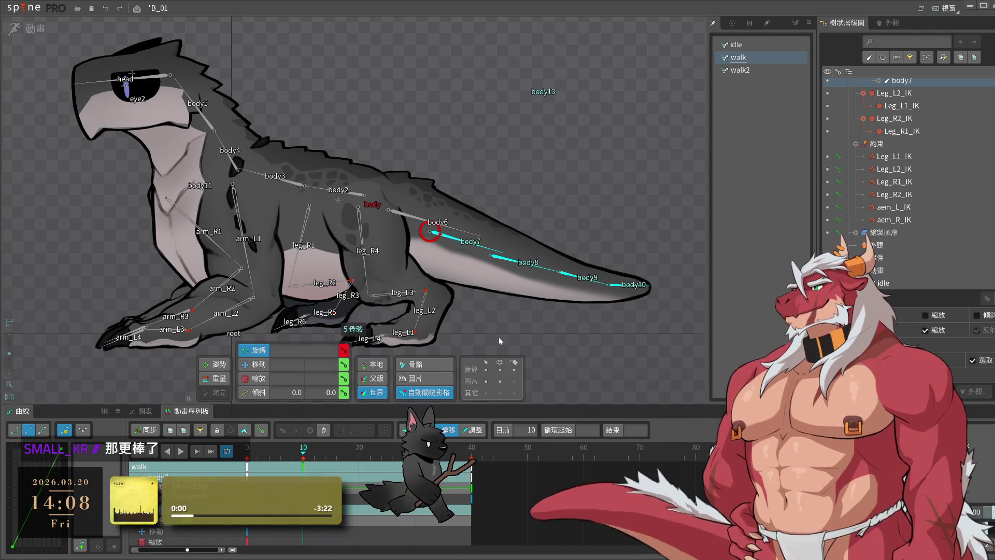
- Paste the curled tail pose at frame 40 and the raised pose at frame 30
scroll(186, 534, "down", 3)
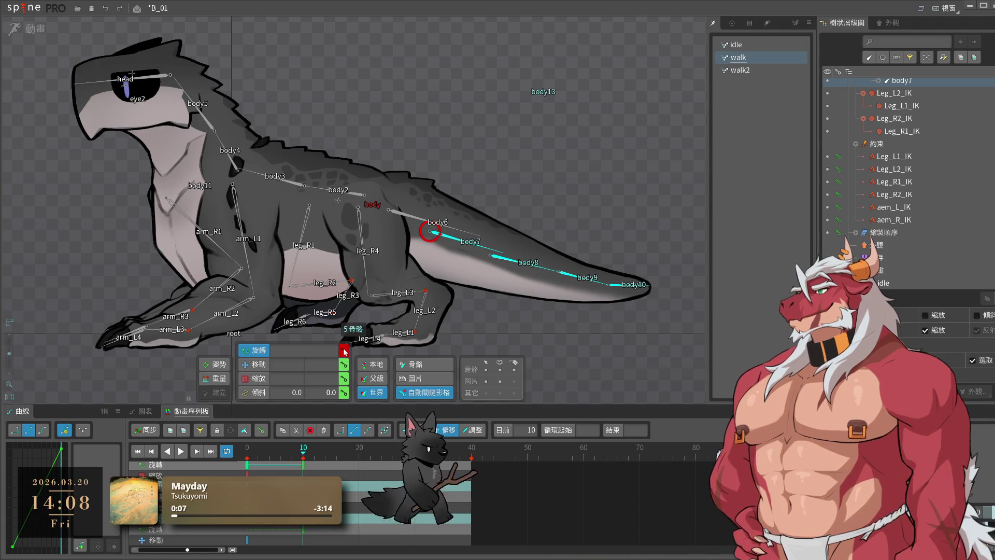
left_click(235, 454)
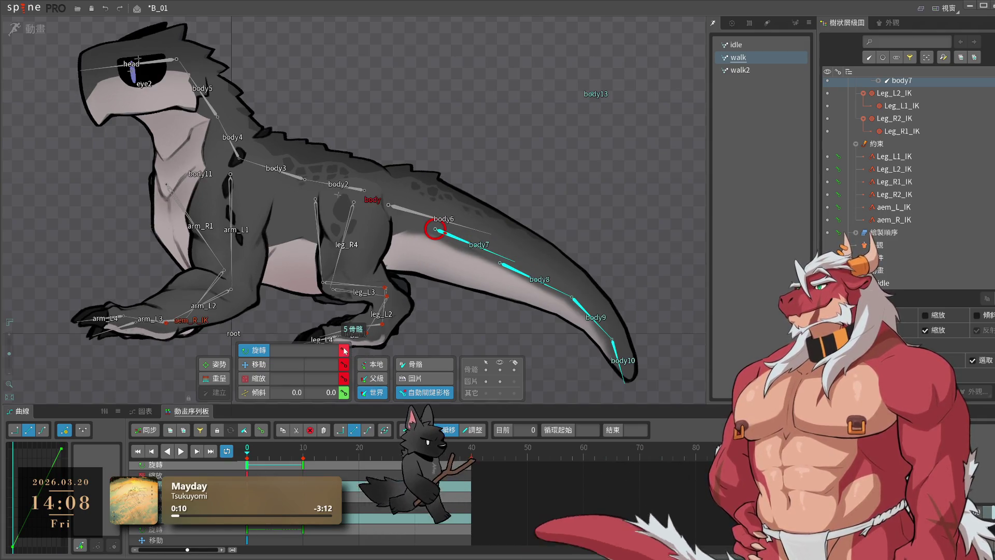
left_click(359, 452)
key("ctrl+v")
left_click(472, 455)
scroll(303, 469, "up", 2)
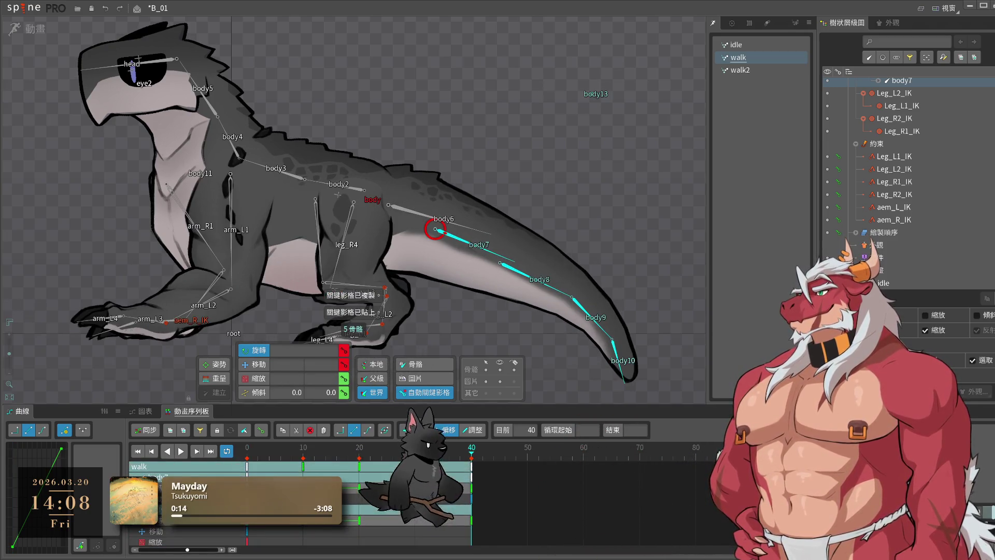
left_click(303, 466)
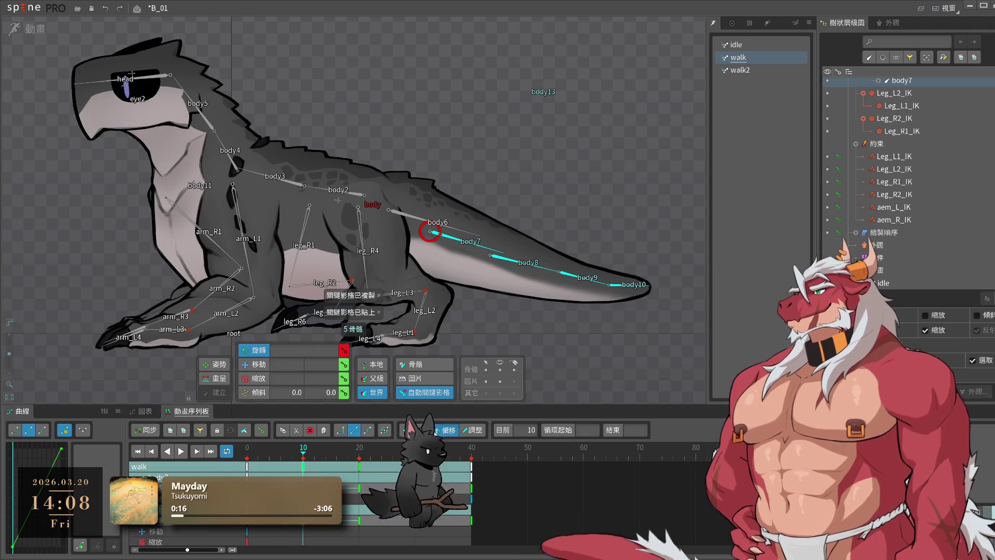
left_click(346, 473)
left_click(415, 466)
key("ctrl+v")
- Preview the walk, stopping at frame 13 with tail bone body7 selected
left_click(181, 451)
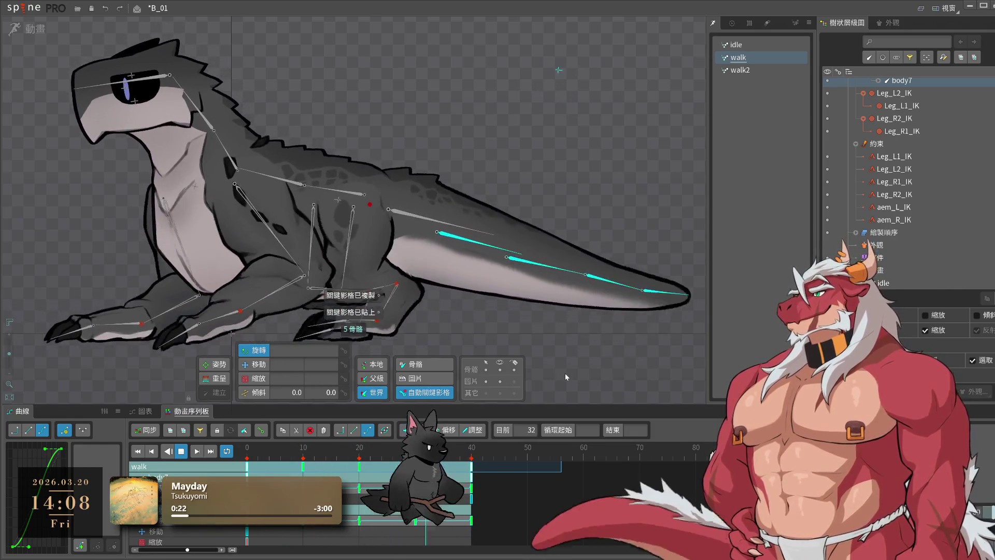
key("Escape")
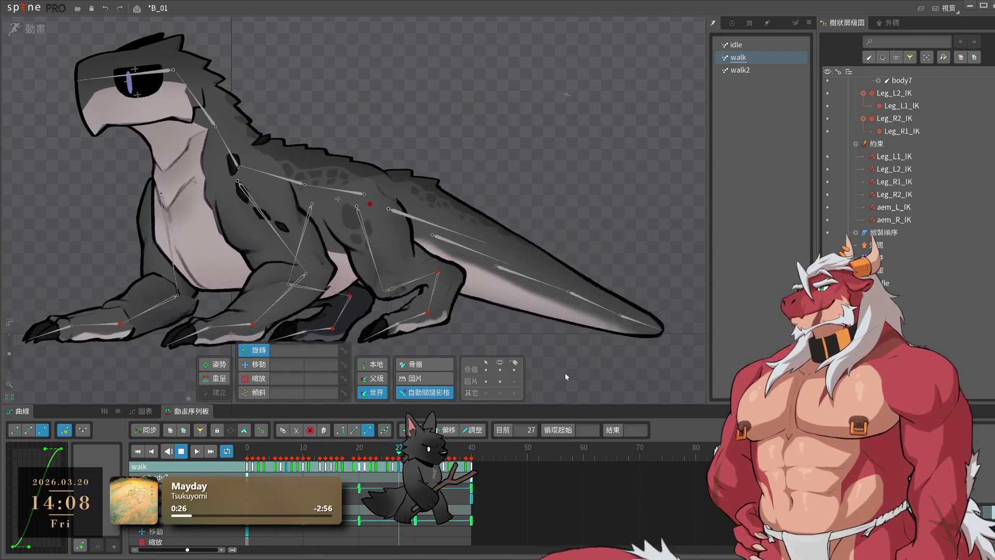
key("space")
left_click(430, 227)
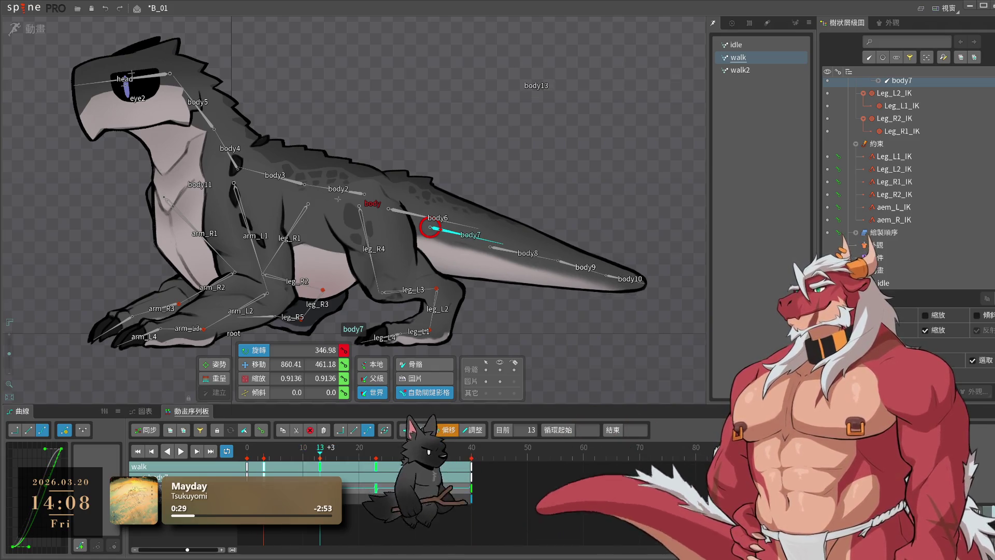
- Offset body8's tail keys later for follow-through and preview the walk
left_click(512, 252)
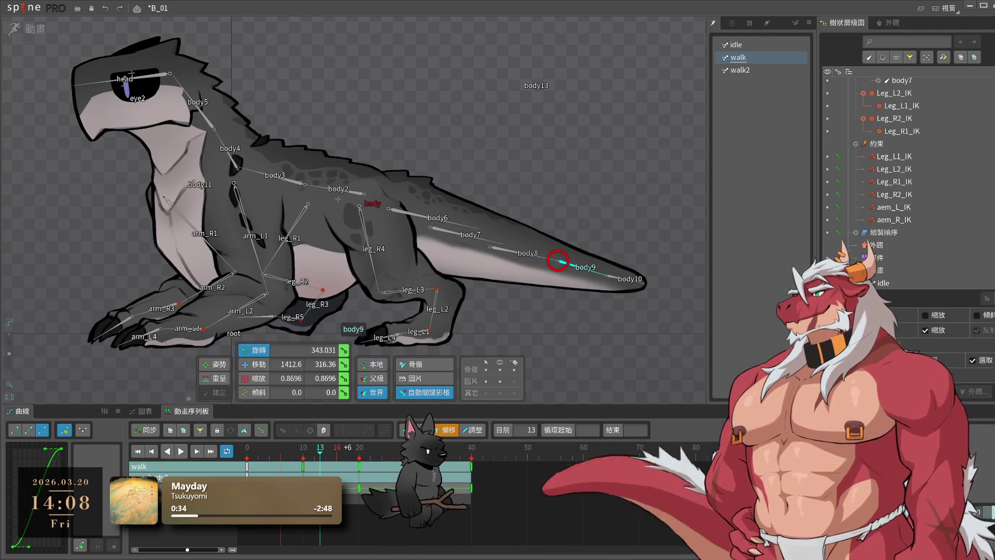
left_click_drag(336, 488, 348, 489)
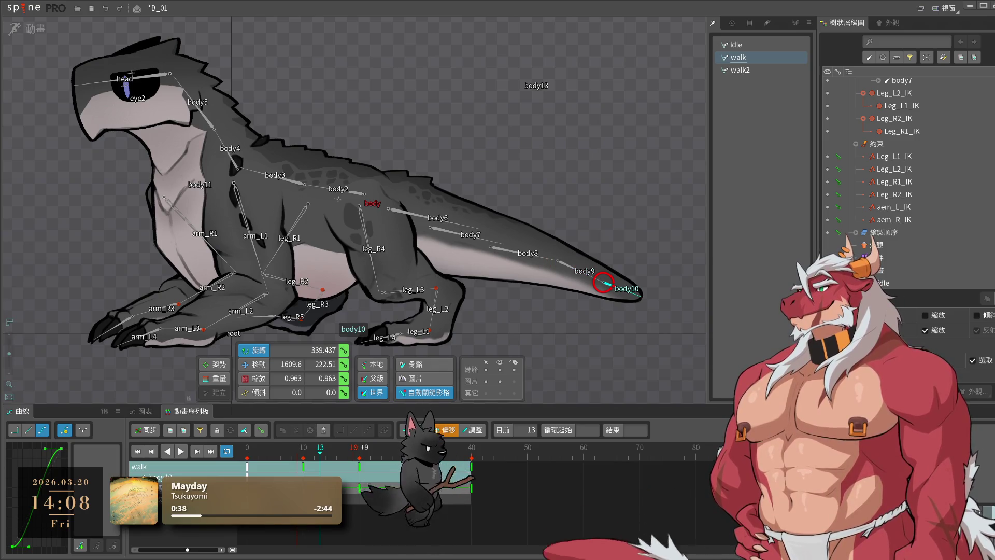
key("space")
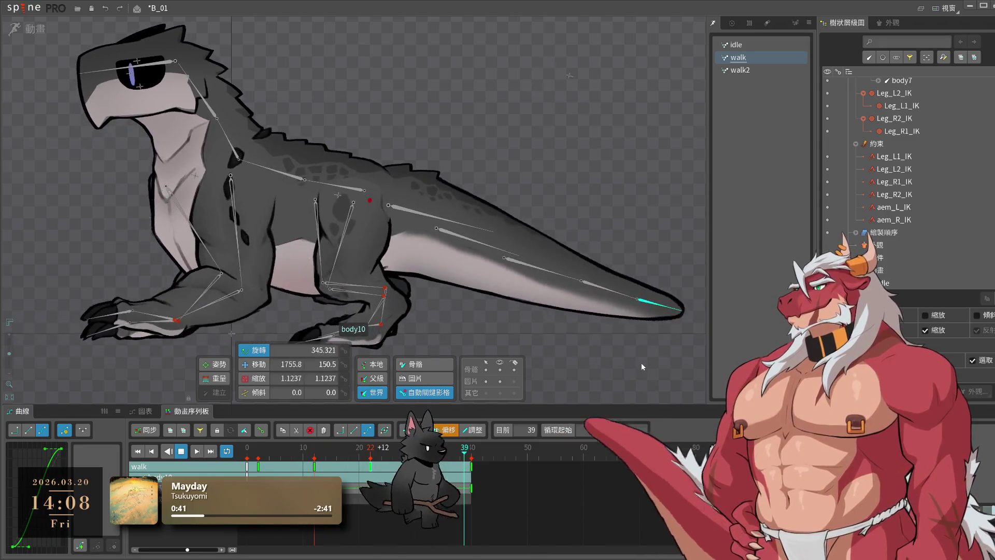
left_click(643, 360)
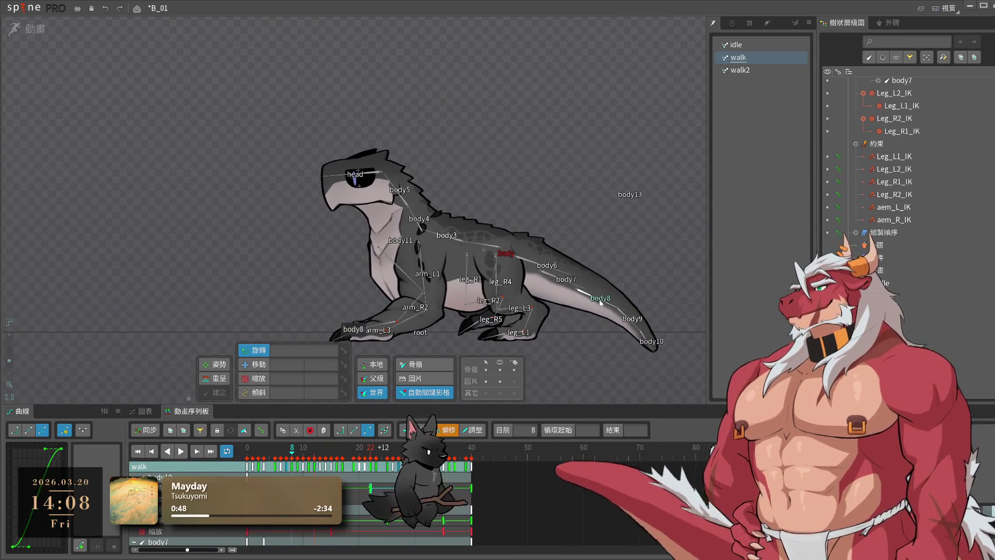
left_click(606, 296)
left_click(181, 450)
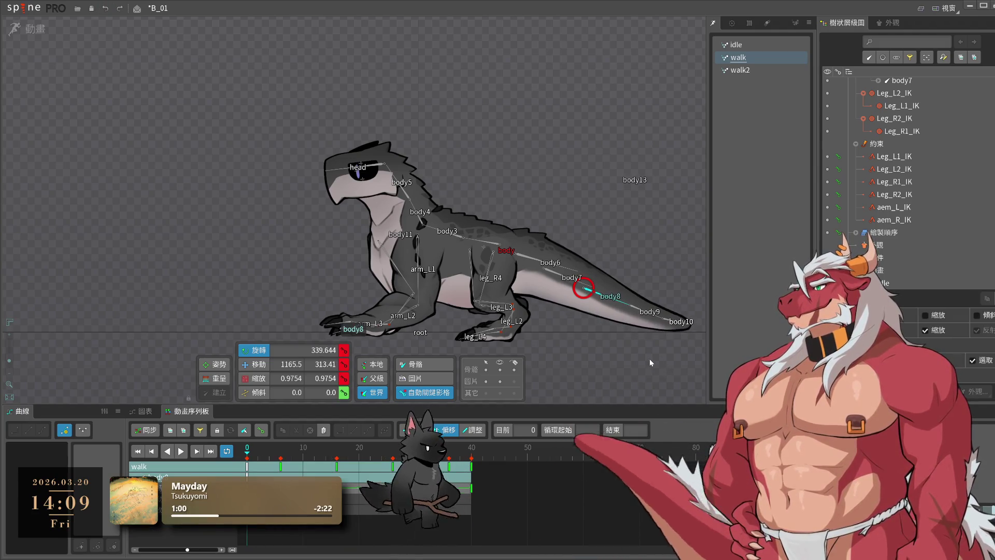
- Shrink tail bones body8–body10 at frame 0, paste at frame 40, and stretch them at frame 20
left_click_drag(666, 356, 608, 378)
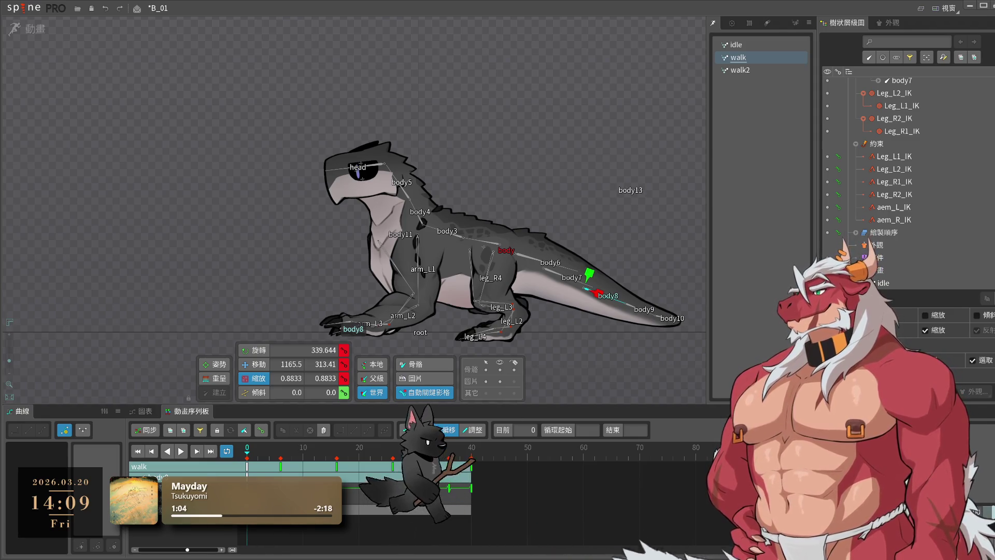
key("ctrl+c")
left_click(471, 450)
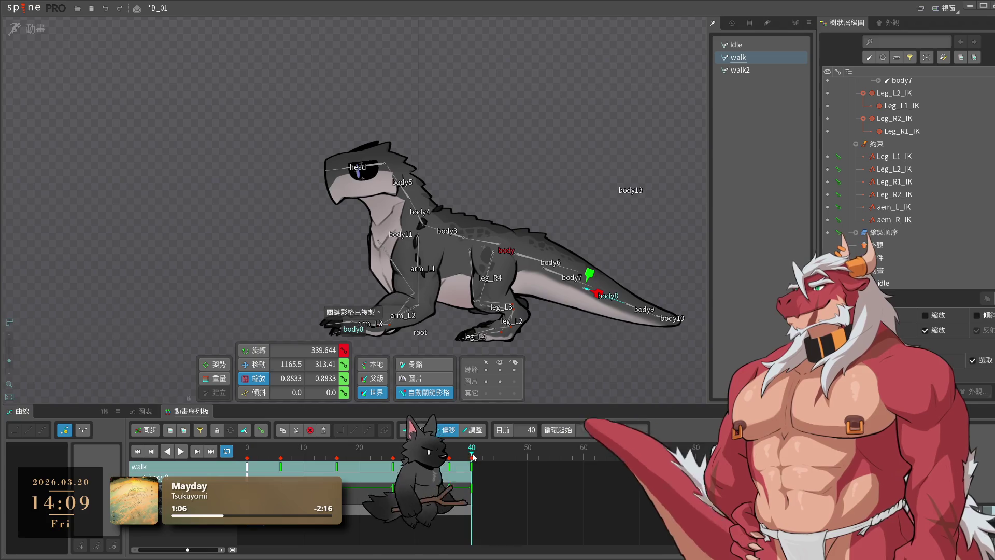
key("ctrl+v")
left_click(359, 447)
left_click_drag(652, 374, 654, 374)
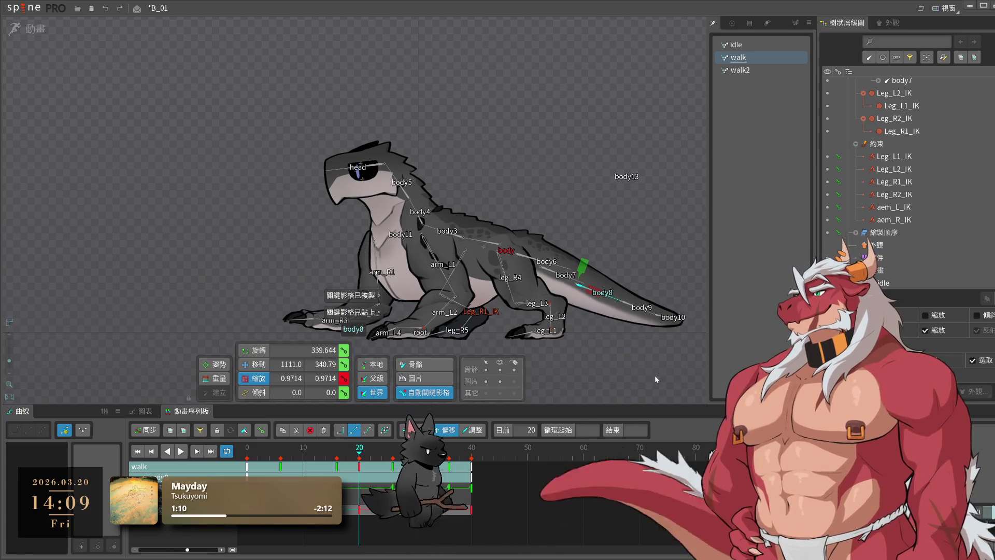
mouse_move(654, 375)
left_mouse_down()
mouse_move(501, 513)
mouse_move(247, 458)
left_mouse_up()
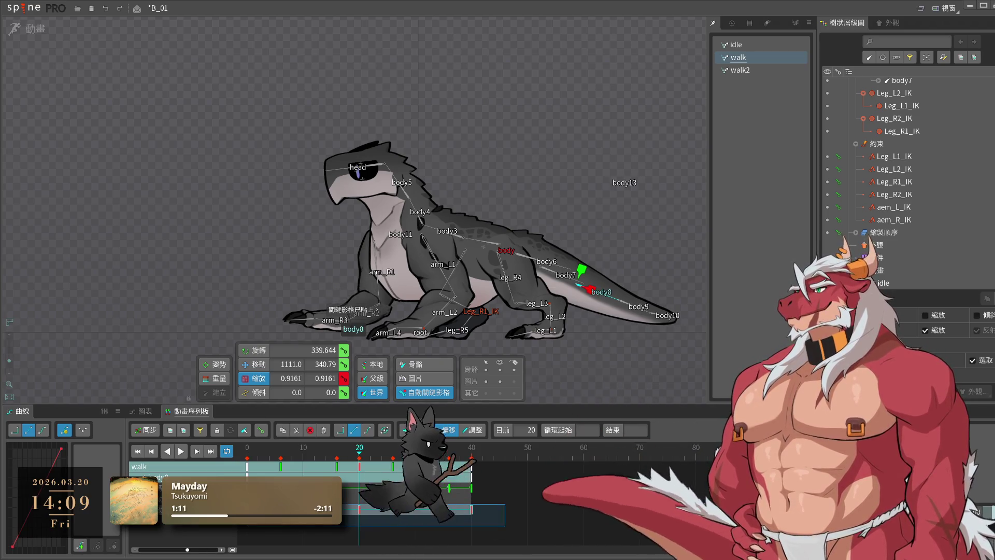
- Apply an eased Bezier curve to the tail keys and nudge a key range by one frame
left_click(43, 430)
left_click(181, 451)
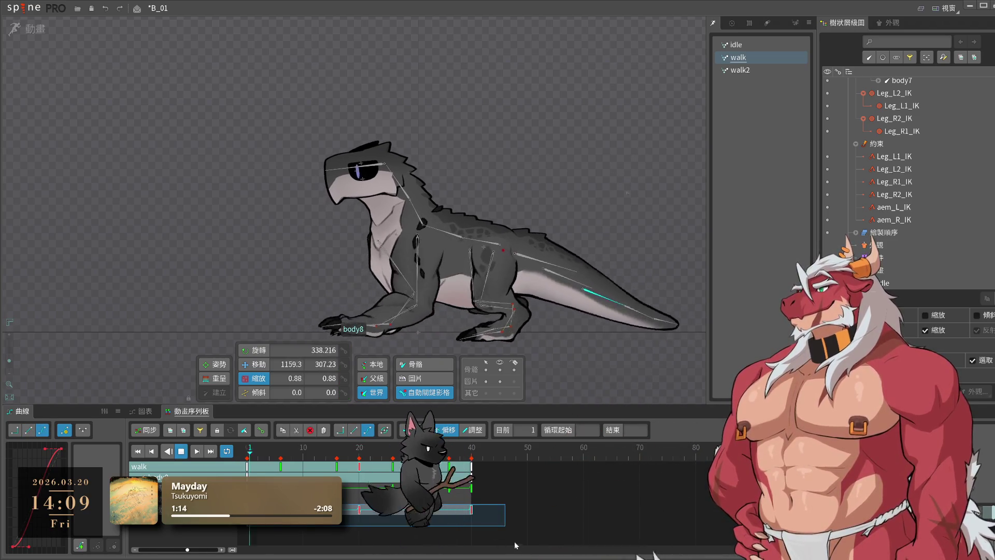
key("space")
key("space")
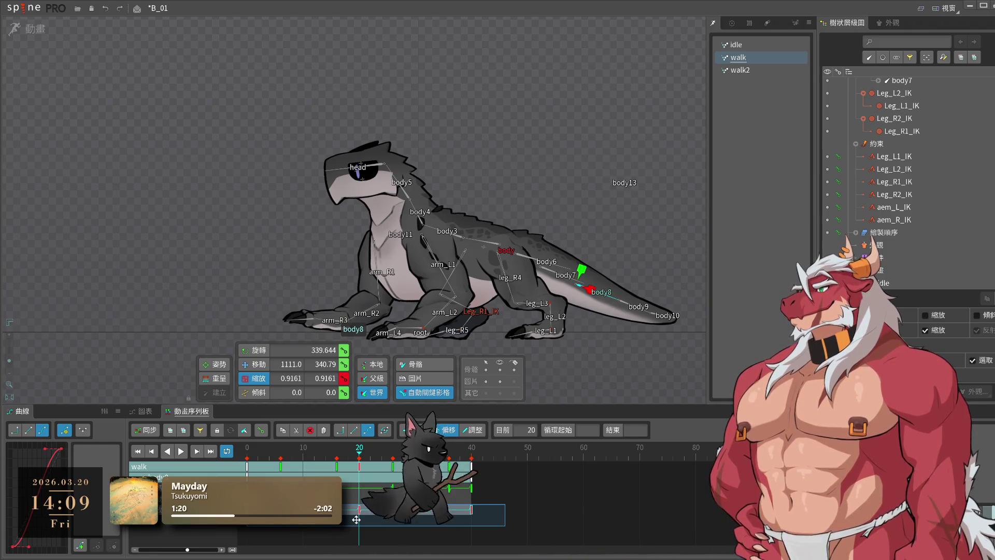
left_click_drag(357, 504, 385, 521)
key("space")
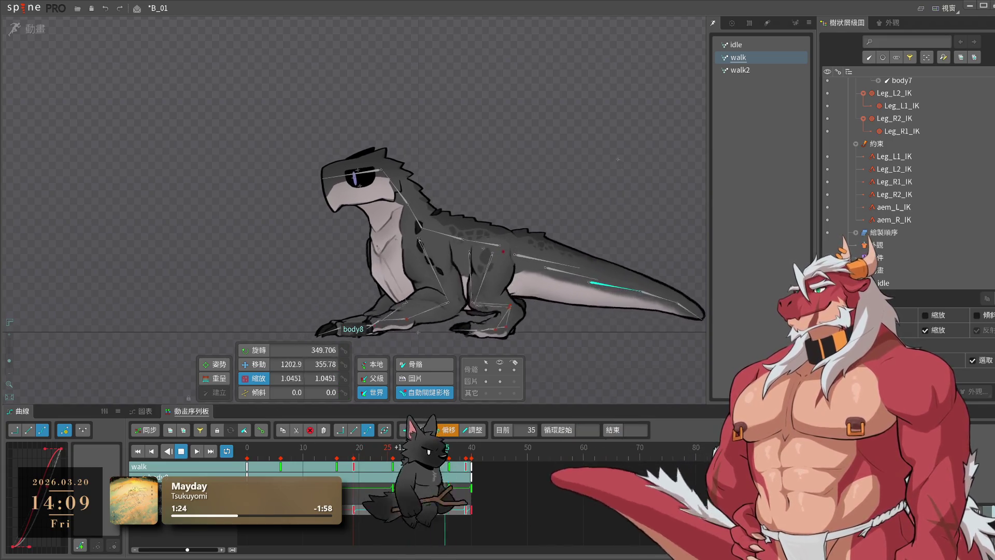
- Review body9's tail keys in playback and save the B_01 project
left_click(618, 380)
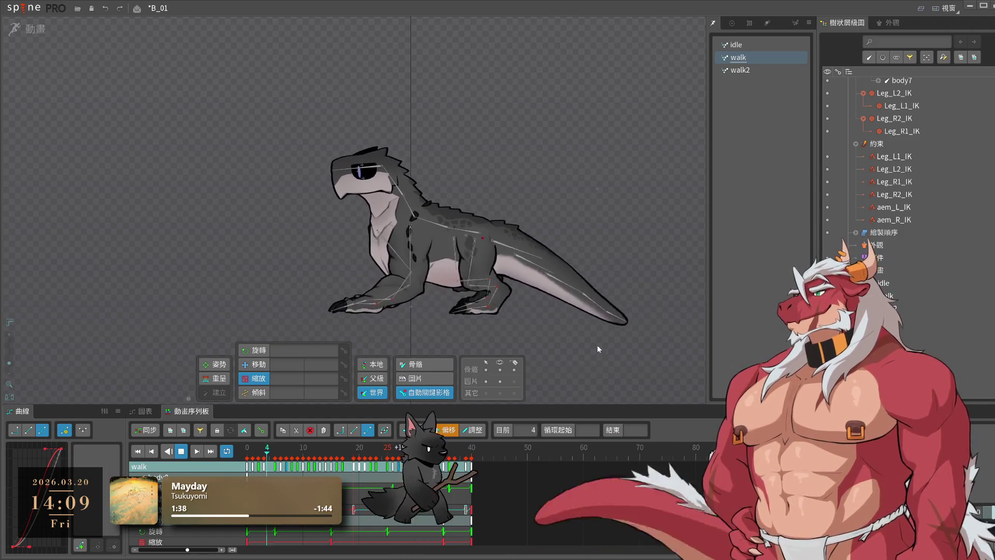
left_click(591, 271)
left_click_drag(583, 515, 357, 461)
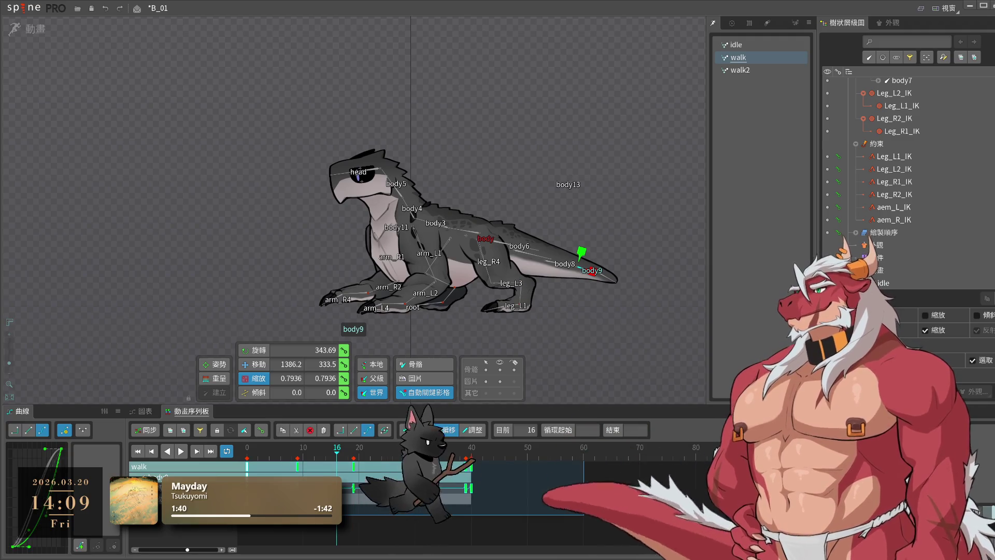
key("space")
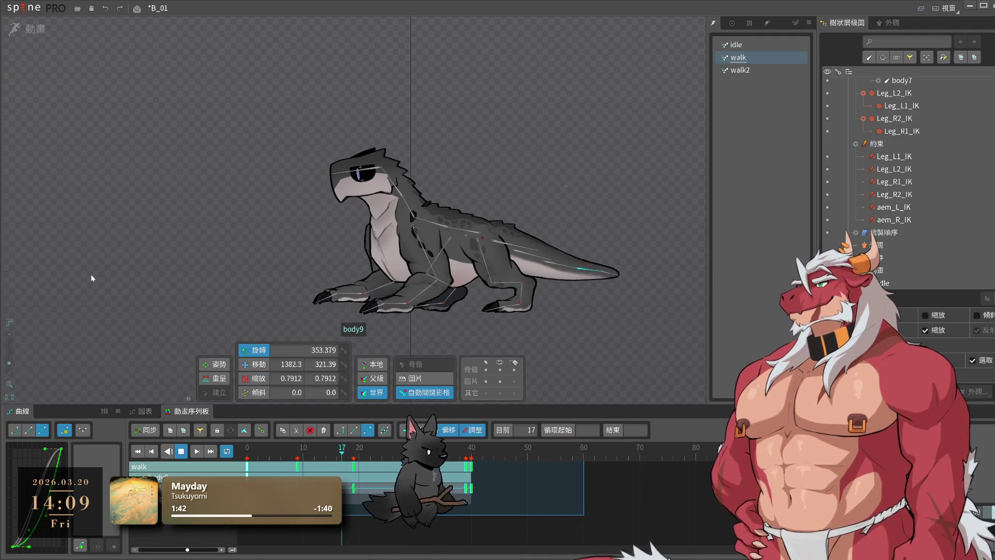
left_click(104, 266)
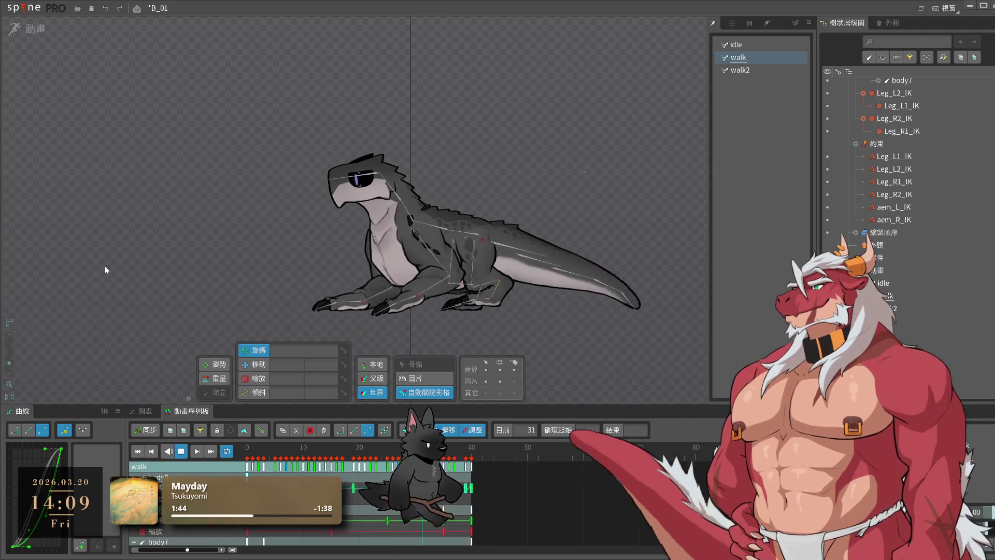
key("ctrl+s")
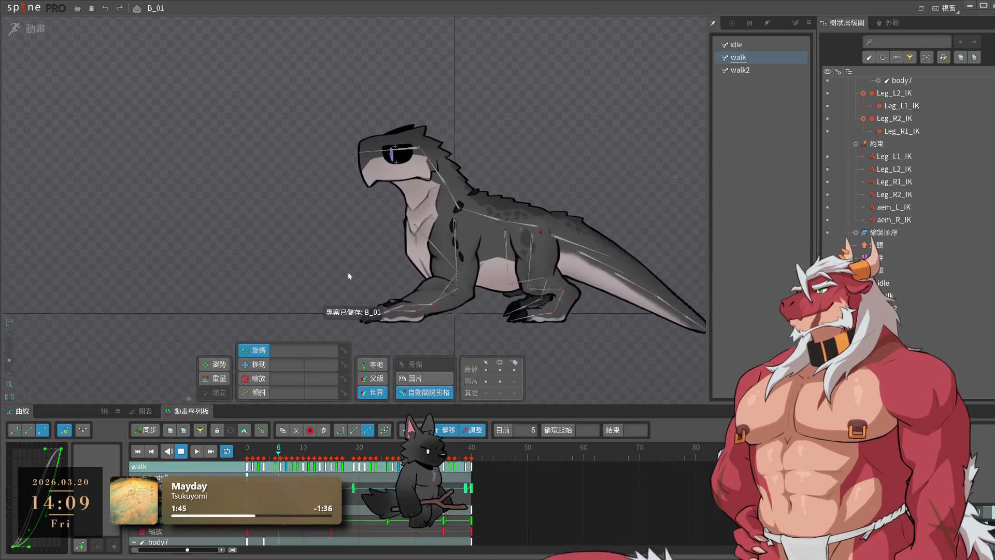
- Move body8 and the tail chain left at frame 0 and copy that key to frame 20
scroll(349, 272, "up", 2)
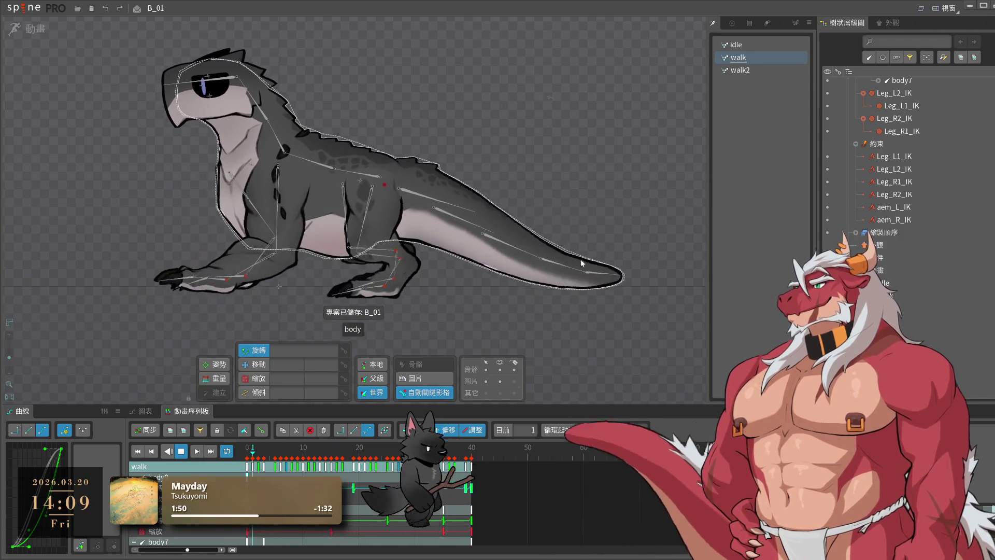
left_click(558, 251)
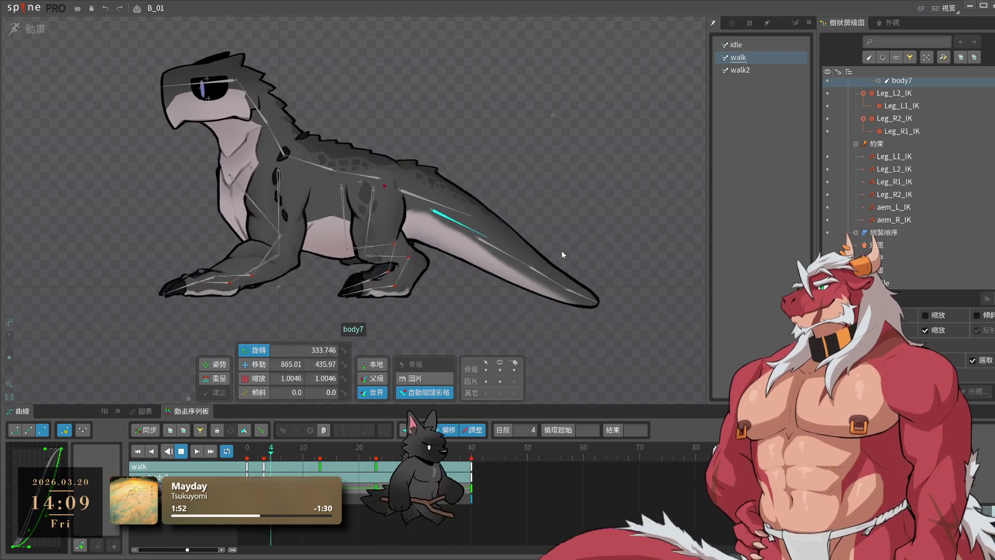
key("space")
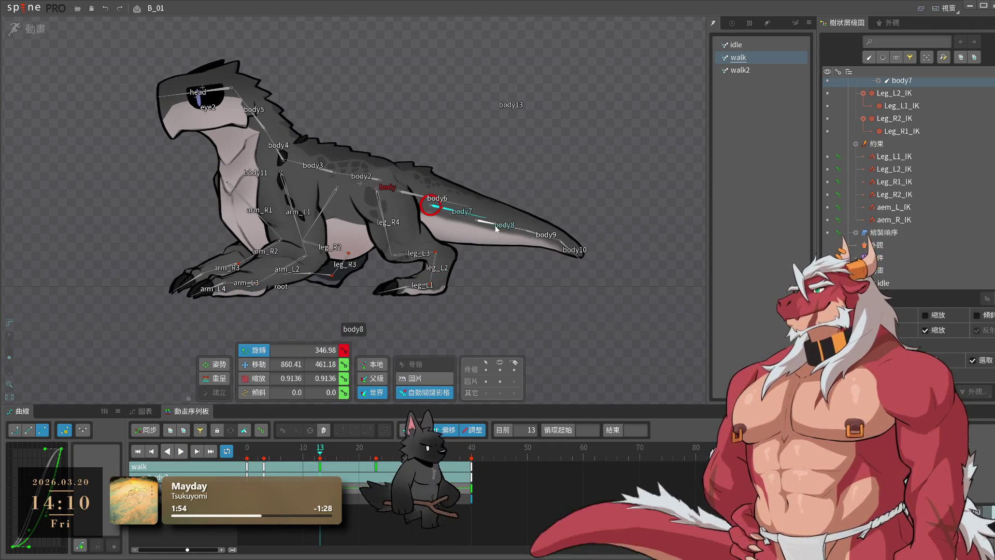
left_click(246, 448)
key("space")
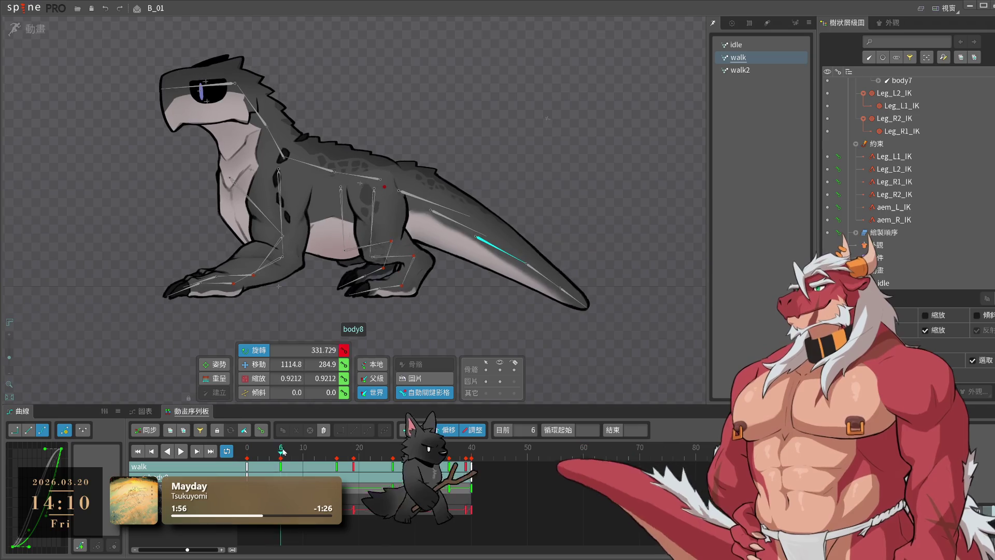
left_click_drag(493, 236, 460, 231)
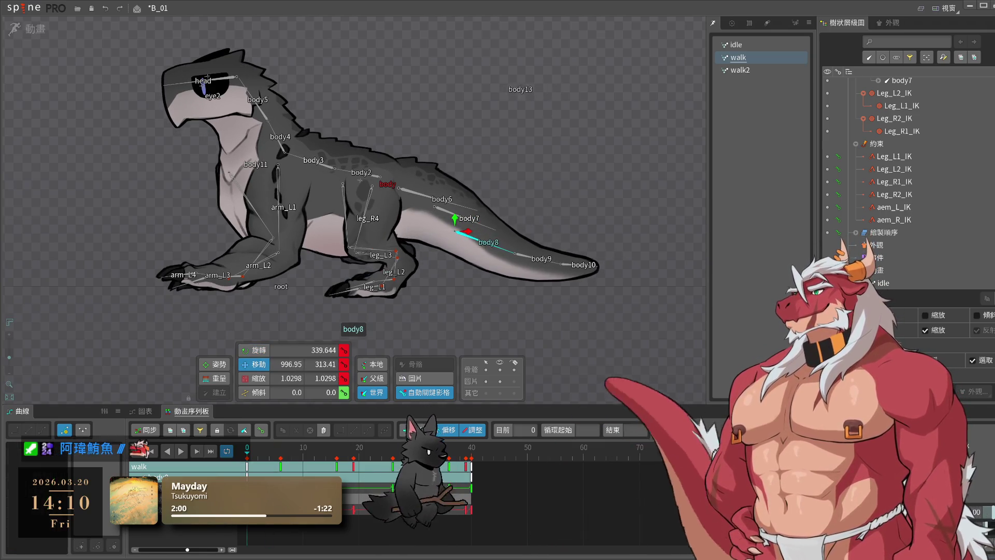
key("ctrl+c")
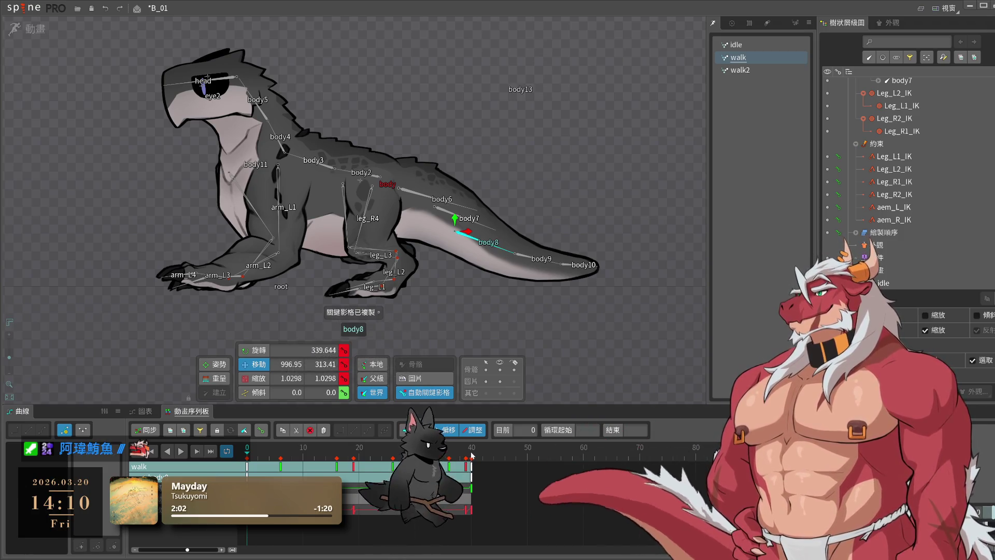
left_click(361, 455)
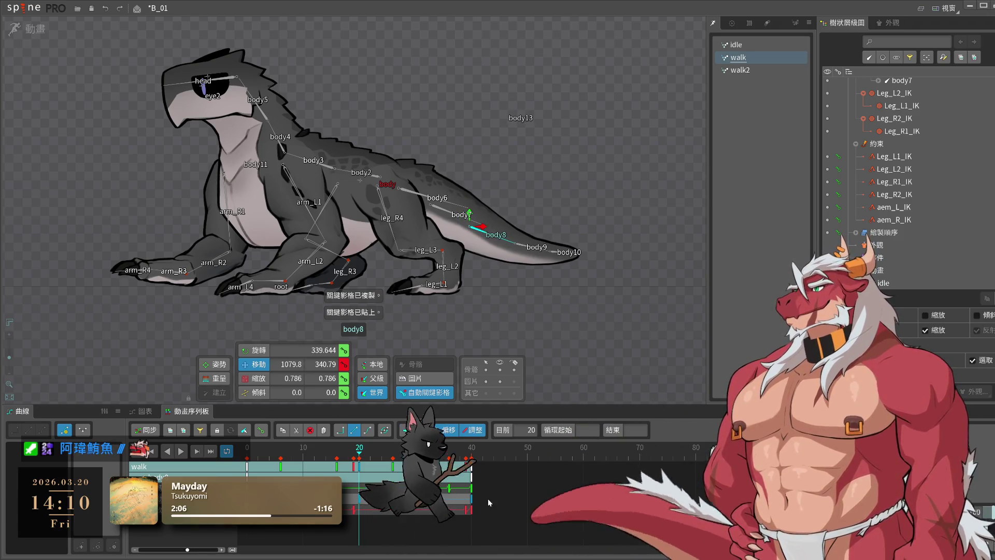
key("ctrl+z")
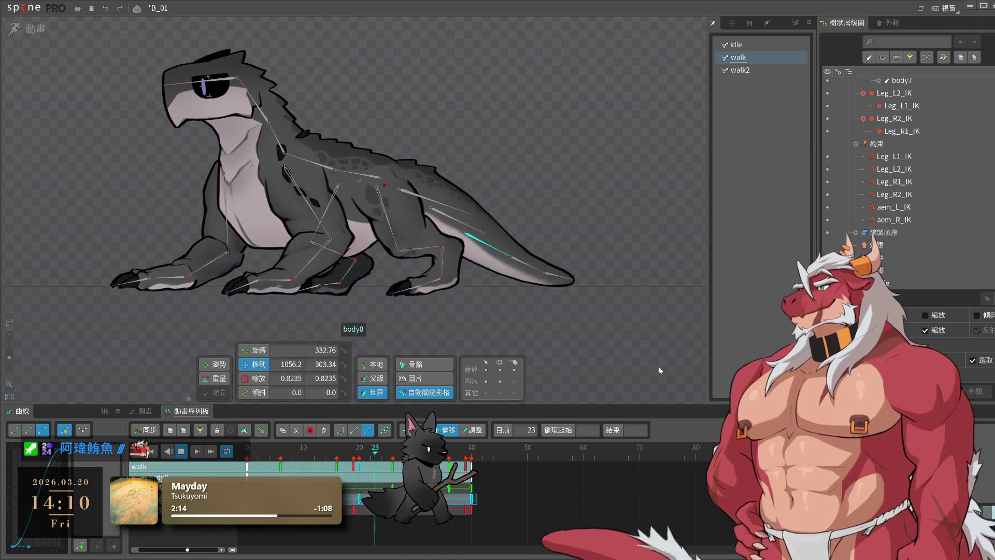
- Play the walk to review it, stopping at frame 4 with body7 selected
key("space")
key("space")
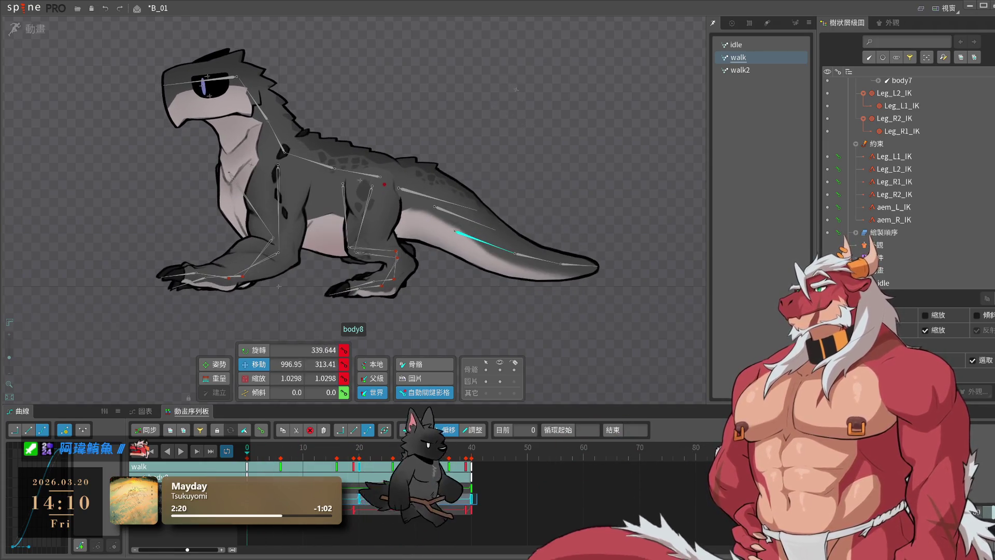
key("space")
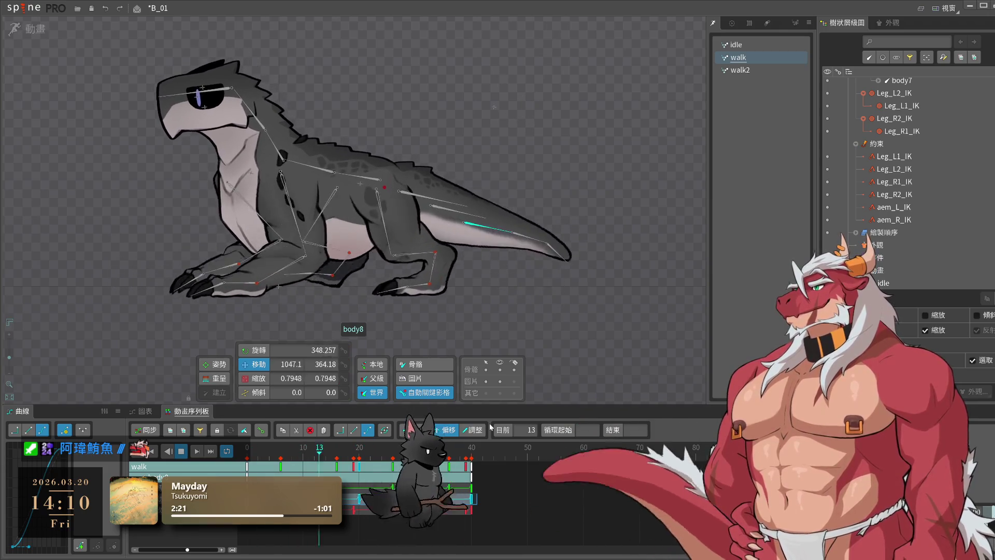
left_click(623, 366)
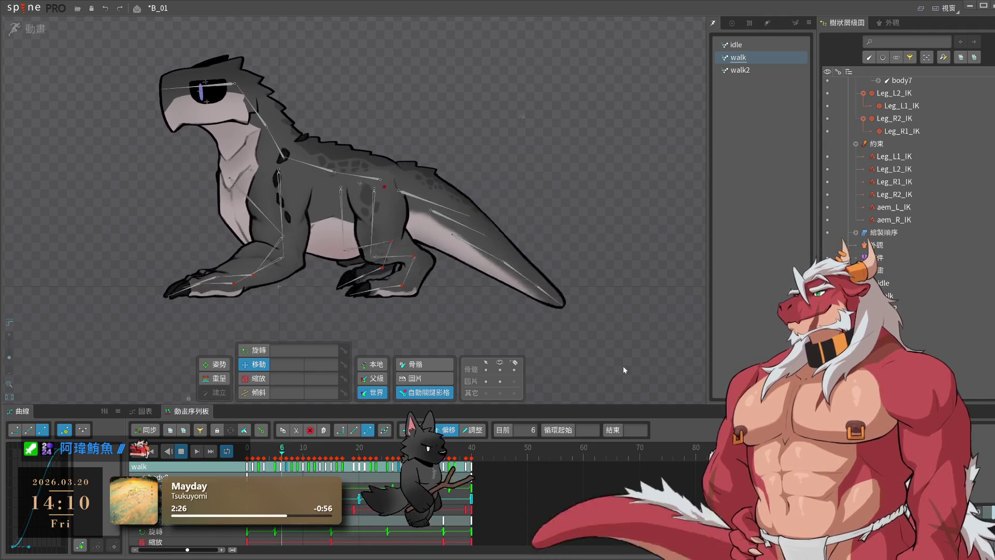
left_click(445, 214)
key("space")
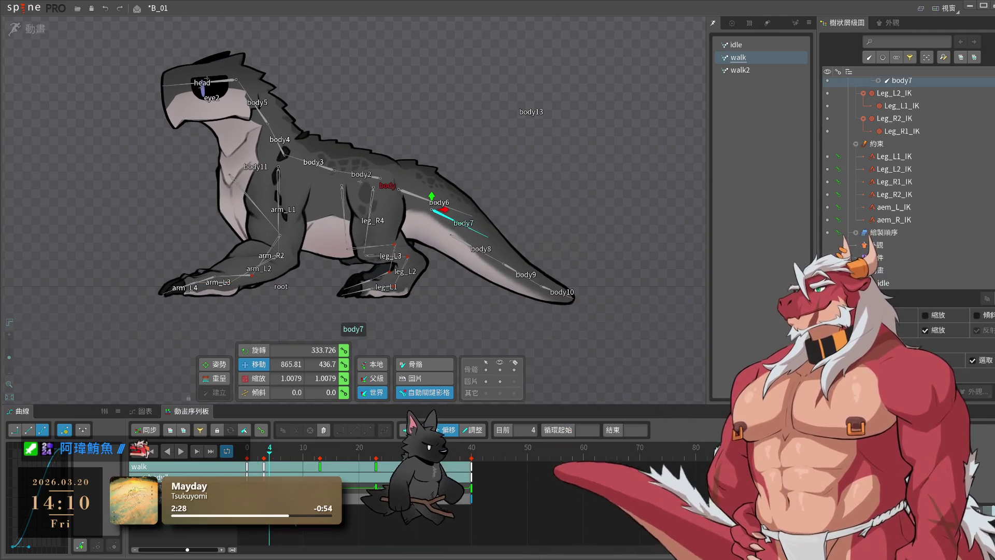
- Cancel the accidental body7 deletion and replay the walk from frame 20
key("Delete")
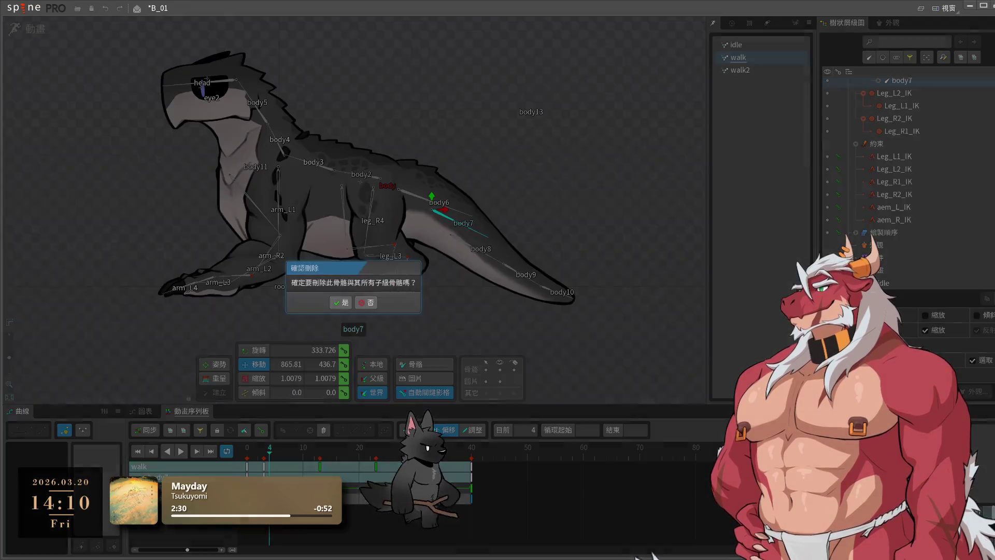
key("Escape")
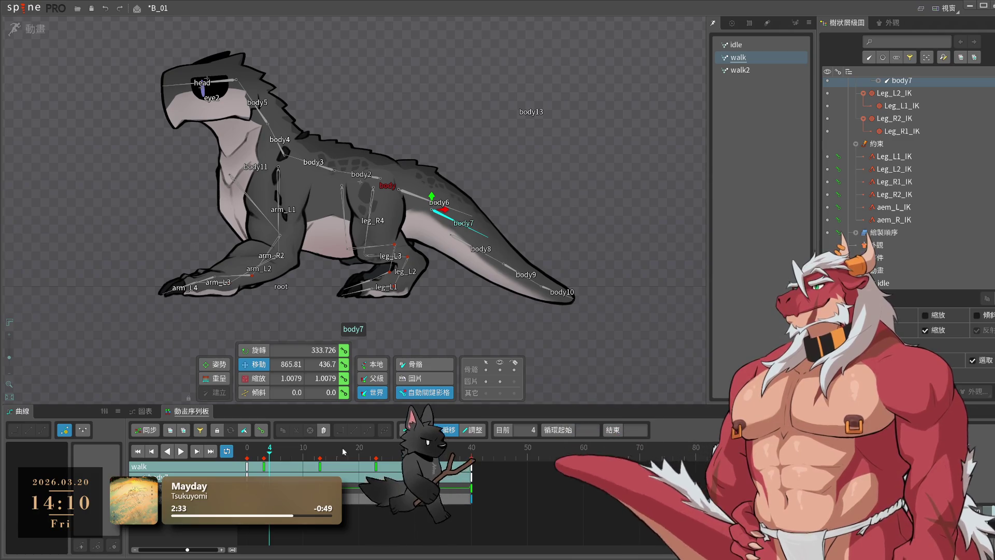
left_click(360, 454)
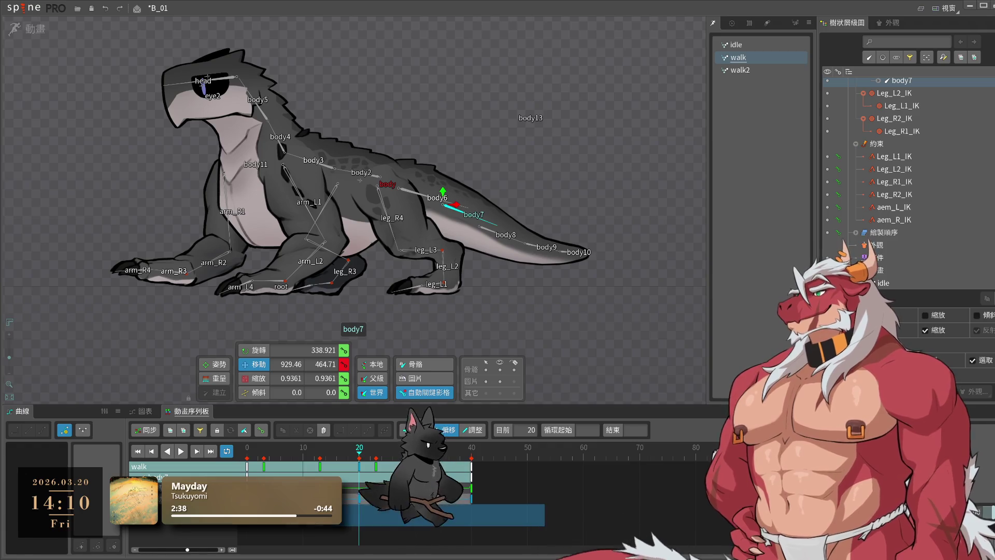
left_click(181, 450)
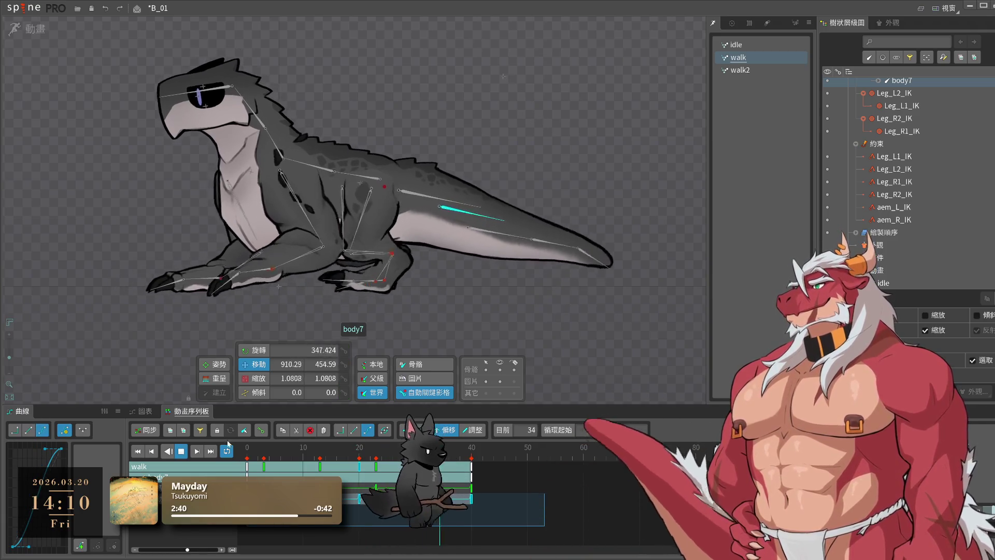
left_click(180, 451)
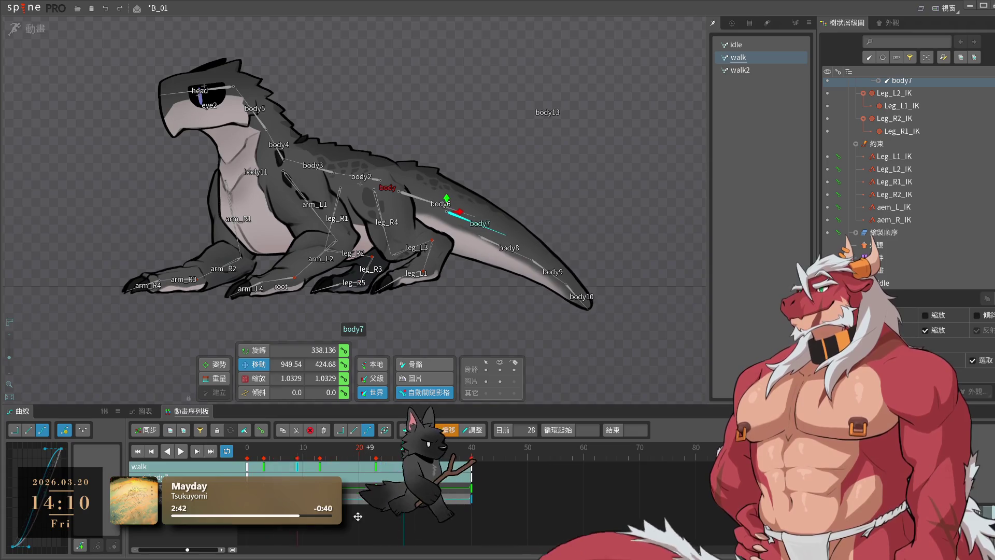
key("space")
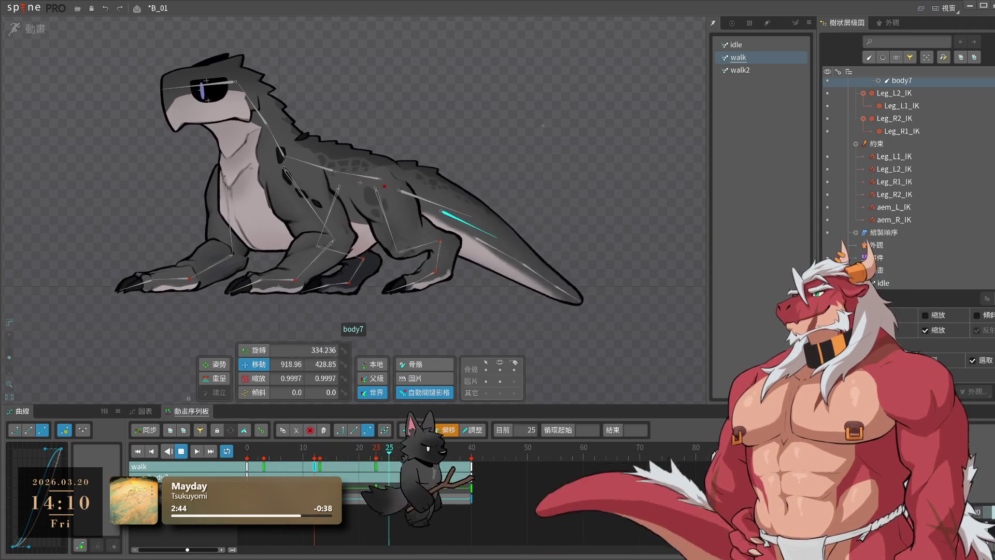
key("space")
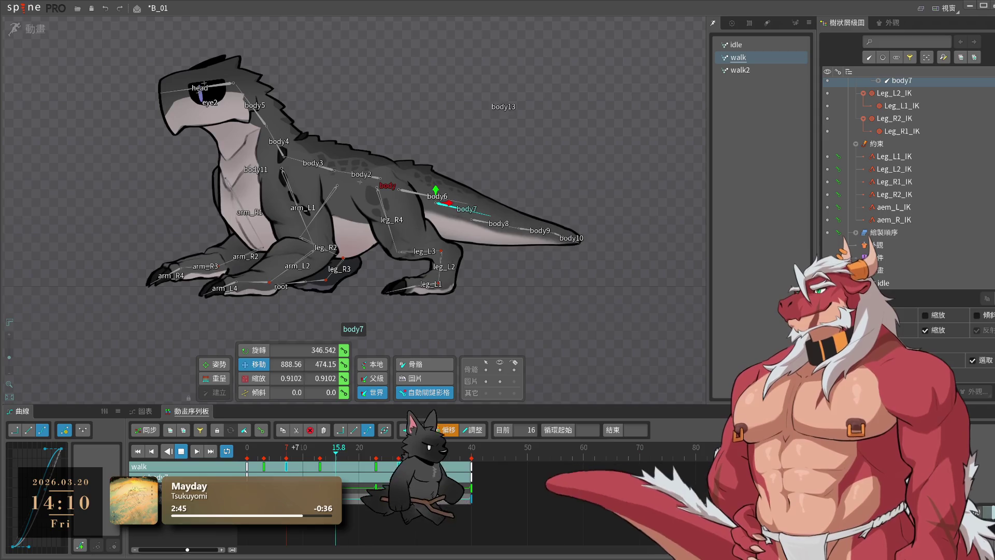
key("space")
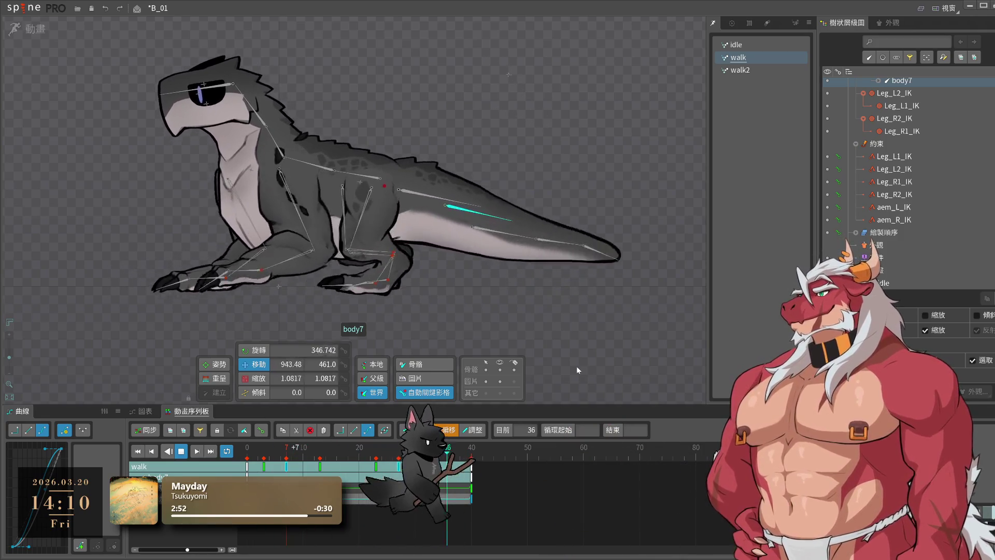
- Hide the skeleton bones, stop playback, and select tail-tip bone body10
left_click(575, 365)
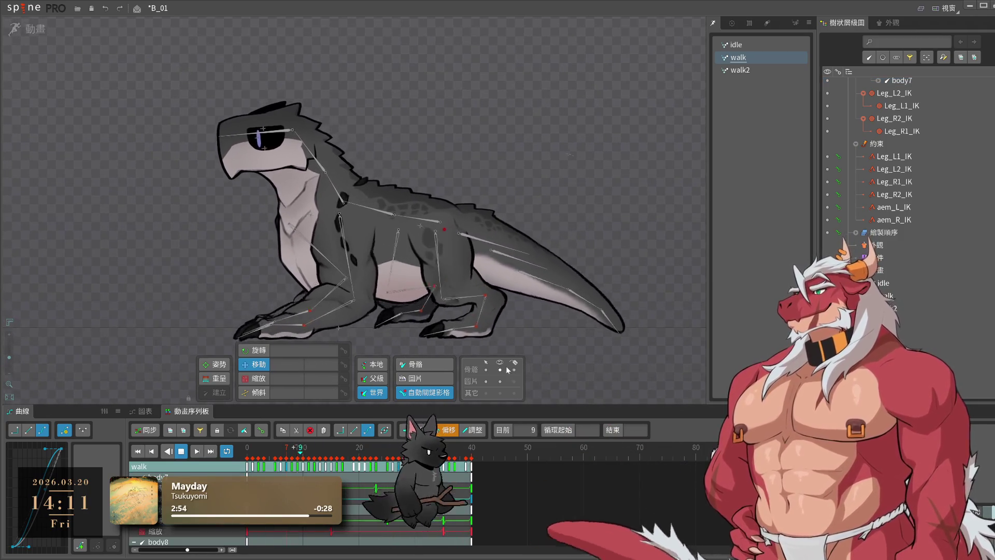
left_click(500, 370)
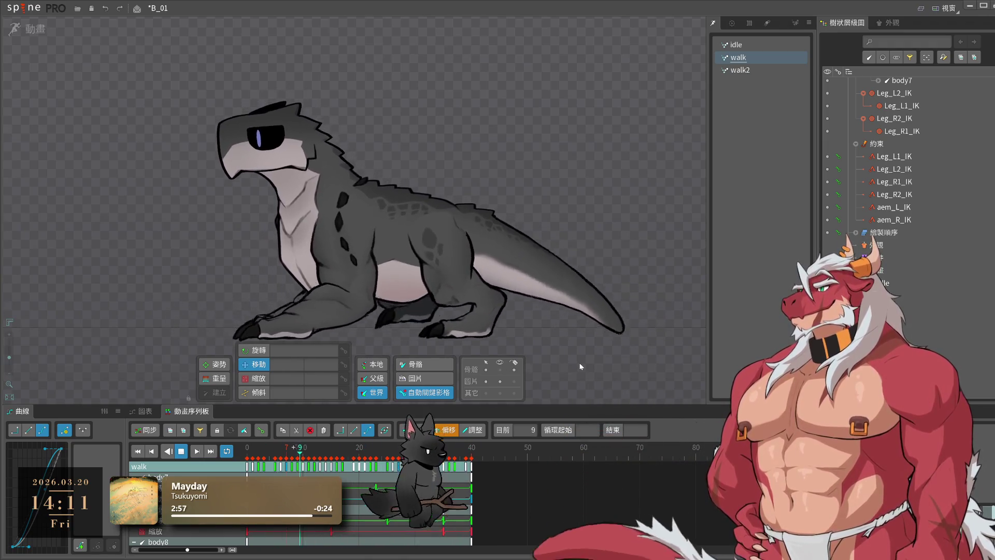
key("space")
left_click(638, 284)
left_click(303, 458)
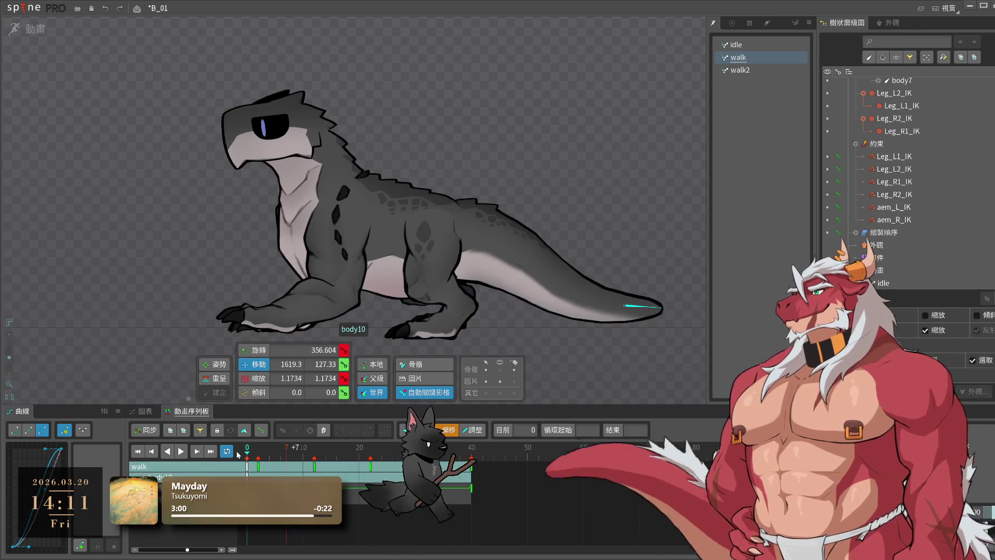
- Shrink tail-tip body10 to about 0.36 scale at frame 20, then return to frame 0
left_click_drag(303, 458, 362, 463)
left_click_drag(647, 341, 643, 359)
left_click(252, 458)
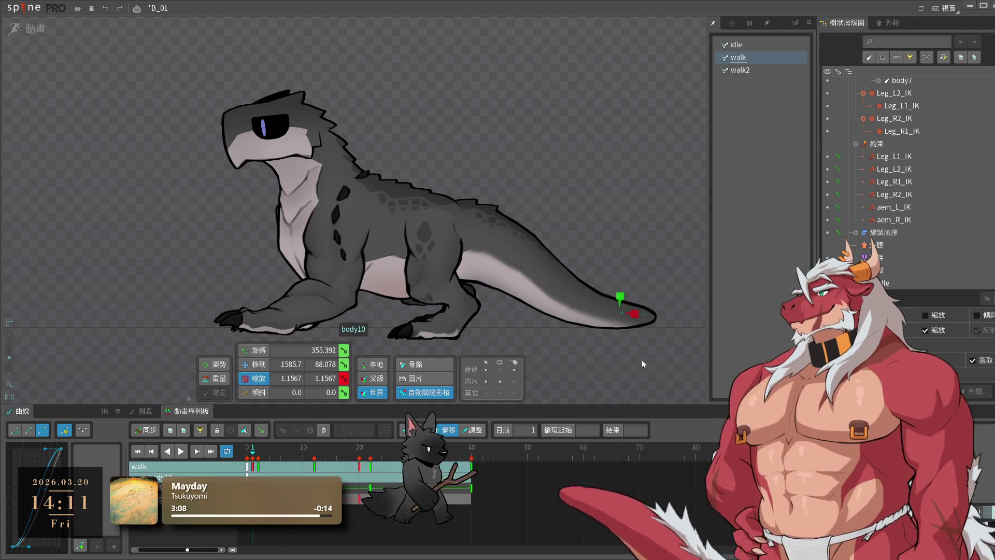
key("Left")
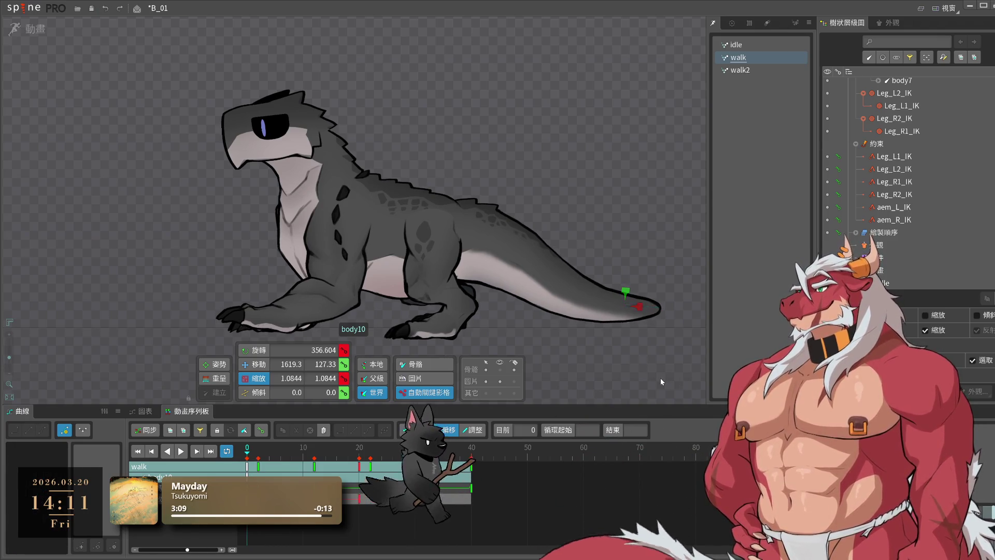
- Copy body10's frame-0 keys to frame 40 and play the loop
key("ctrl+c")
left_click(472, 451)
key("ctrl+v")
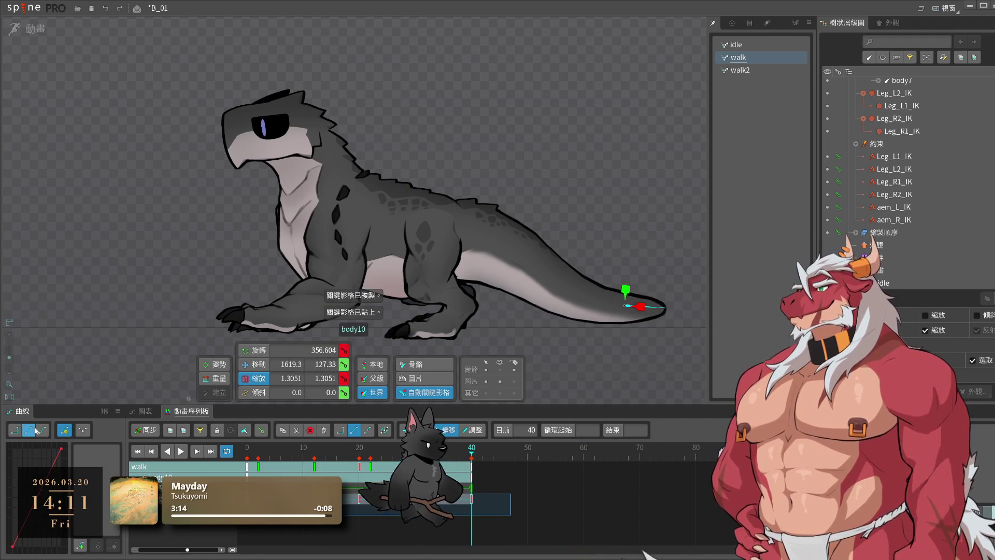
key("j")
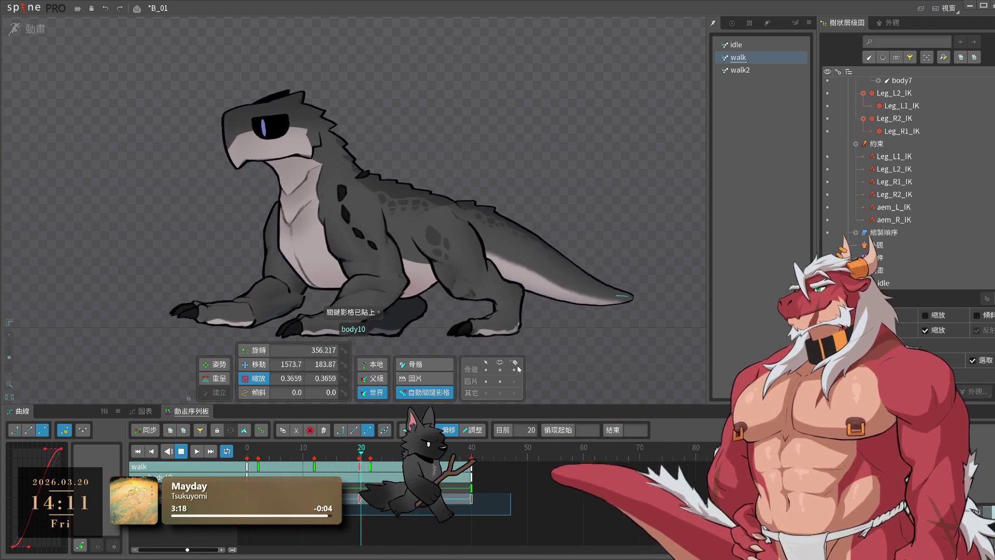
left_click(620, 364)
scroll(620, 365, "down", 3)
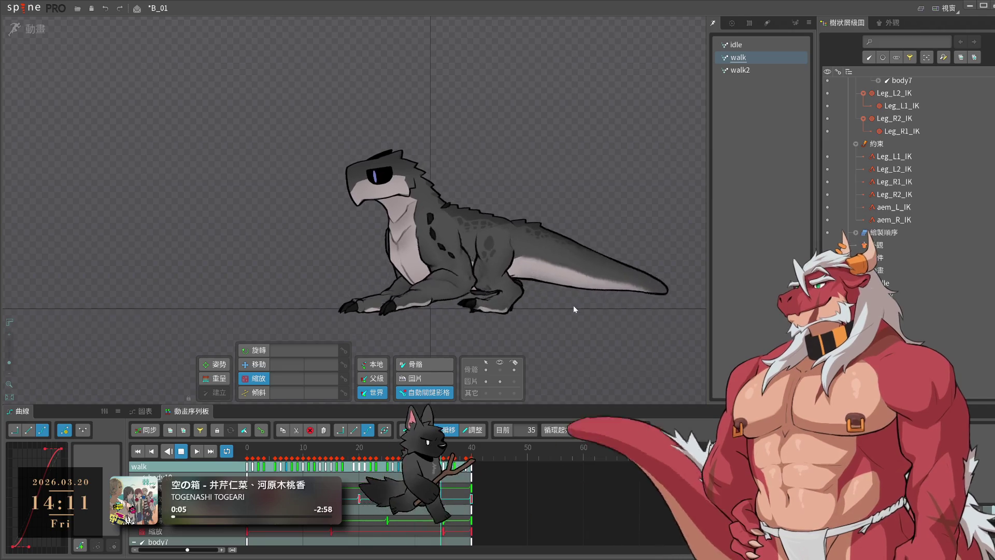
- Rotate tail bone body6 slightly at frame 0
left_click(539, 252)
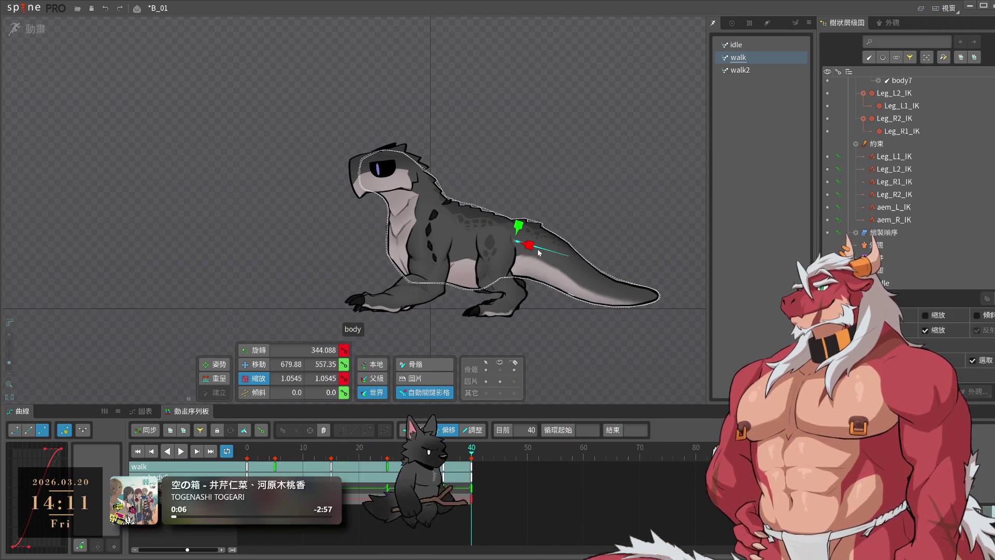
left_click(528, 245)
mouse_move(320, 449)
left_mouse_down()
mouse_move(252, 472)
mouse_move(346, 488)
left_mouse_up()
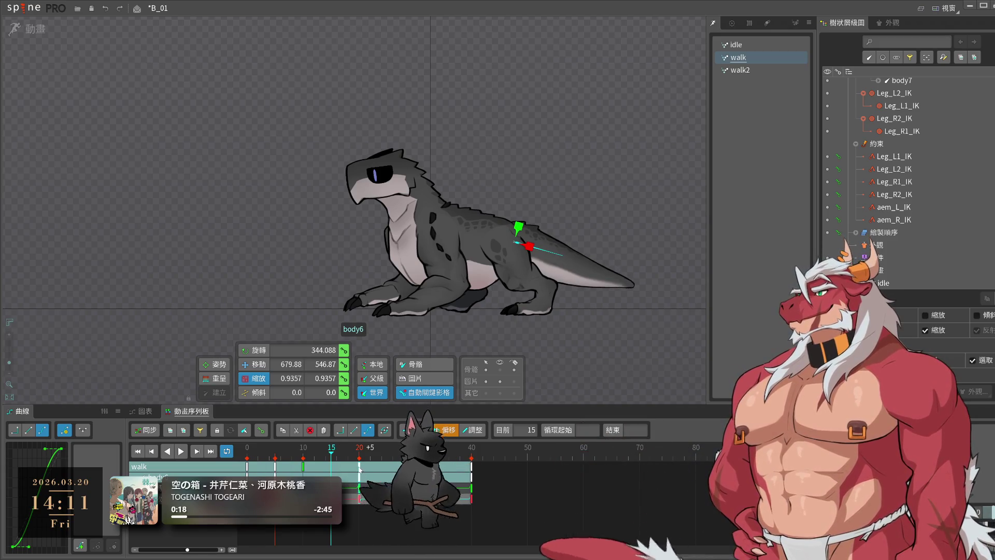
left_click_drag(303, 457, 303, 469)
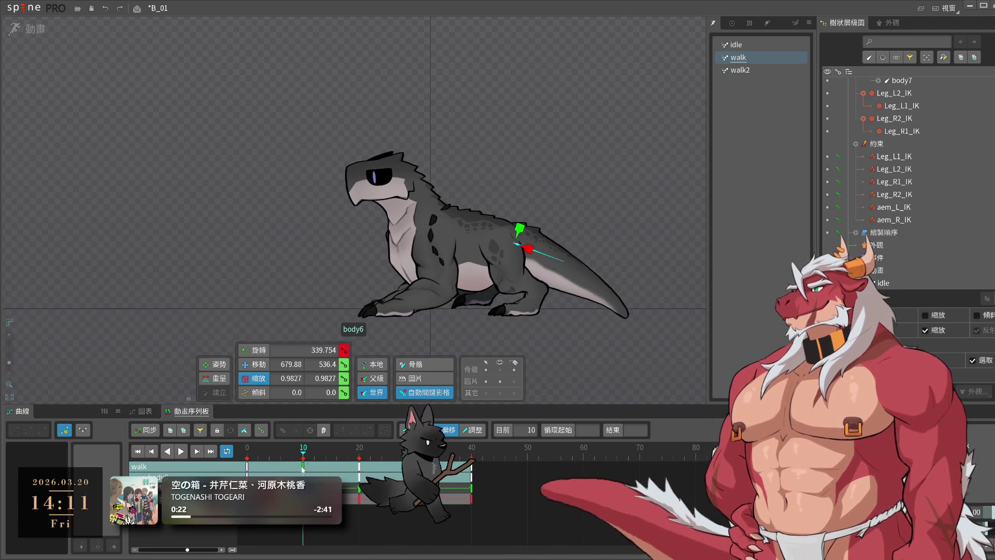
key("Home")
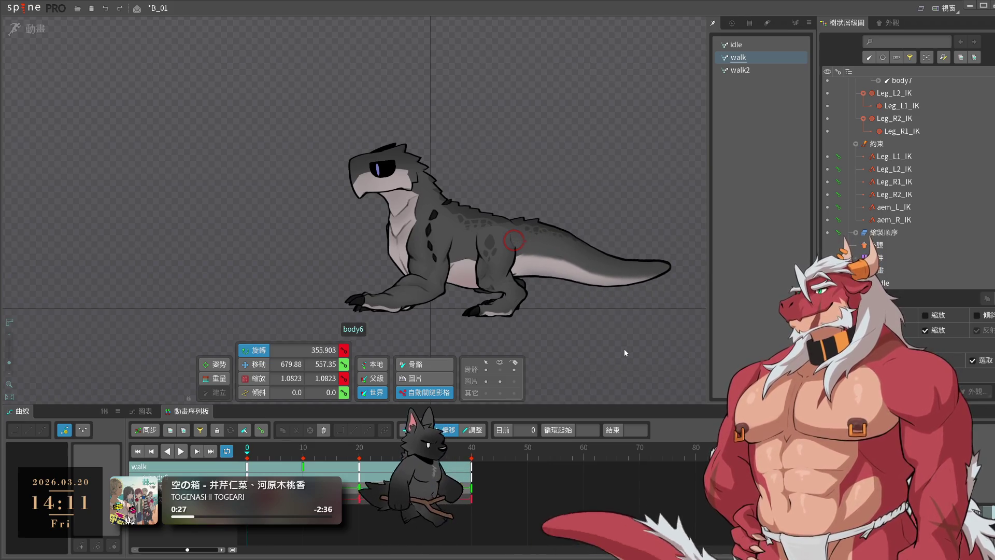
left_click_drag(572, 242, 572, 244)
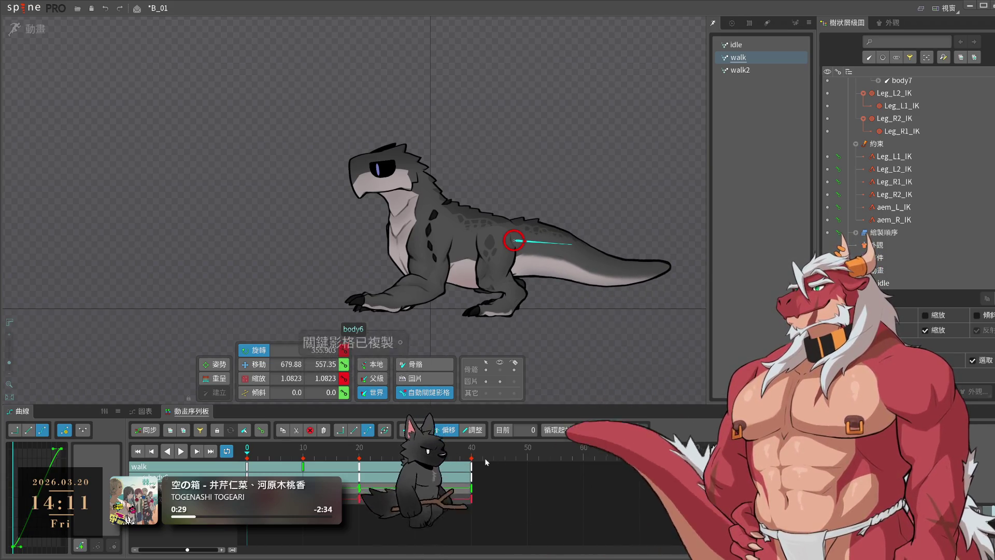
- Shift all of body6's keys about 3 frames later so the tail lags the body
left_click_drag(356, 457, 415, 457)
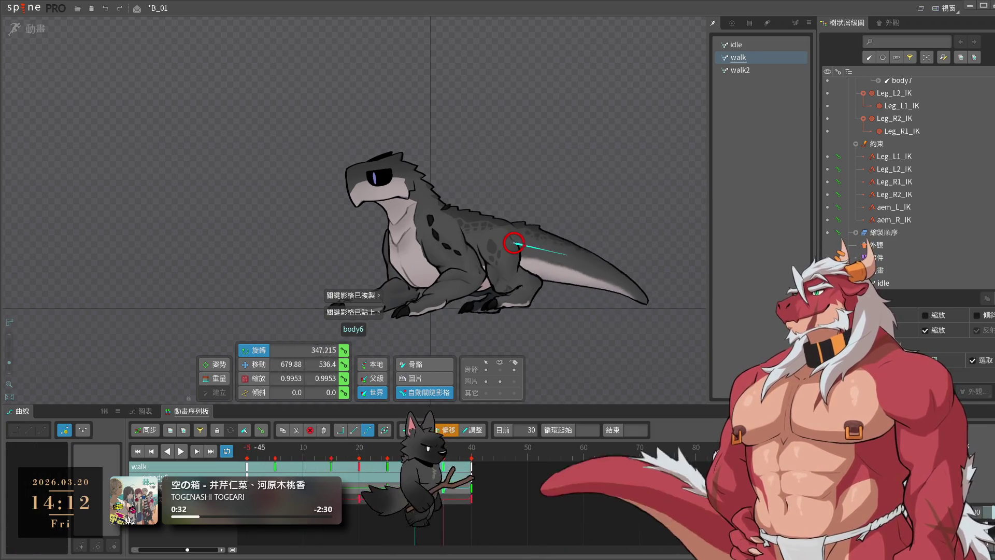
key("space")
left_click(371, 472)
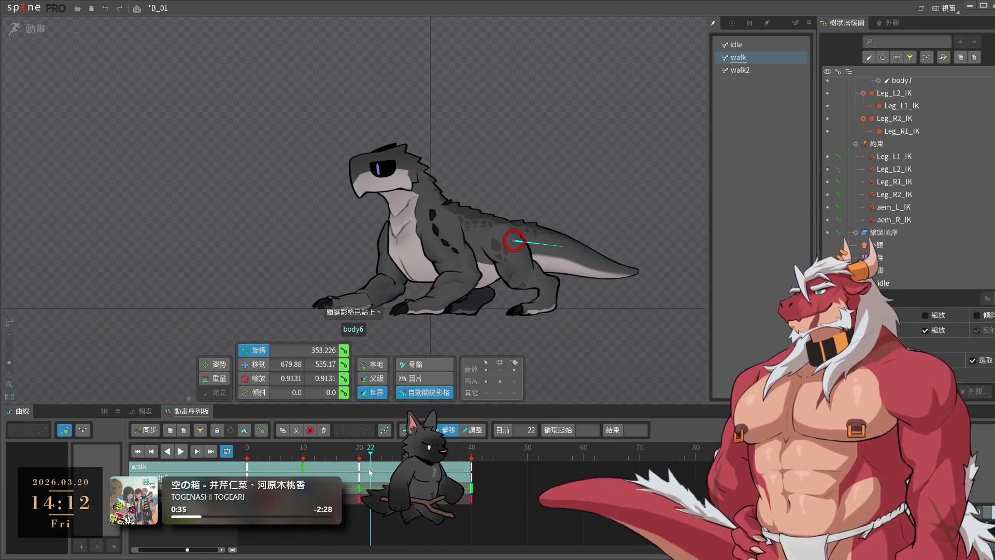
left_click_drag(526, 507, 247, 461)
left_click_drag(325, 477, 341, 477)
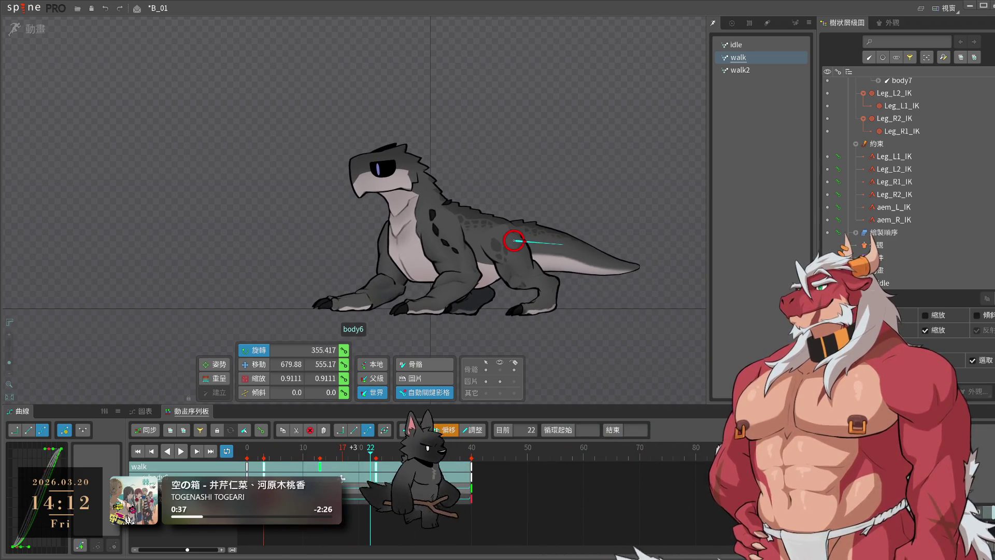
key("space")
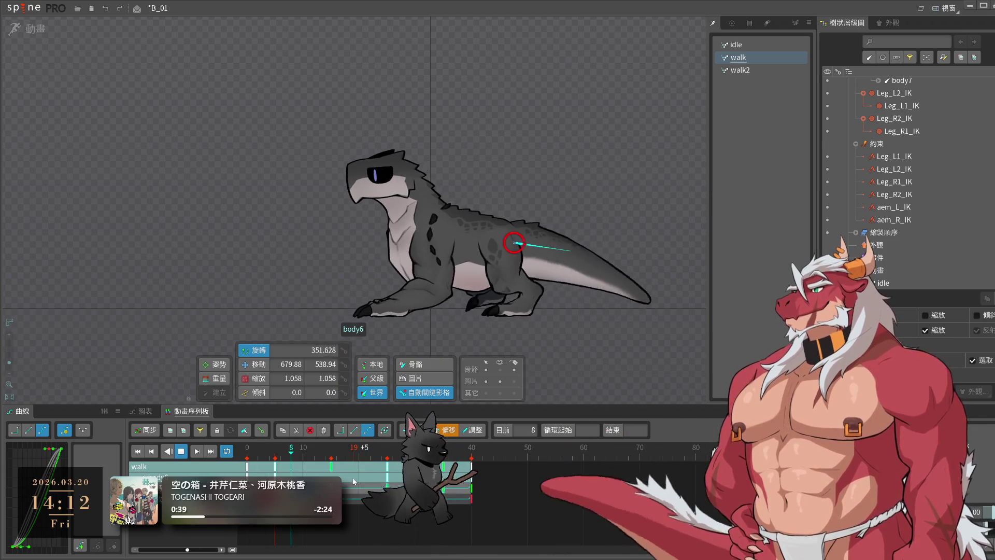
left_click_drag(352, 477, 351, 467)
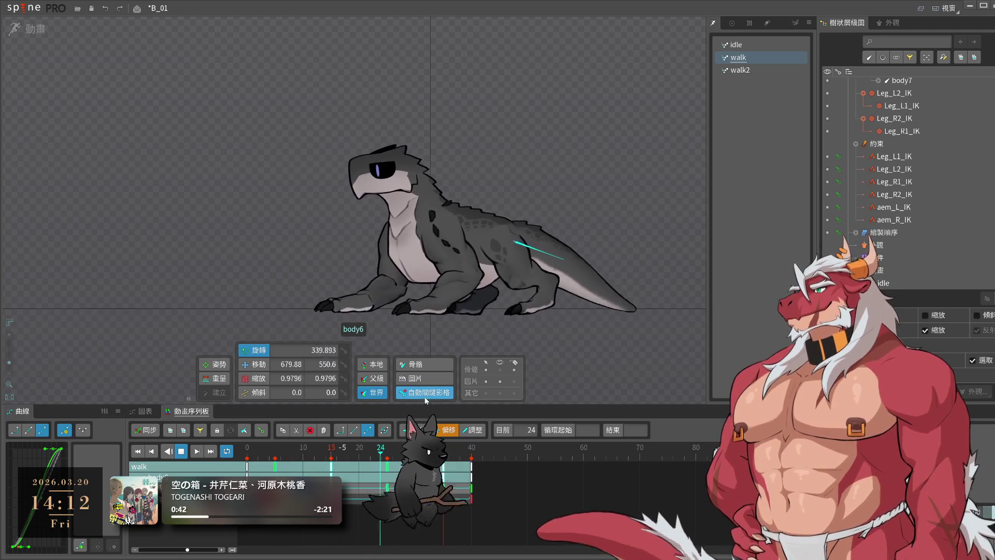
- Replay the walk to check the timing and select tail bone body8
left_click(596, 344)
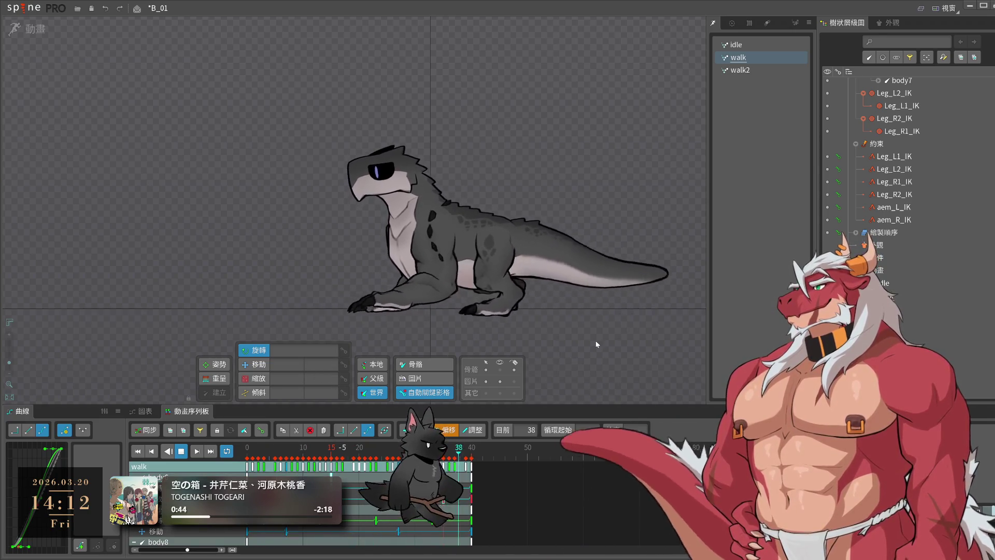
key("space")
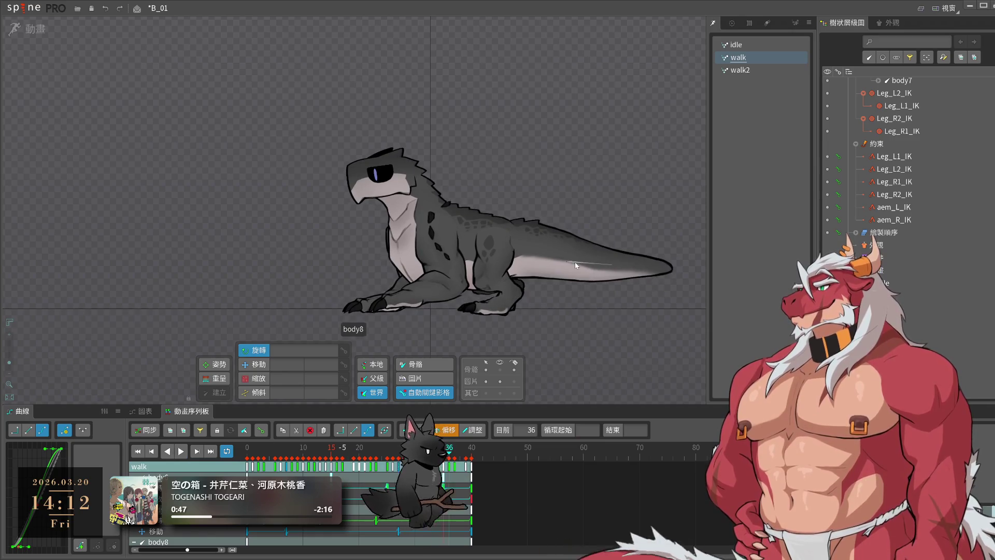
key("space")
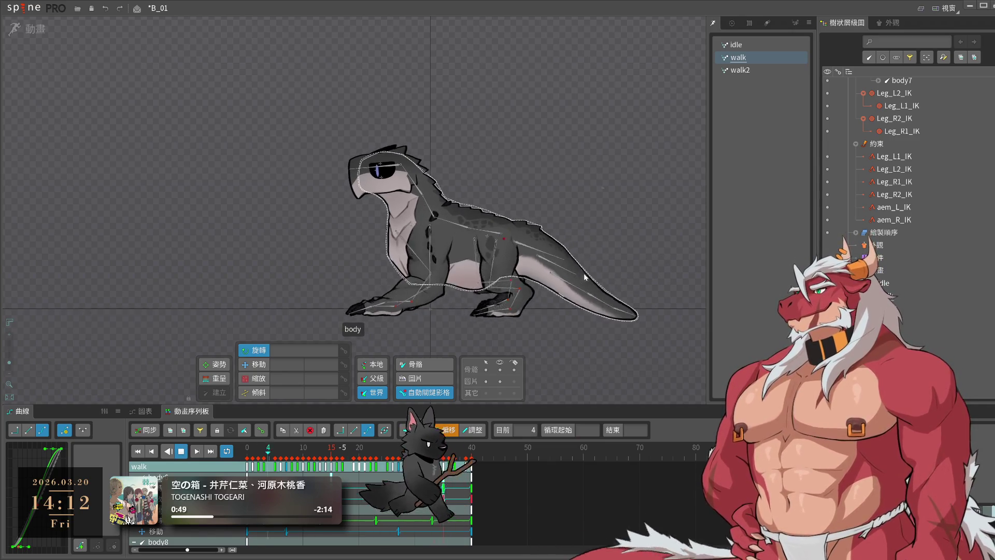
left_click(567, 282)
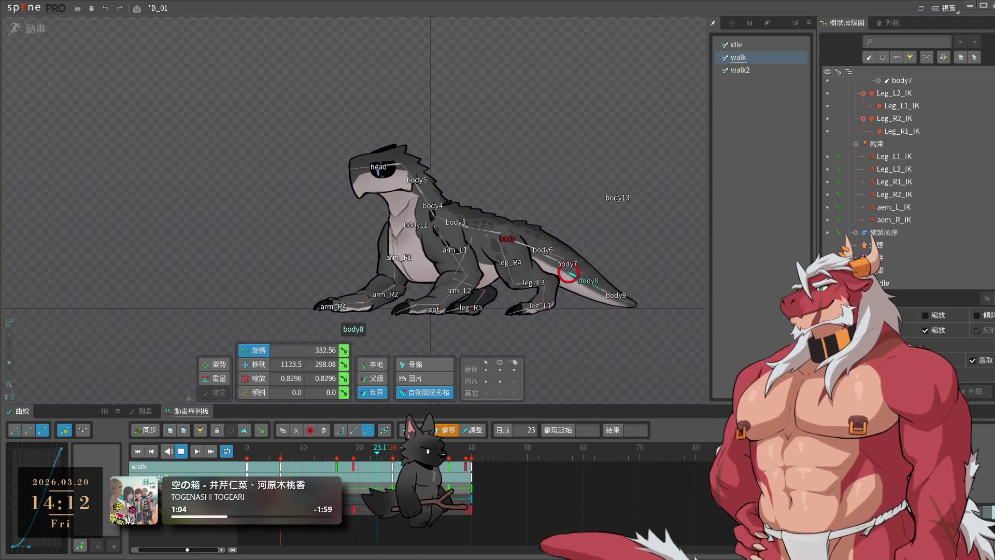
- Deselect body8, hide the skeleton bones, and zoom the view while the walk loops
left_click(541, 344)
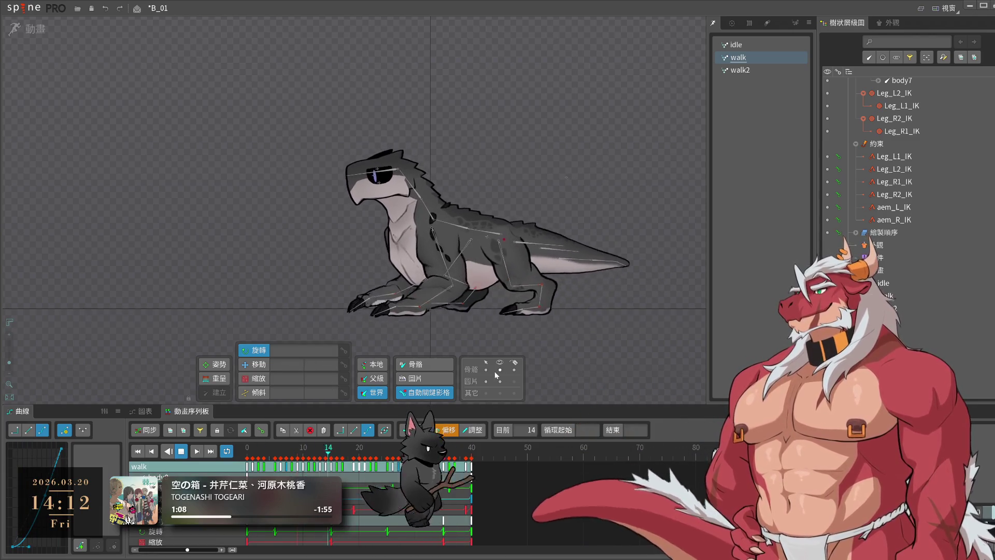
left_click(495, 370)
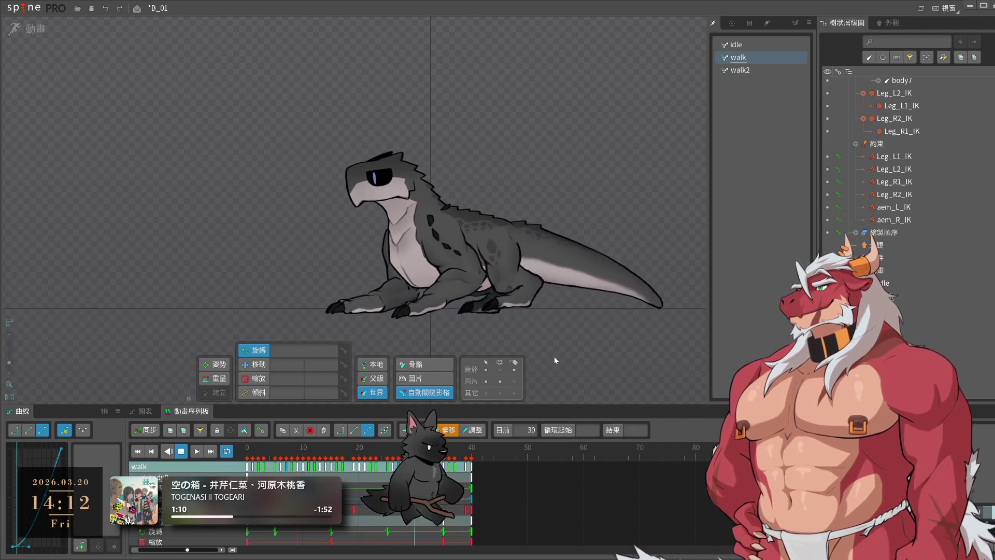
scroll(555, 357, "down", 3)
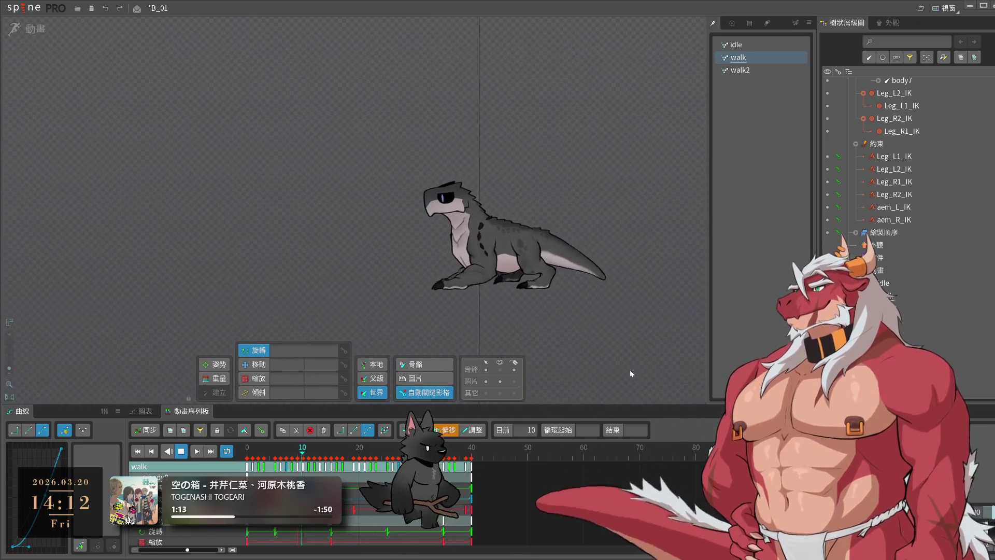
scroll(586, 349, "up", 2)
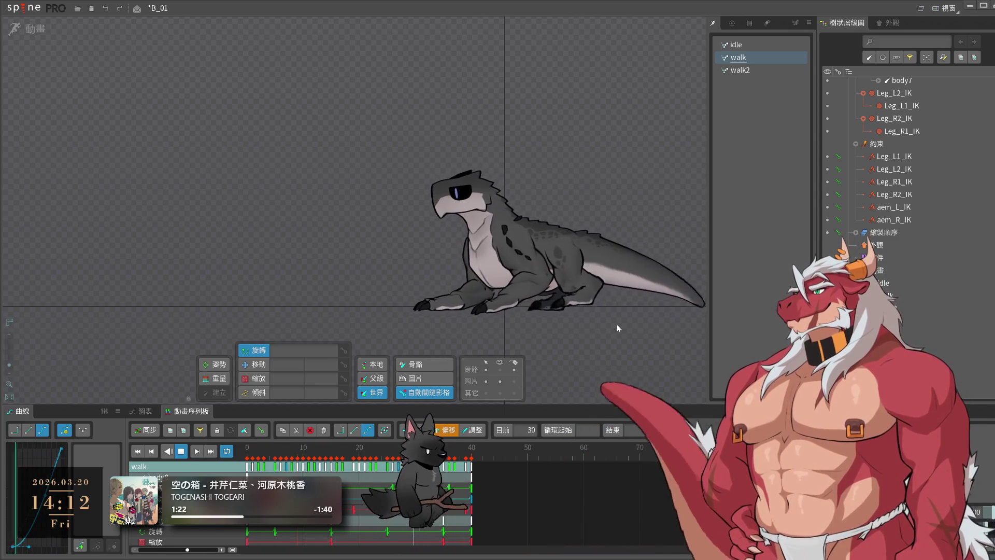
scroll(568, 291, "up", 4)
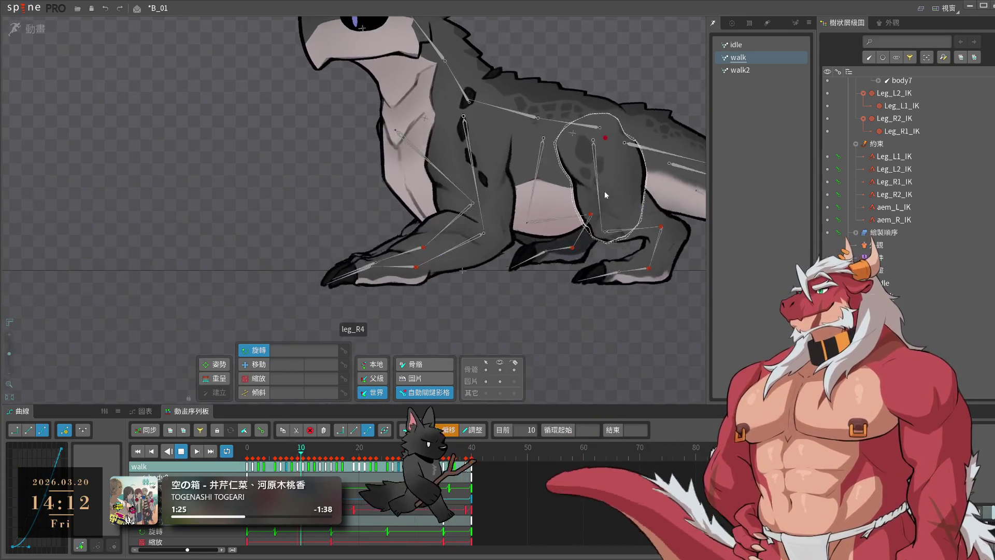
- Lower the body bone to Y 525.5 at frame 10, copy-paste its key, and replay
scroll(604, 190, "down", 4)
key("space")
key("space")
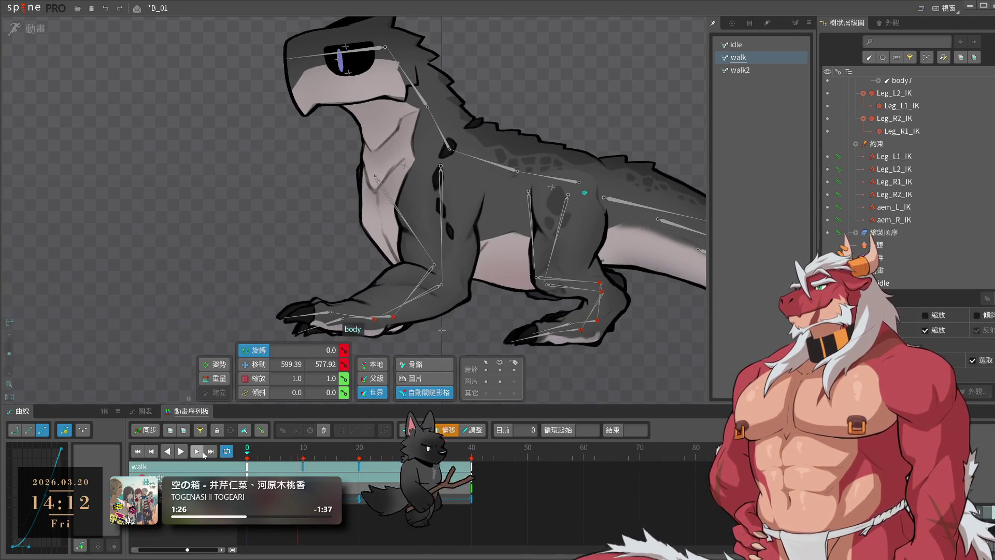
key("space")
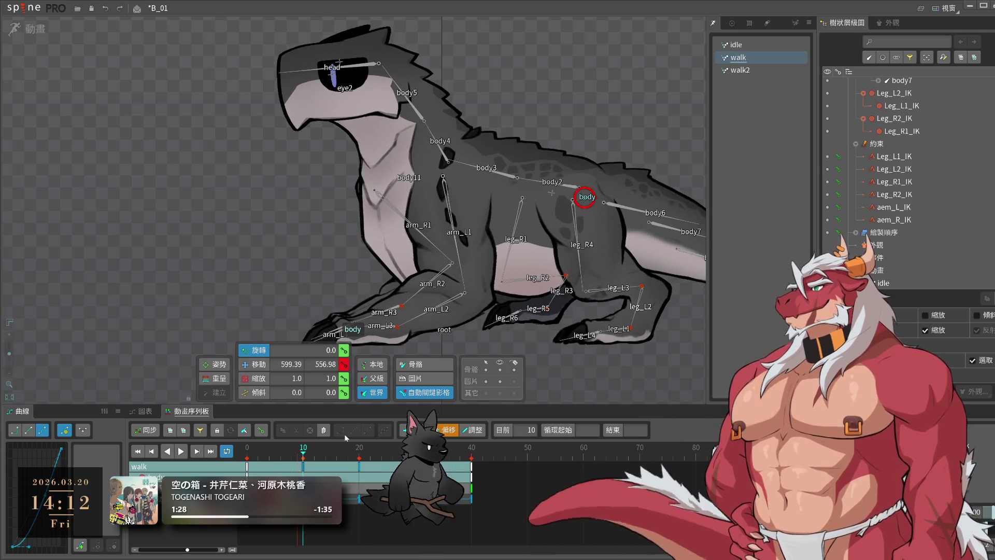
left_click_drag(594, 178, 589, 195)
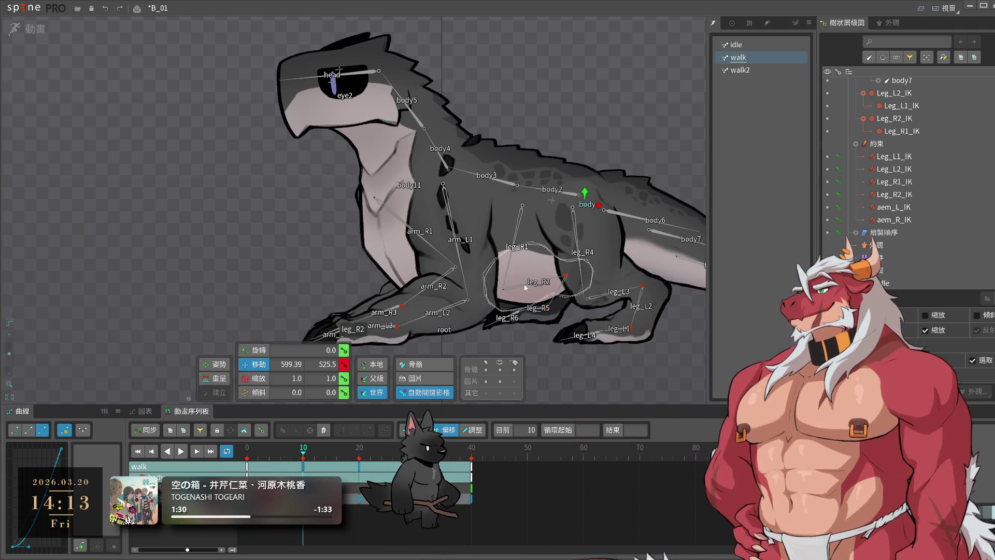
left_click(310, 469)
key("ctrl+c")
key("ctrl+v")
key("space")
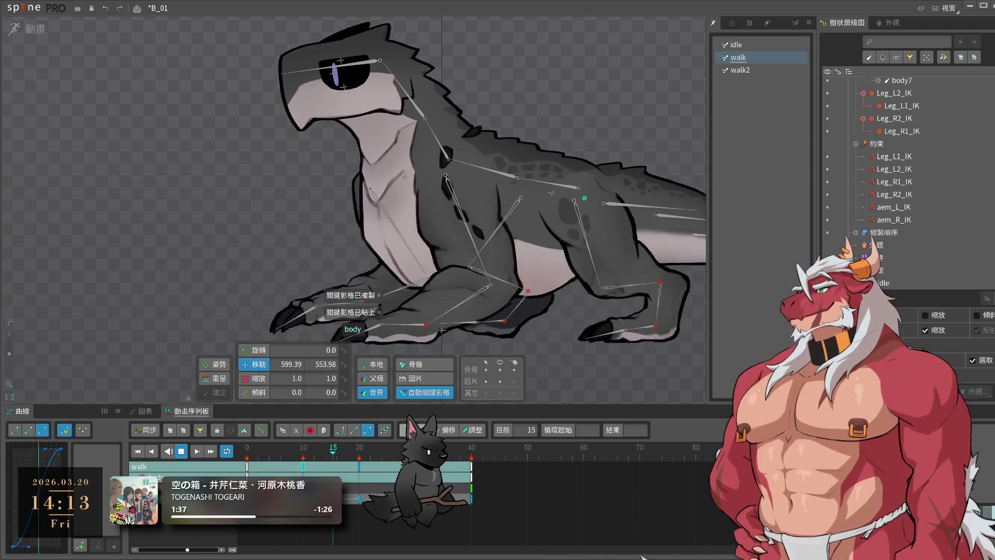
key("space")
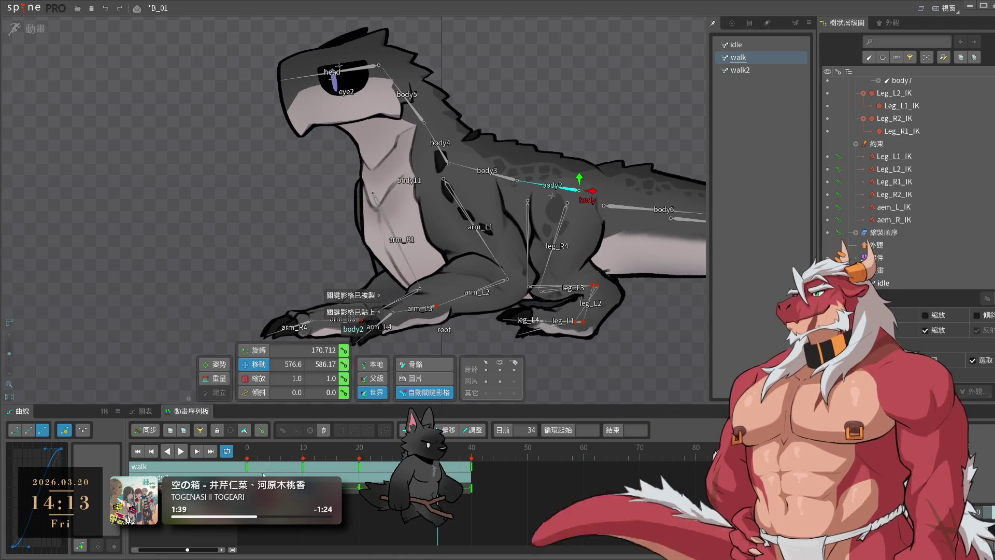
- Step through the body keys at frames 0, 10, 20 and 40, then play the walk
key("space")
left_click(267, 465)
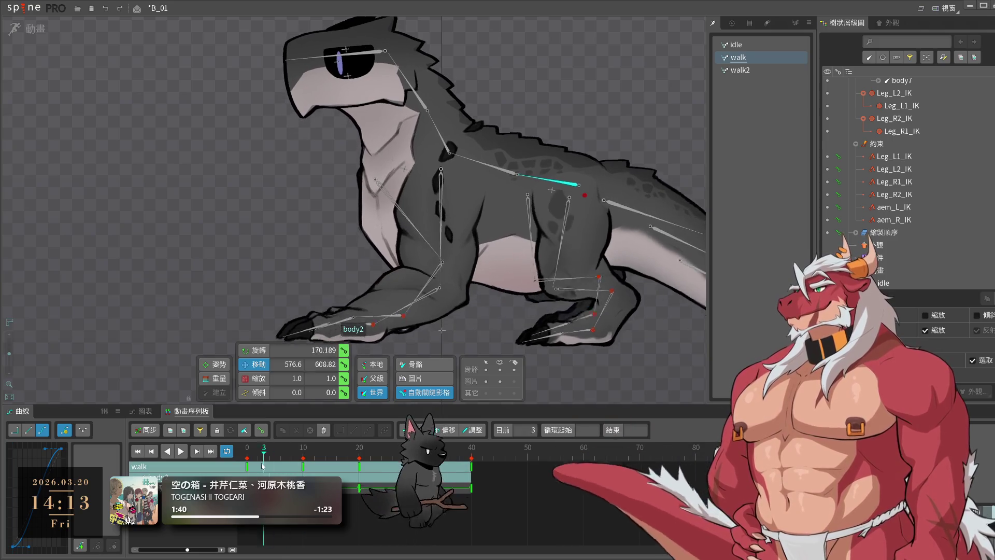
left_click(248, 465)
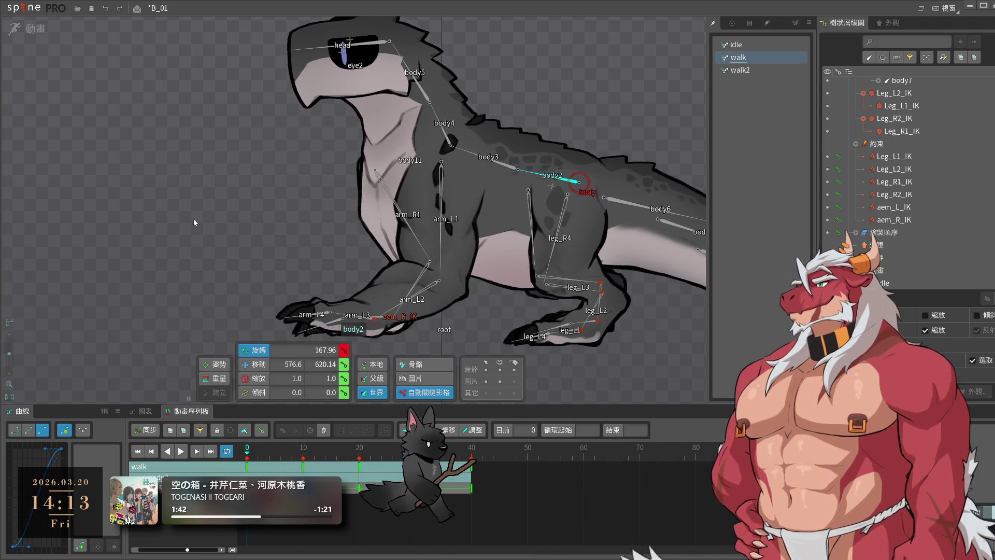
left_click(218, 430)
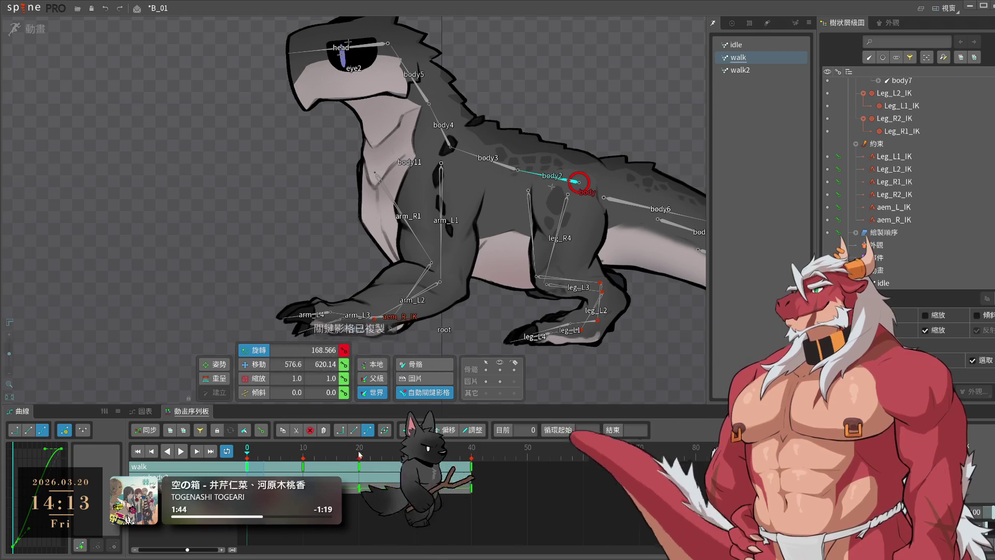
left_click(303, 465)
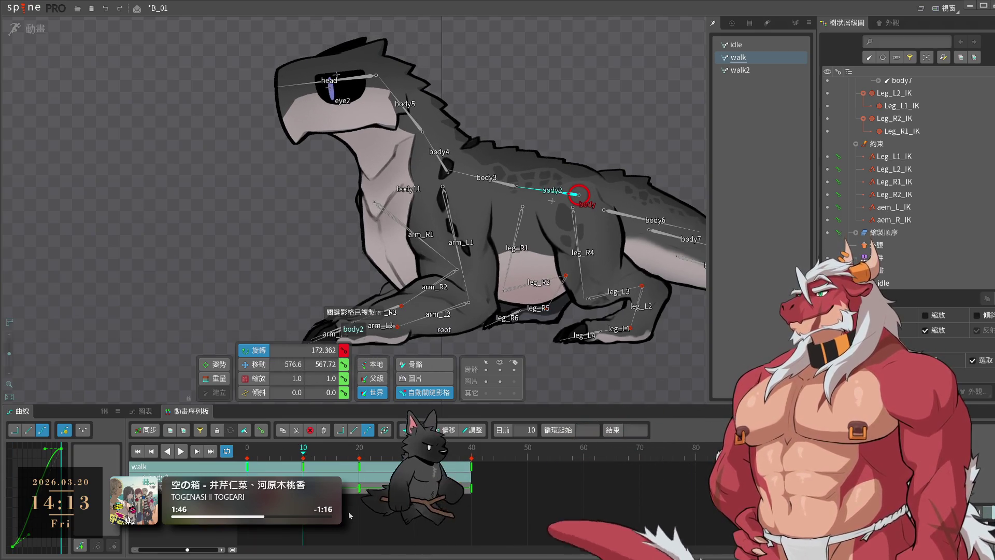
left_click(358, 465)
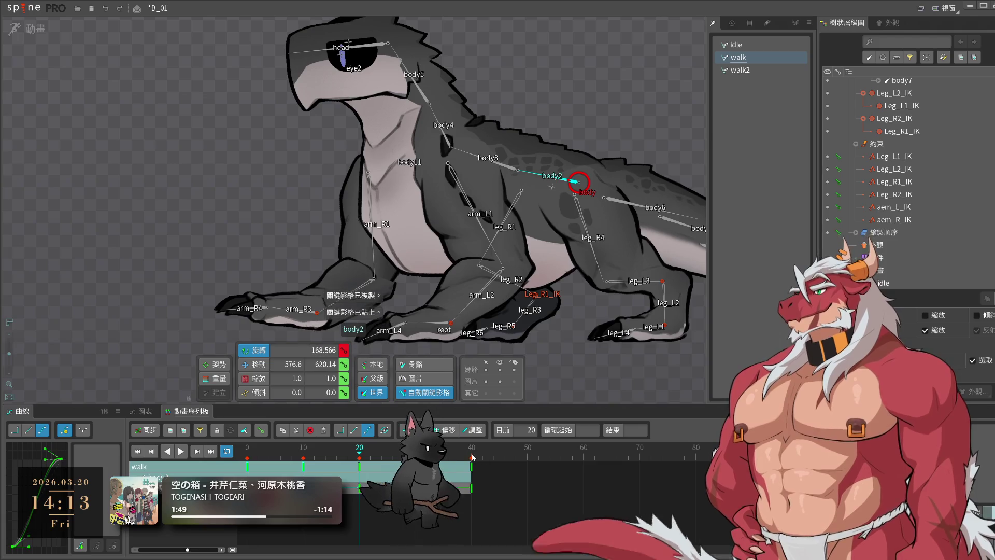
left_click(471, 465)
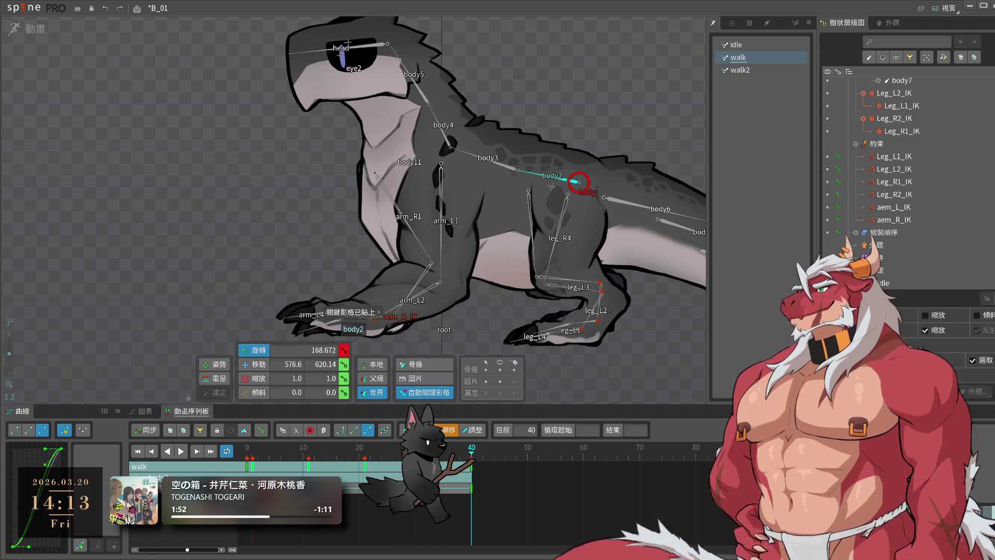
key("l")
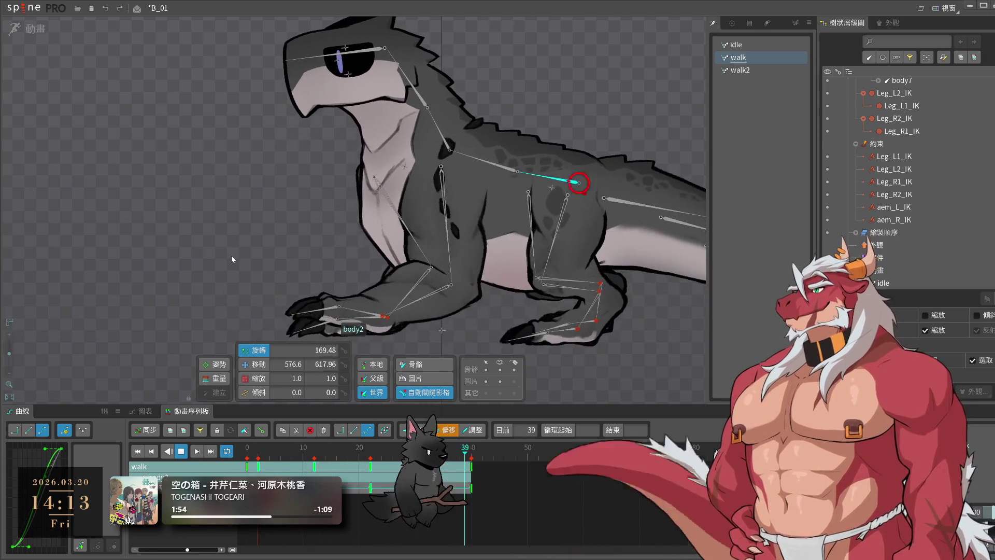
scroll(303, 260, "down", 5)
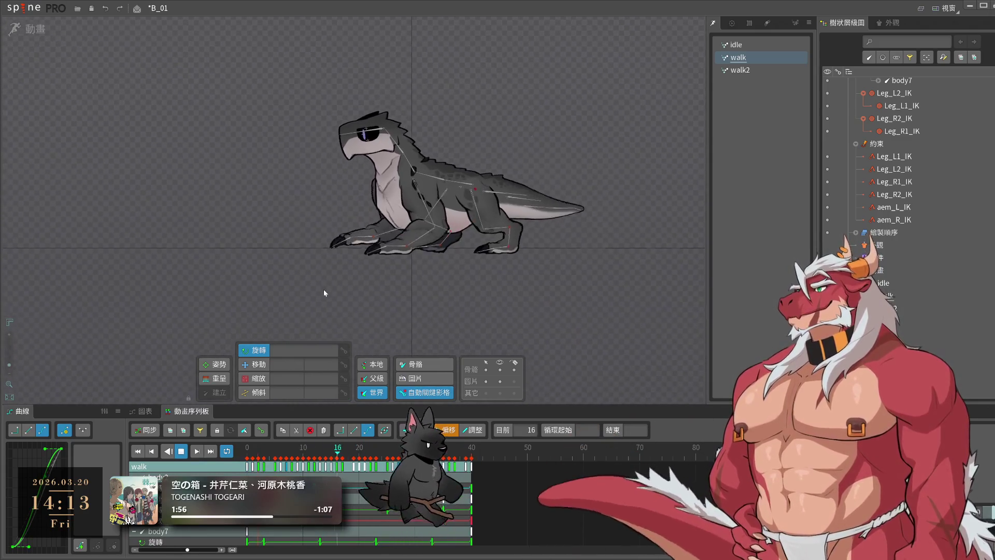
- Save B_01, hide the bone overlay to watch the walk, save again, then pause playback
key("ctrl+s")
scroll(519, 257, "up", 4)
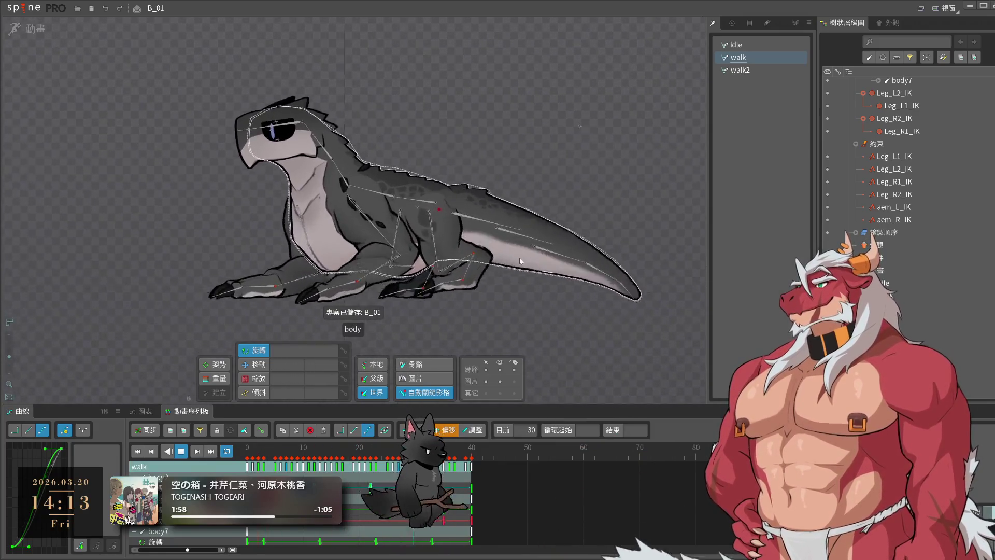
left_click(500, 370)
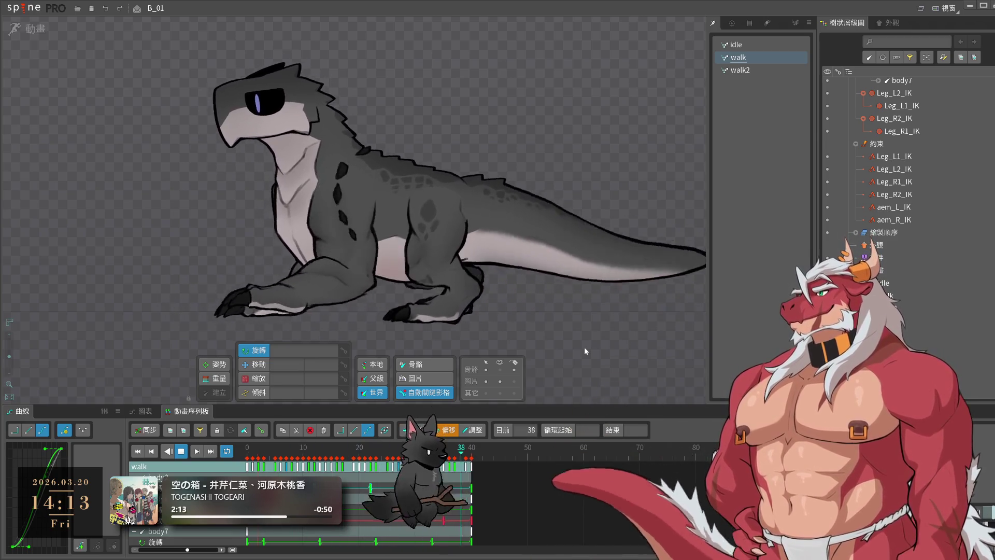
key("ctrl+s")
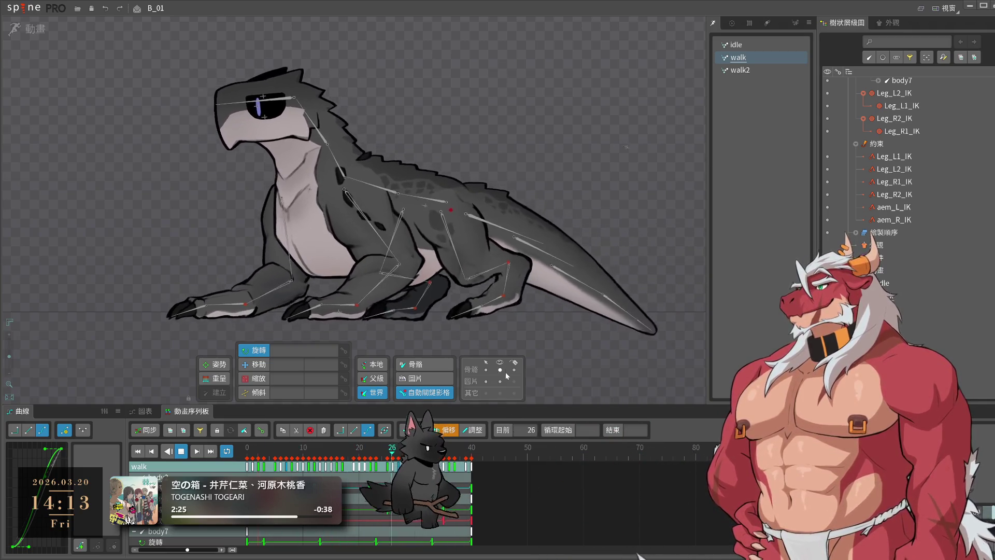
key("space")
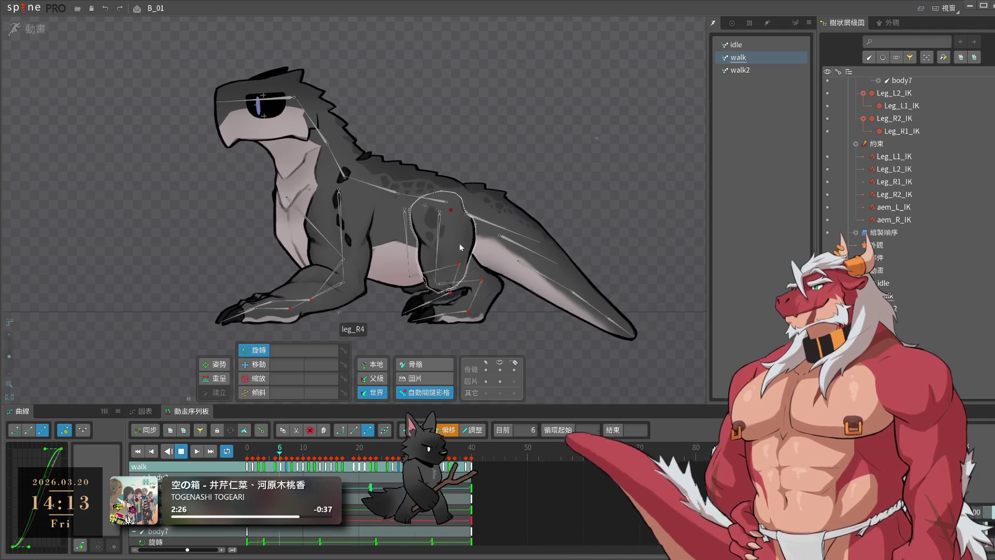
- Raise the body bone to about Y 547 at frame 10 and paste the copied body keyframe
left_click(455, 219)
left_click(309, 466)
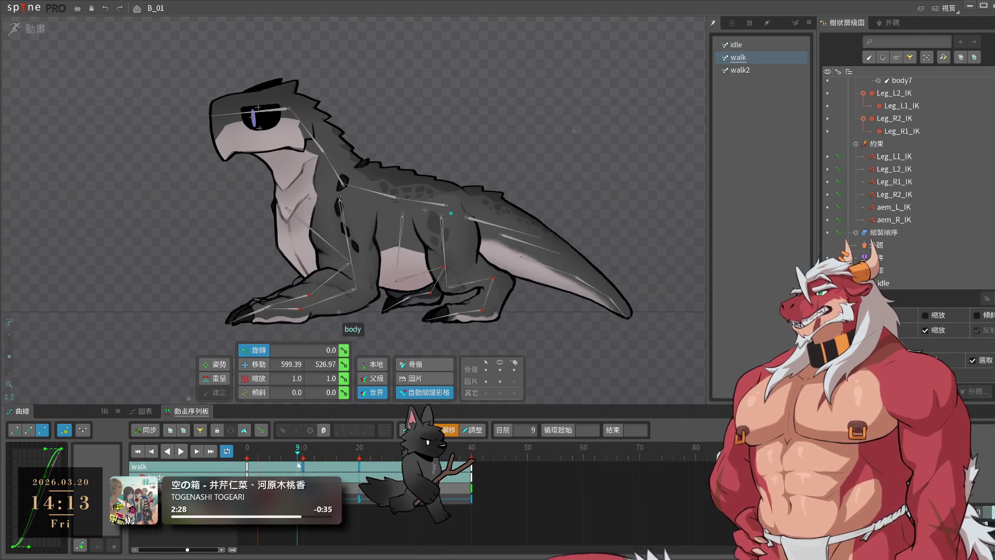
key("Left")
left_click_drag(456, 203, 451, 199)
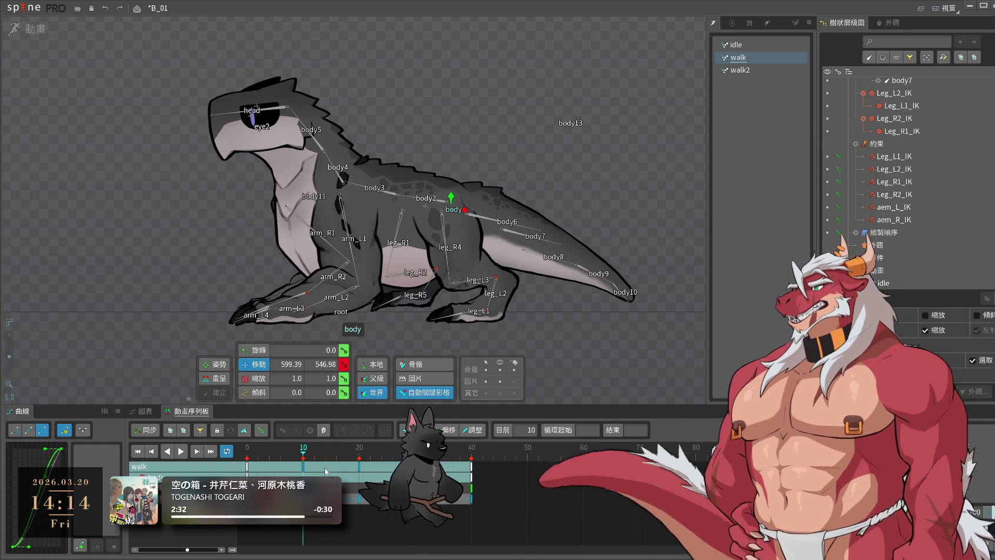
key("ctrl+v")
key("l")
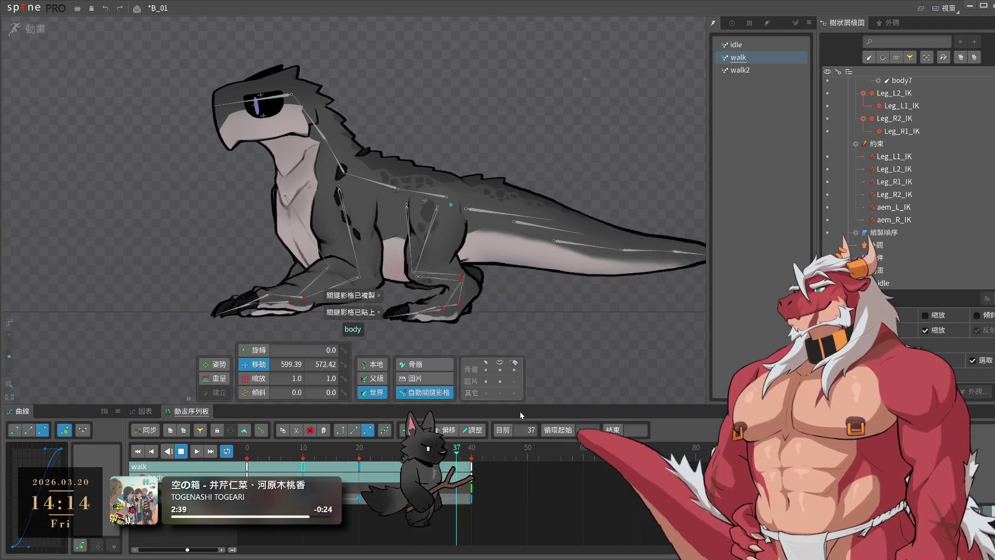
- Copy the body4 neck bone's frame-10 keyframe and paste it elsewhere in the walk
key("k")
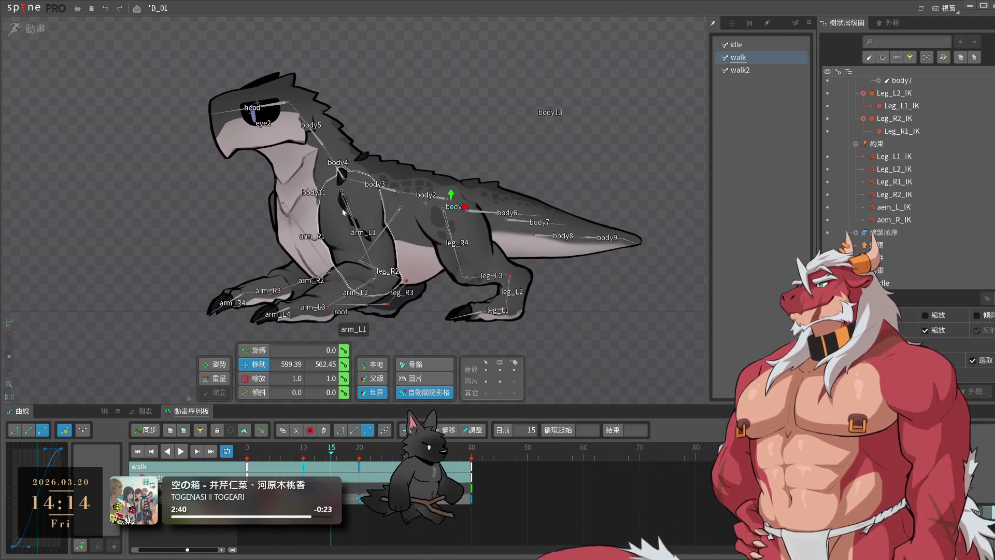
left_click(303, 452)
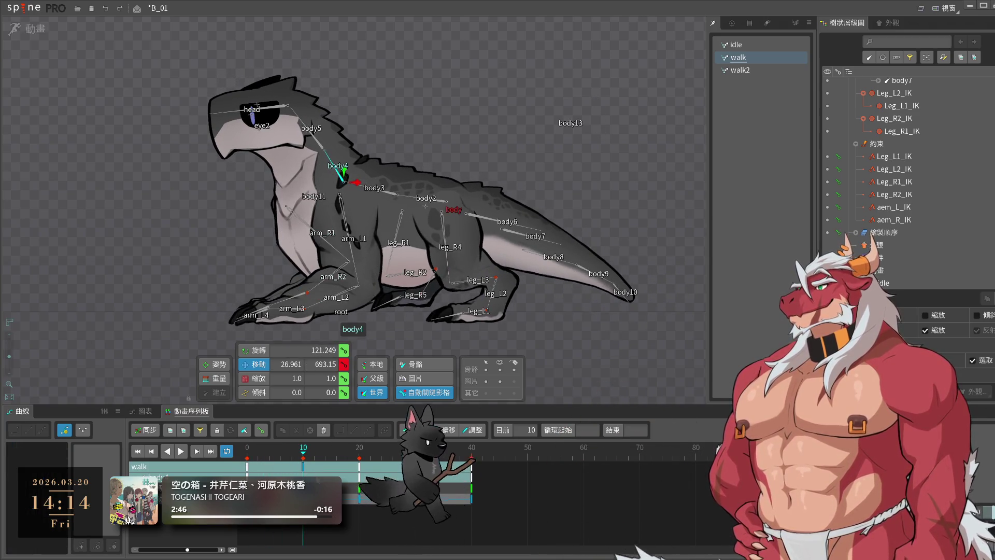
left_click(302, 466)
key("ctrl+v")
key("l")
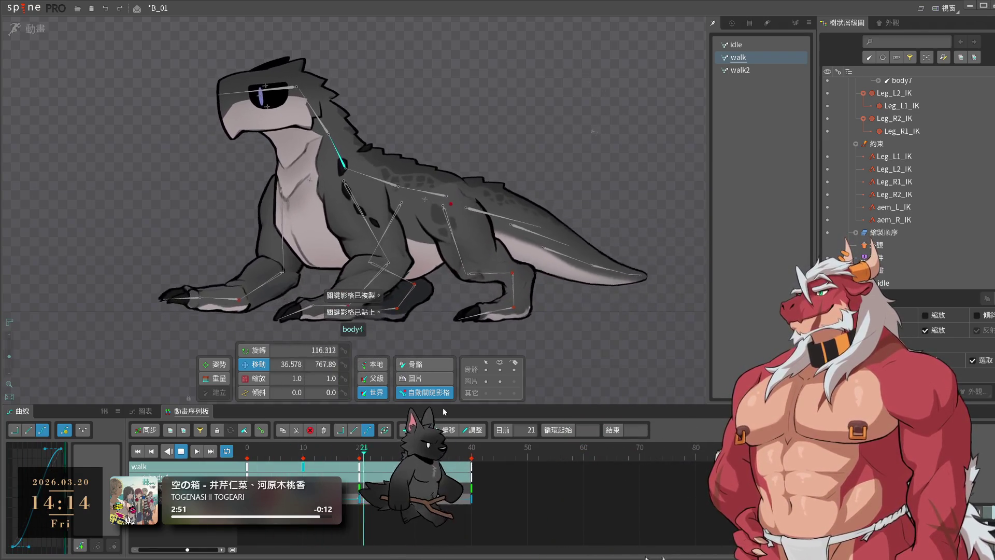
- Save B_01, resume the walk playback and recentre the lizard in the view
key("k")
key("ctrl+s")
key("l")
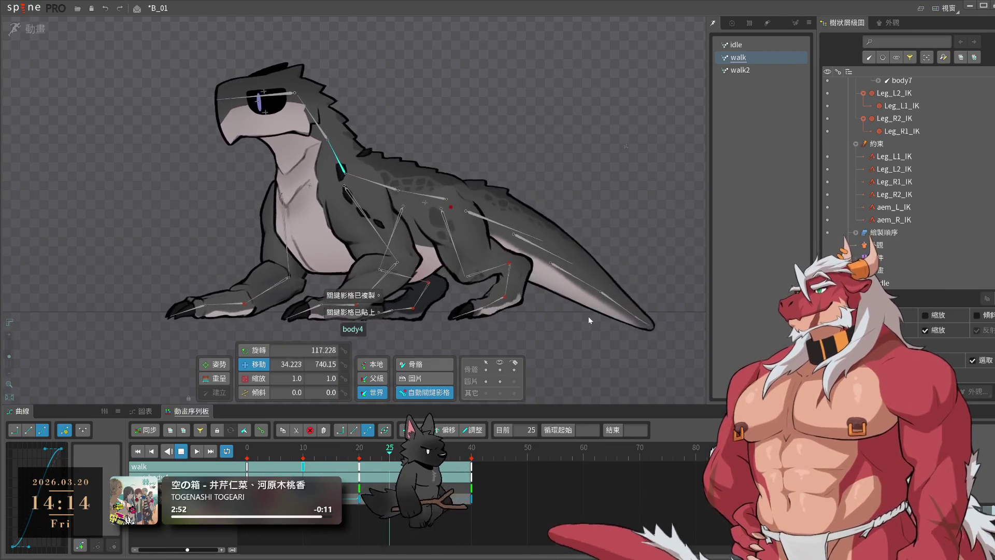
left_click_drag(468, 299, 583, 343)
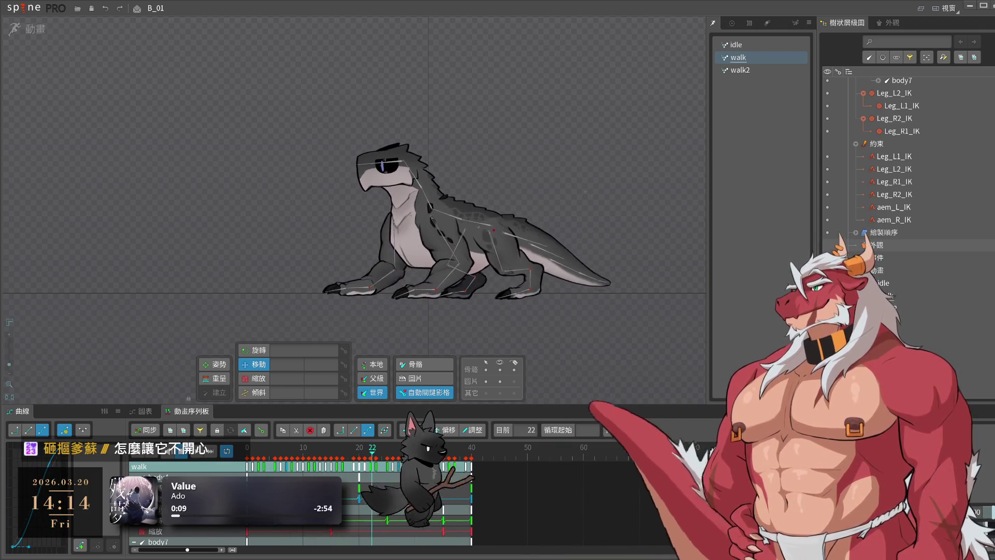
- Zoom in on the lizard and hide the 骨骼 bone overlay while the 40-frame walk loops
scroll(509, 270, "up", 3)
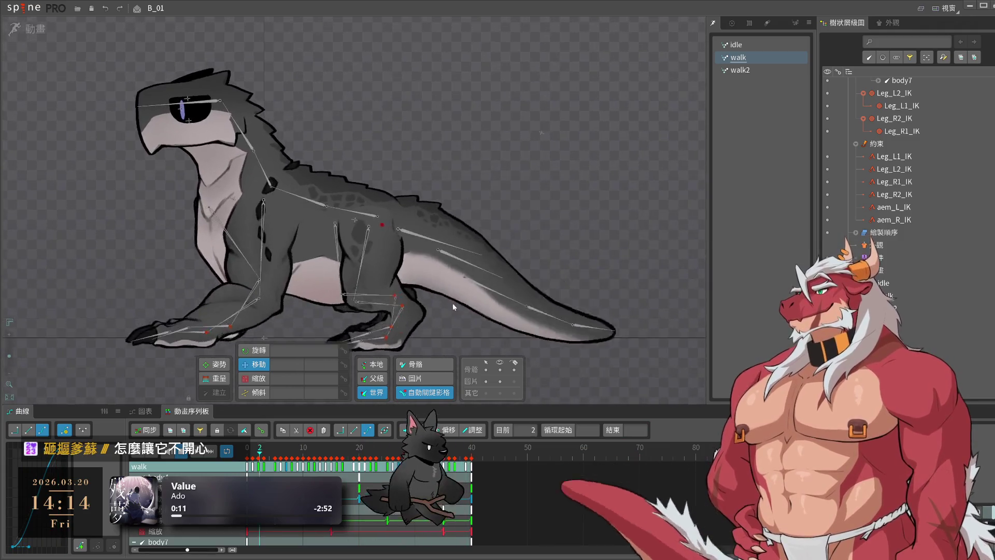
left_click(500, 369)
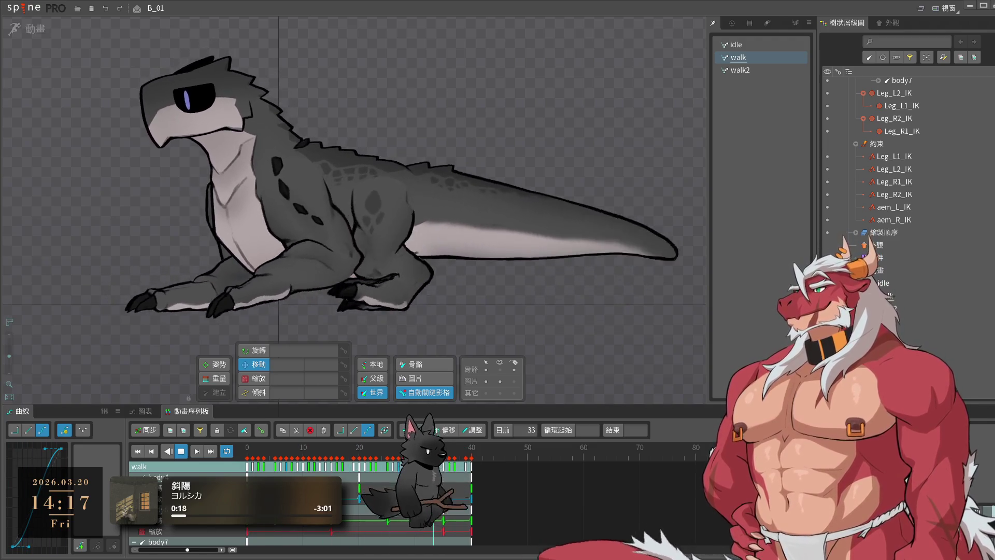
- Switch to Rotate, save the project, zoom the viewport out and open the idle animation
key("c")
key("ctrl+s")
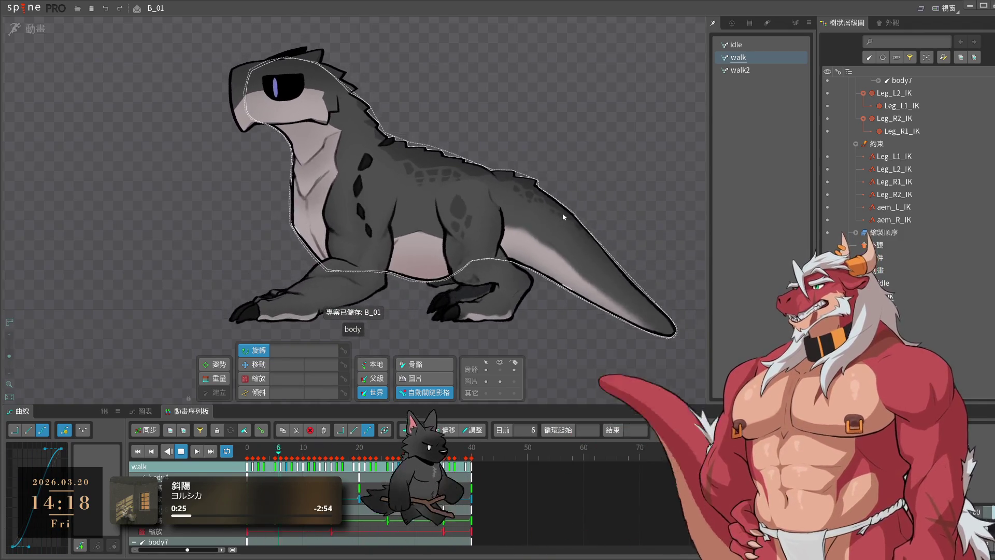
scroll(420, 136, "down", 5)
mouse_move(420, 136)
left_mouse_down()
mouse_move(673, 216)
mouse_move(628, 202)
left_mouse_up()
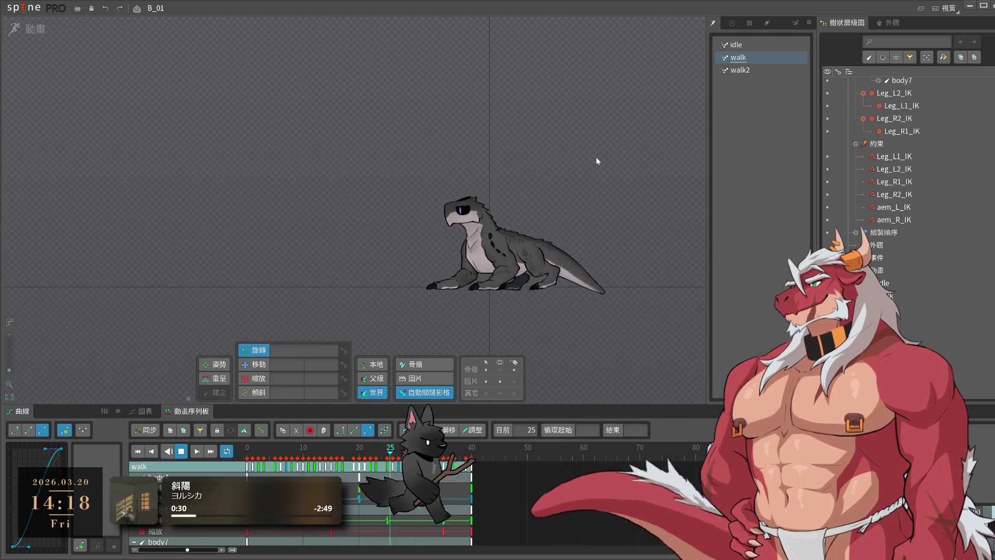
left_click(758, 43)
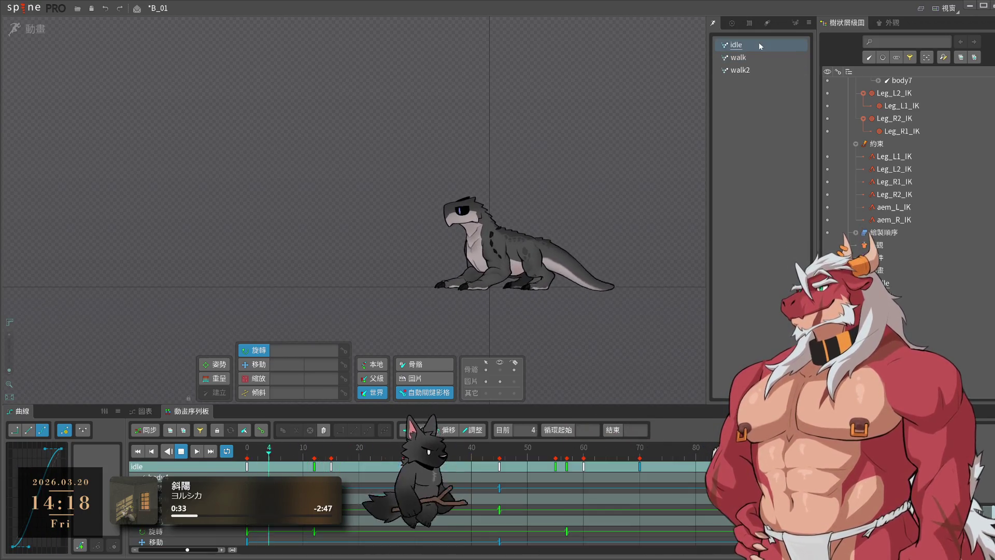